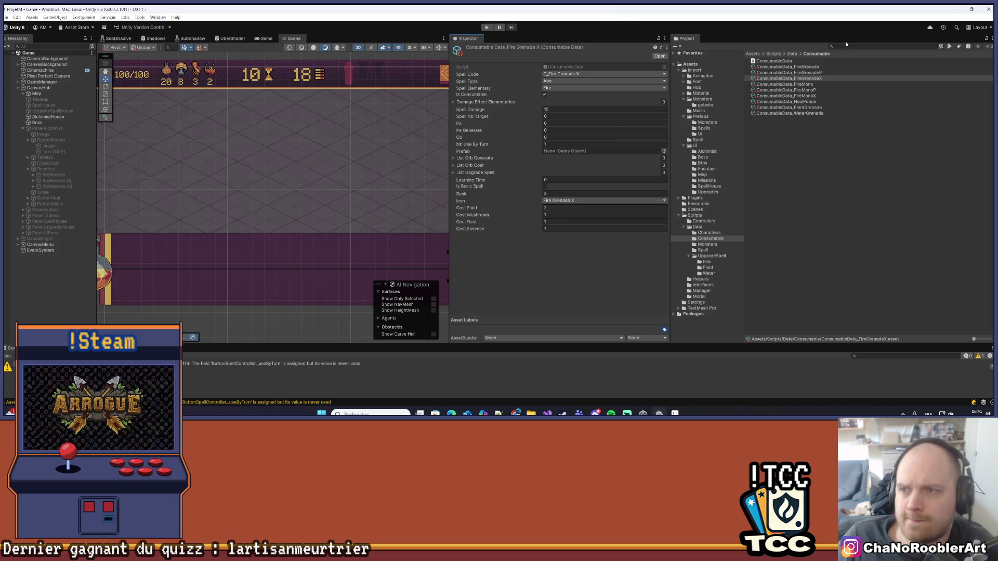
# Edit Fire Grenade X's mushroom cost and compare it with Fire Grenade P's data.
pyautogui.click(555, 215)
pyautogui.press('Return')
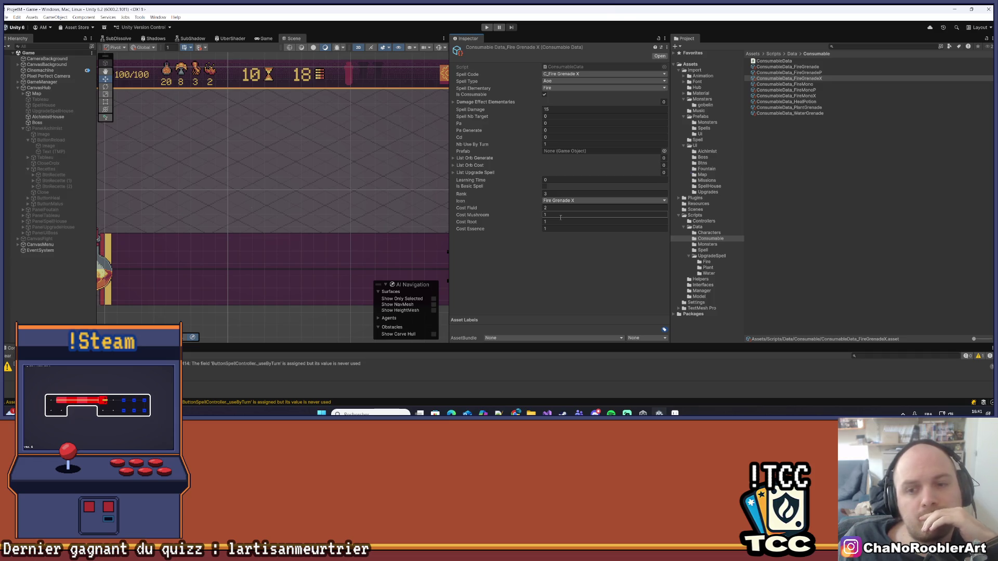
pyautogui.click(805, 73)
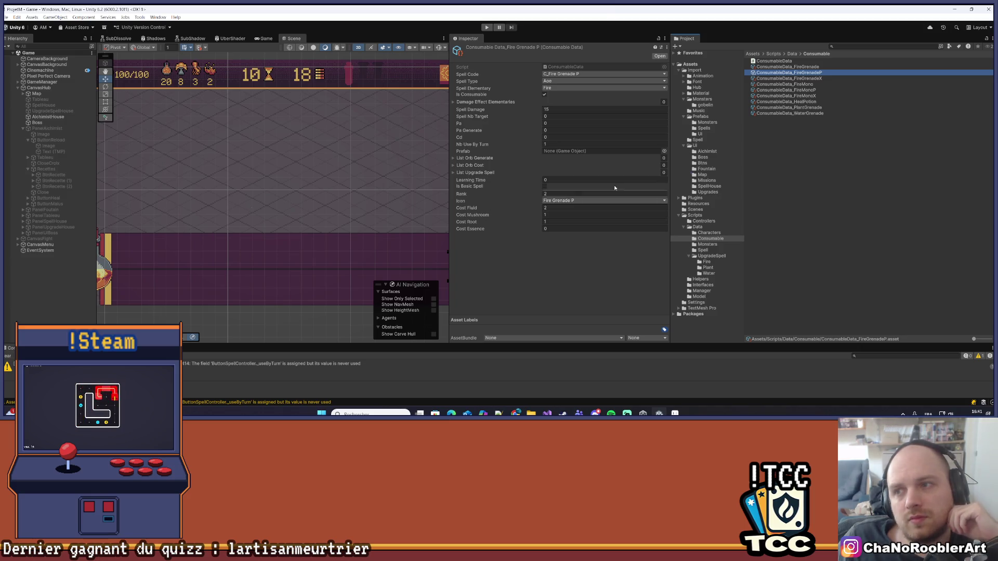
pyautogui.click(810, 79)
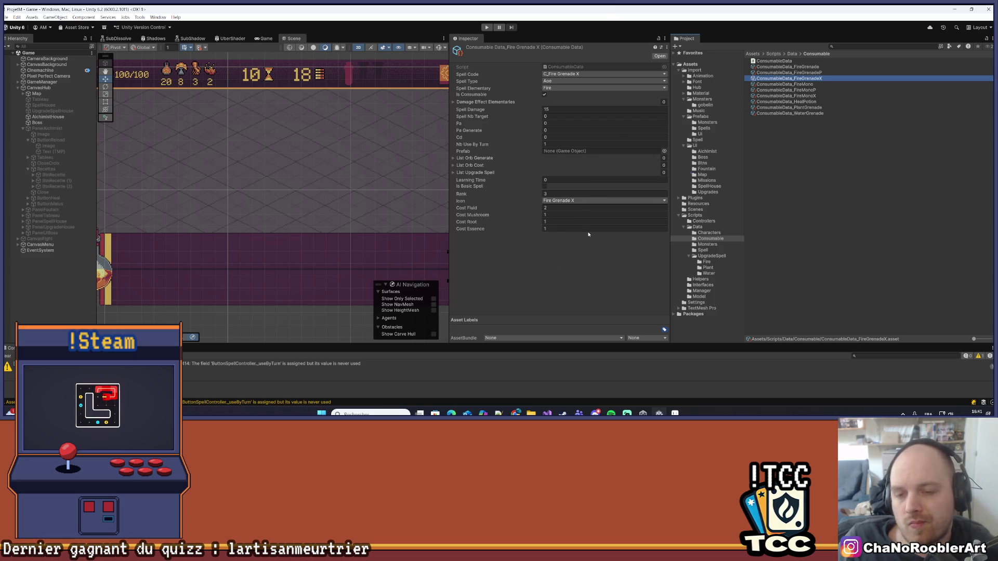
# Enter Fire Grenade X's costs: root 2, fluid 0, mushroom 0, essence 1.
pyautogui.click(551, 222)
pyautogui.write('2')
pyautogui.click(553, 209)
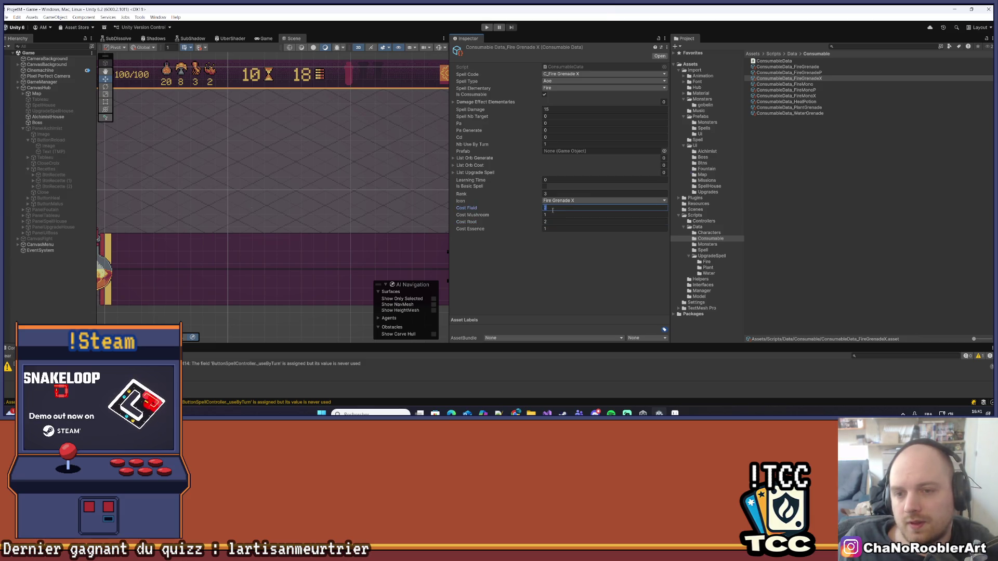
pyautogui.write('0')
pyautogui.press('Tab')
pyautogui.write('0')
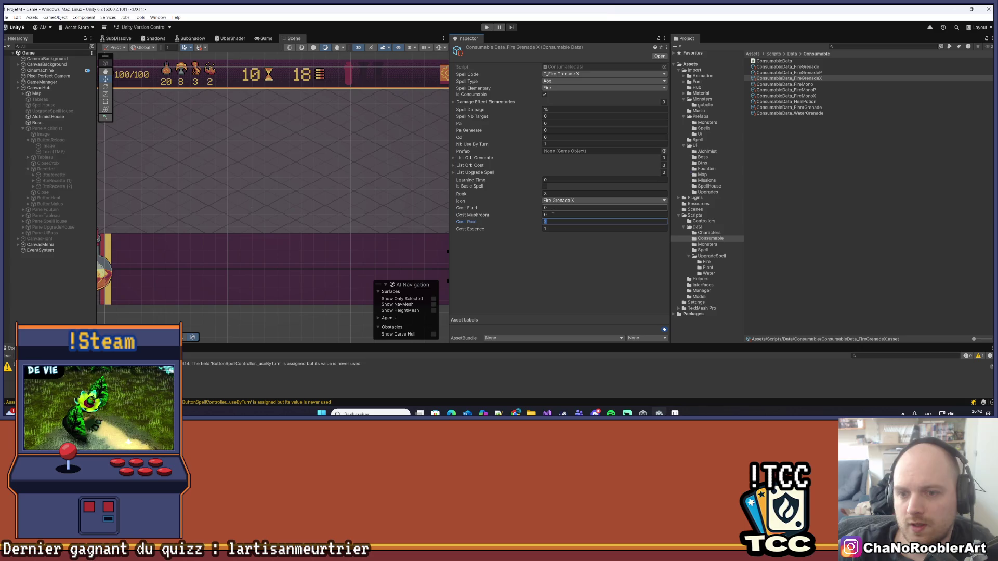
pyautogui.press('Tab')
pyautogui.press('Tab')
pyautogui.write('1')
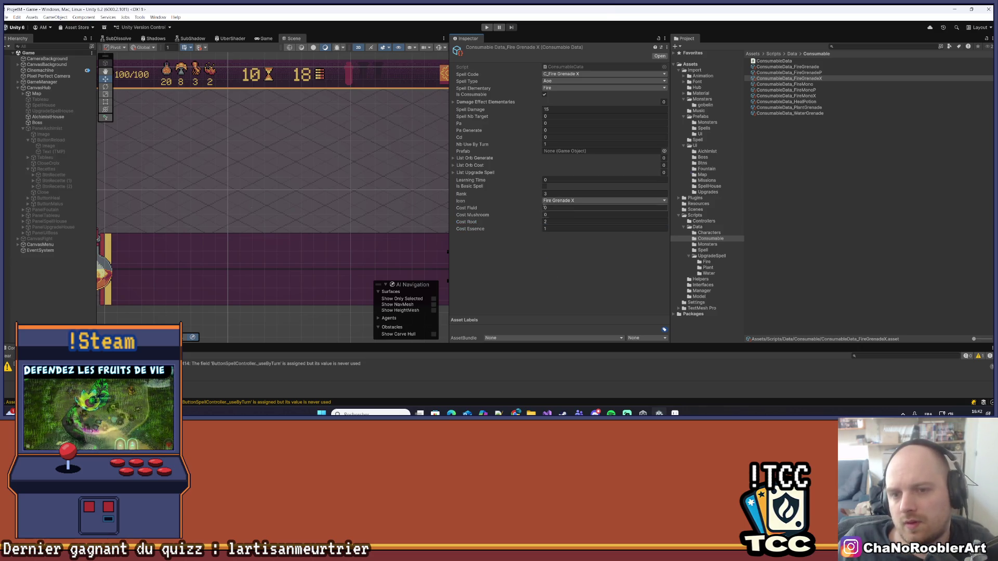
pyautogui.press('Return')
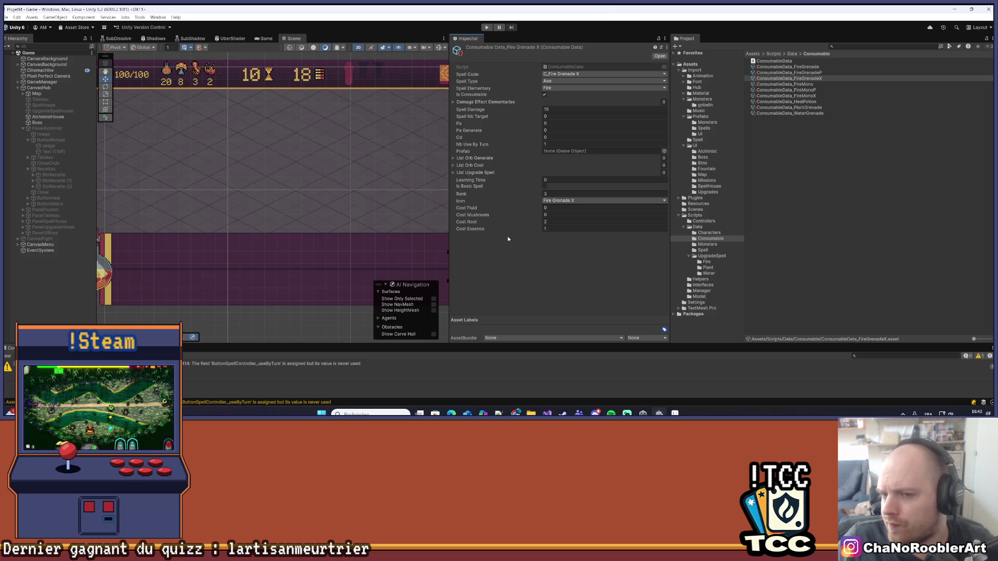
# Review the Fire Mono X and Fire Grenade P consumable data.
pyautogui.click(822, 96)
pyautogui.click(821, 84)
pyautogui.click(821, 72)
pyautogui.click(821, 67)
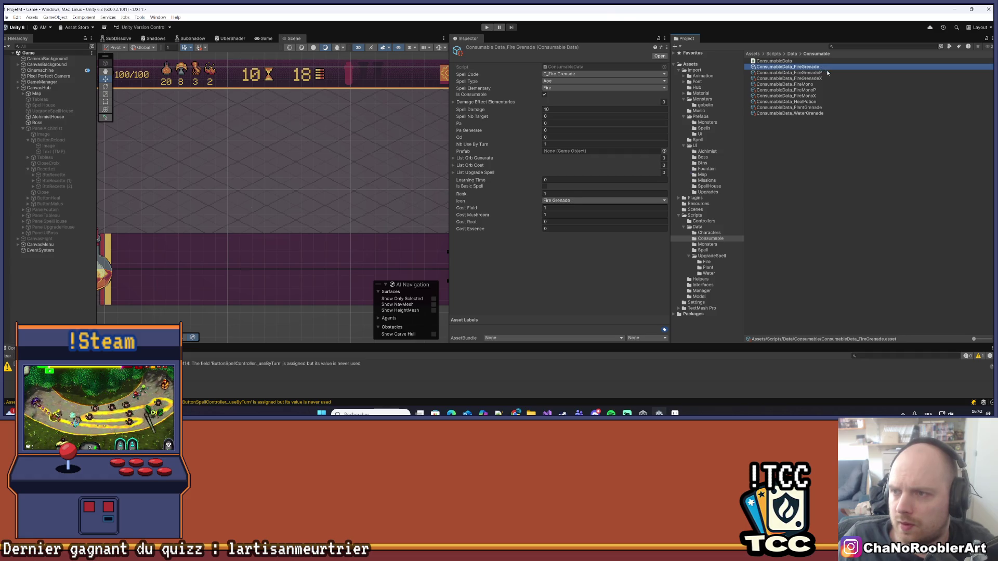
pyautogui.click(828, 73)
# Set Fire Mono P's Cost Root to 1.
pyautogui.click(822, 79)
pyautogui.click(820, 84)
pyautogui.click(818, 90)
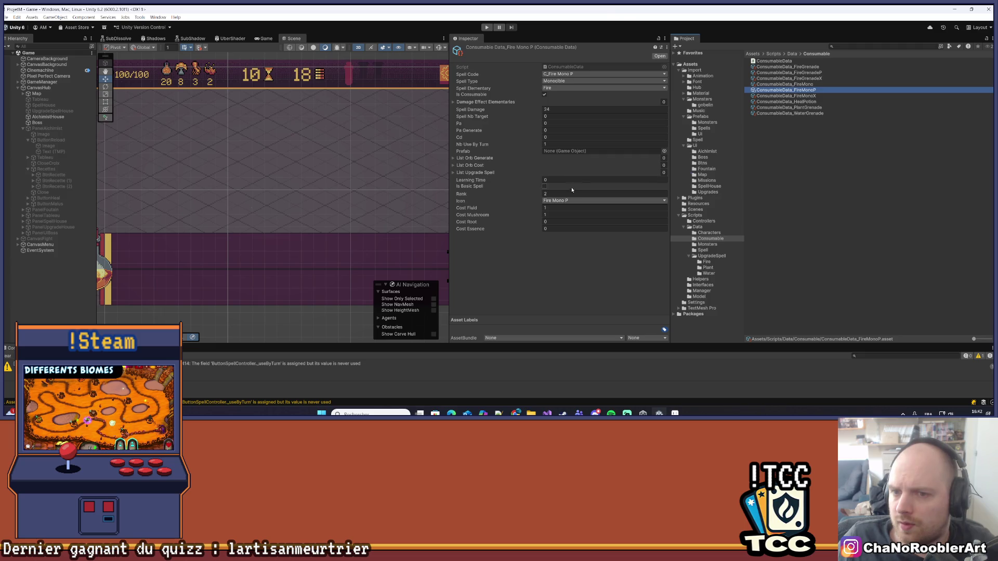
pyautogui.click(550, 222)
pyautogui.write('1')
pyautogui.click(551, 208)
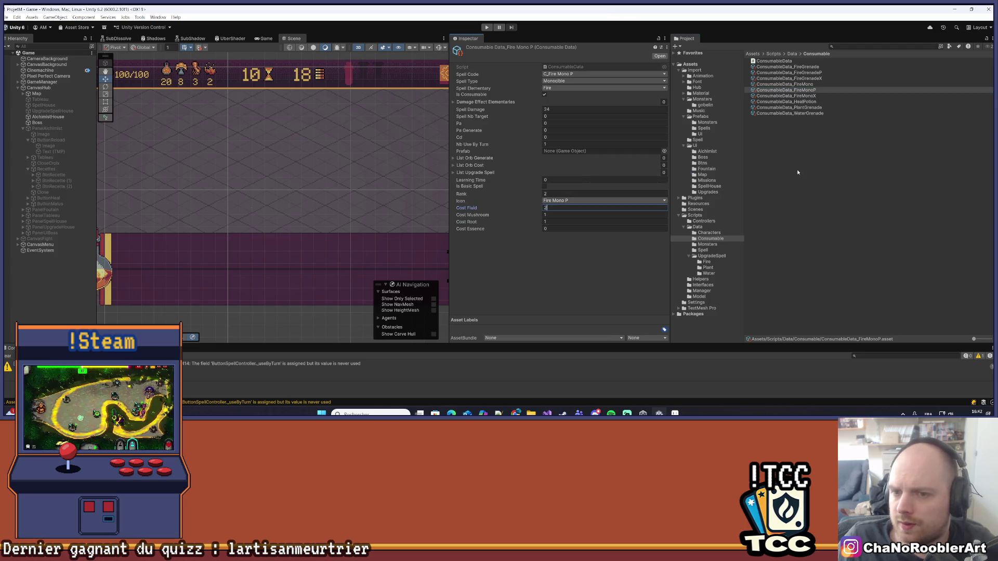
# Give Fire Mono X essence cost 1 with mushroom and fluid costs 0.
pyautogui.click(800, 120)
pyautogui.click(805, 97)
pyautogui.click(555, 227)
pyautogui.write('1')
pyautogui.click(554, 216)
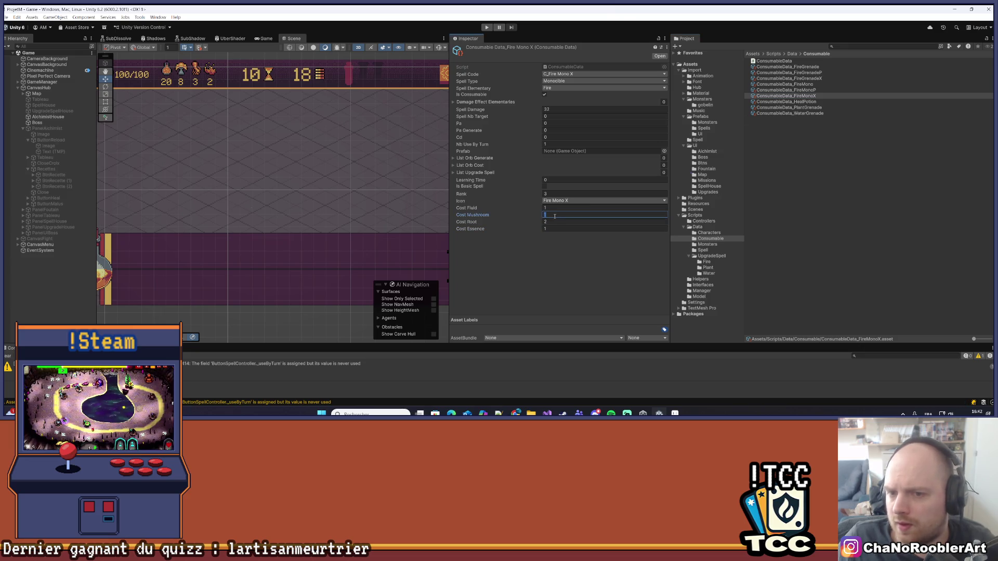
pyautogui.click(555, 208)
pyautogui.click(556, 263)
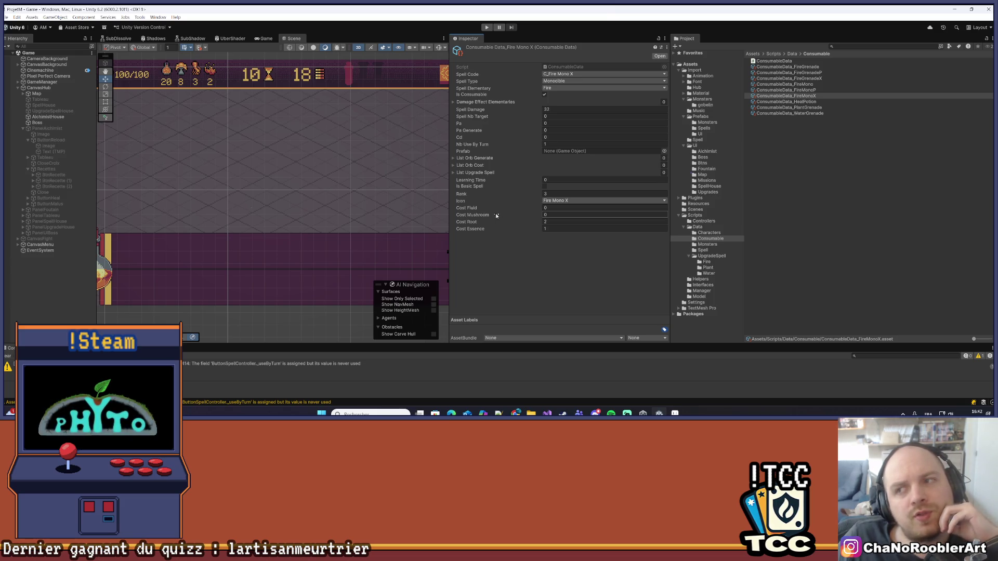
# Review the Fire Grenade and Fire Mono assets, then duplicate the Heal Potion asset.
pyautogui.click(819, 79)
pyautogui.click(818, 74)
pyautogui.click(818, 67)
pyautogui.click(820, 73)
pyautogui.click(821, 78)
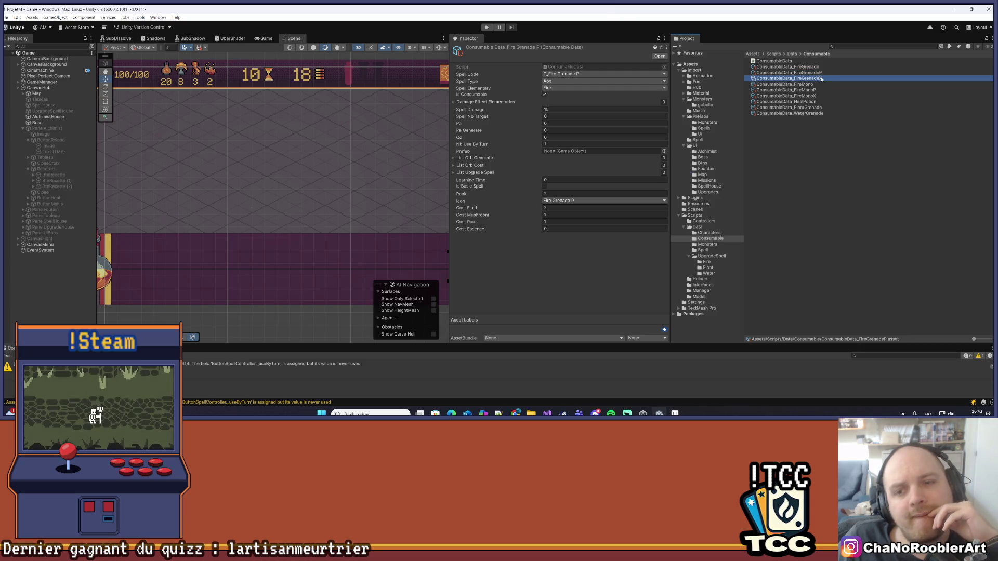
pyautogui.click(817, 85)
pyautogui.click(816, 89)
pyautogui.click(815, 96)
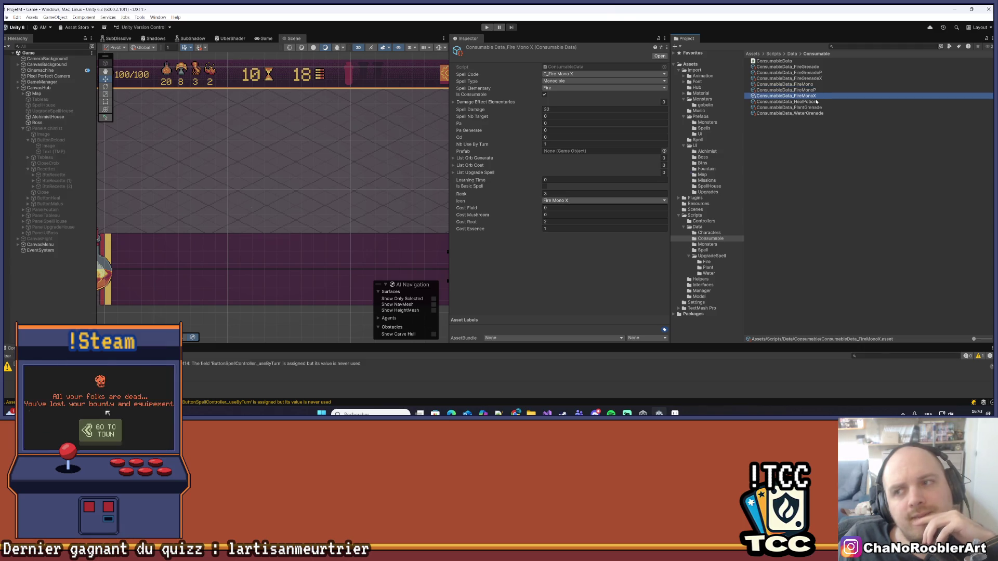
pyautogui.click(817, 102)
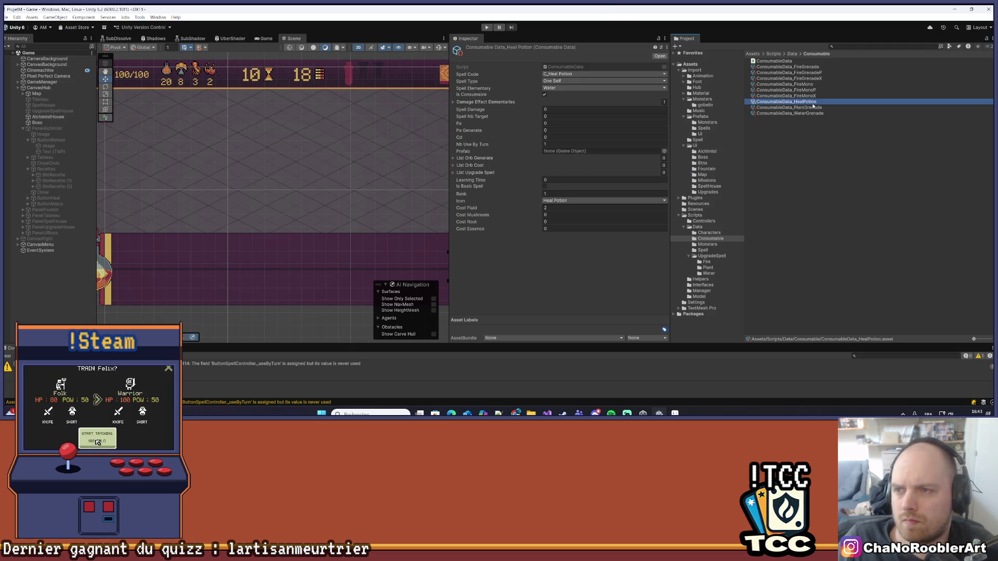
pyautogui.hotkey('ctrl', 'd')
# Rename the duplicated Heal Potion asset to ConsumableData_HealPotionP.
pyautogui.rightClick(814, 107)
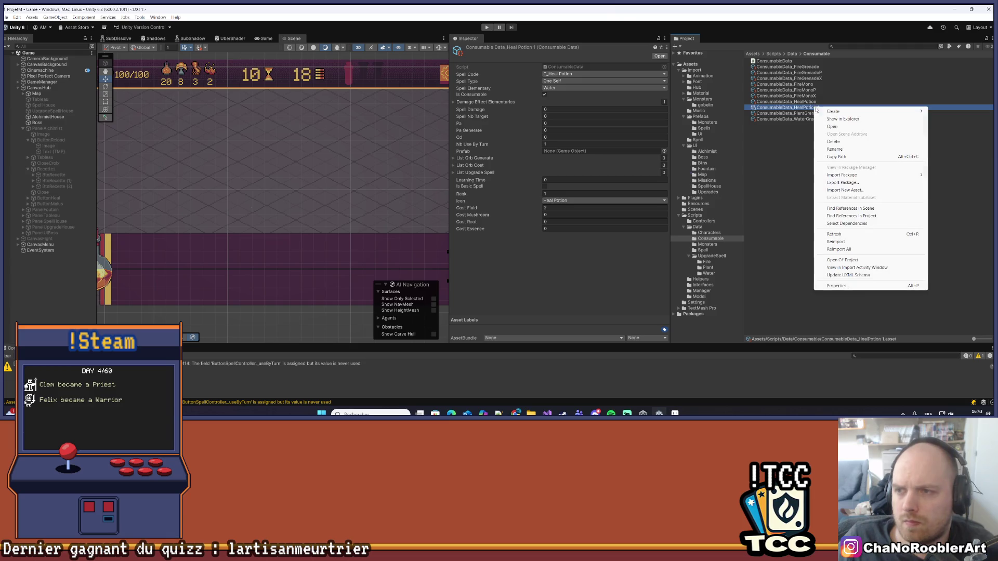
pyautogui.click(852, 133)
pyautogui.press('End')
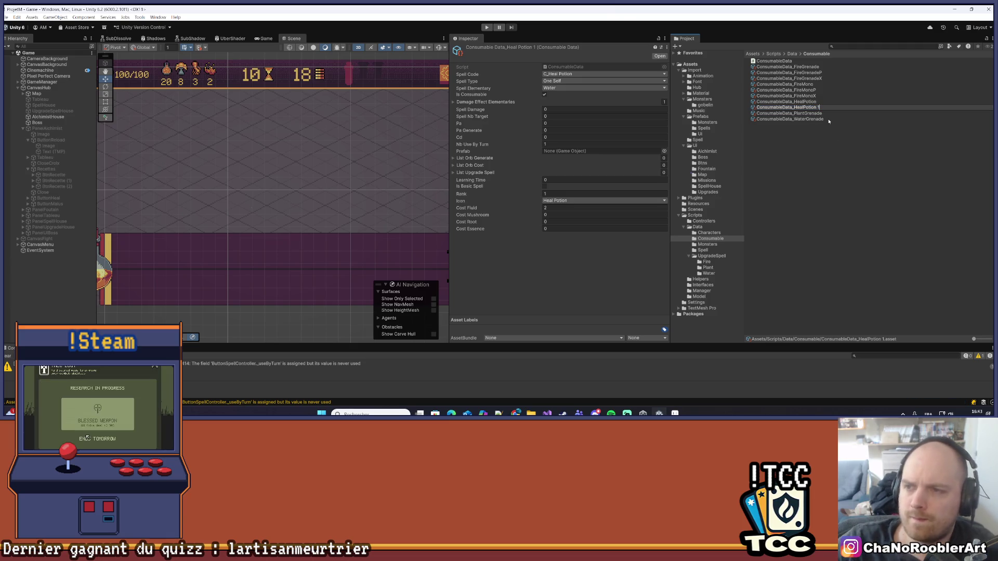
pyautogui.write('2')
pyautogui.press('Return')
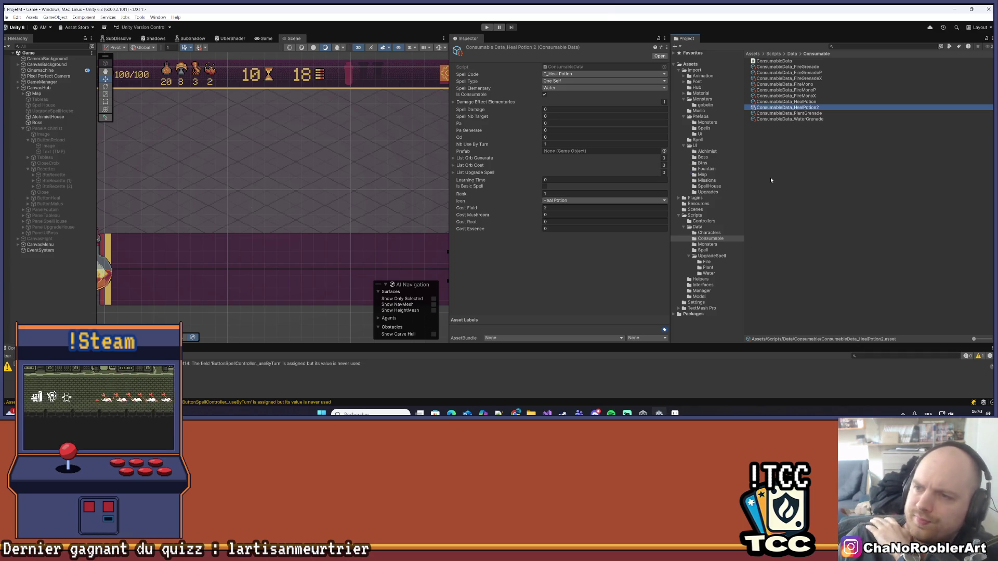
pyautogui.rightClick(810, 108)
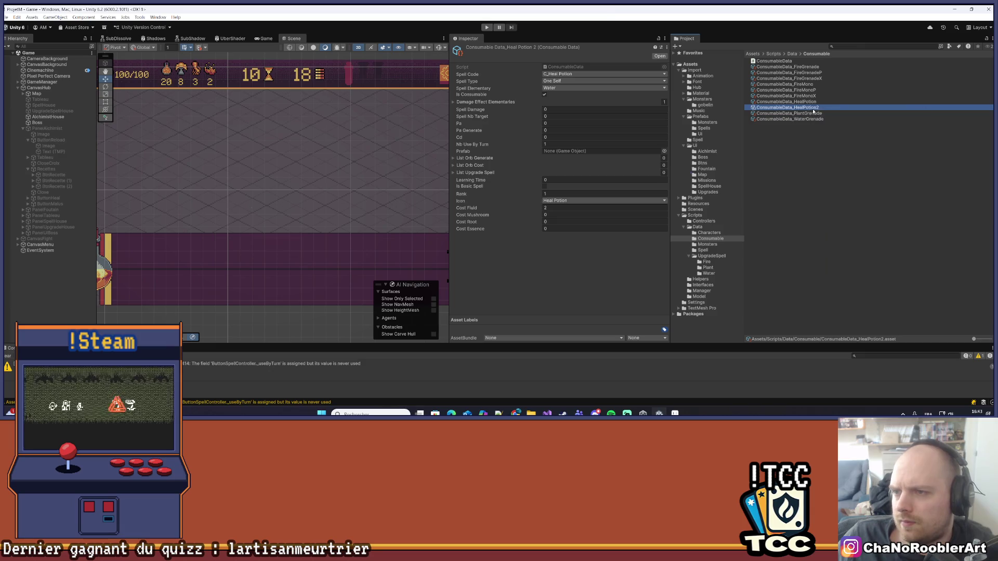
pyautogui.click(837, 151)
pyautogui.click(837, 151)
pyautogui.press('BackSpace')
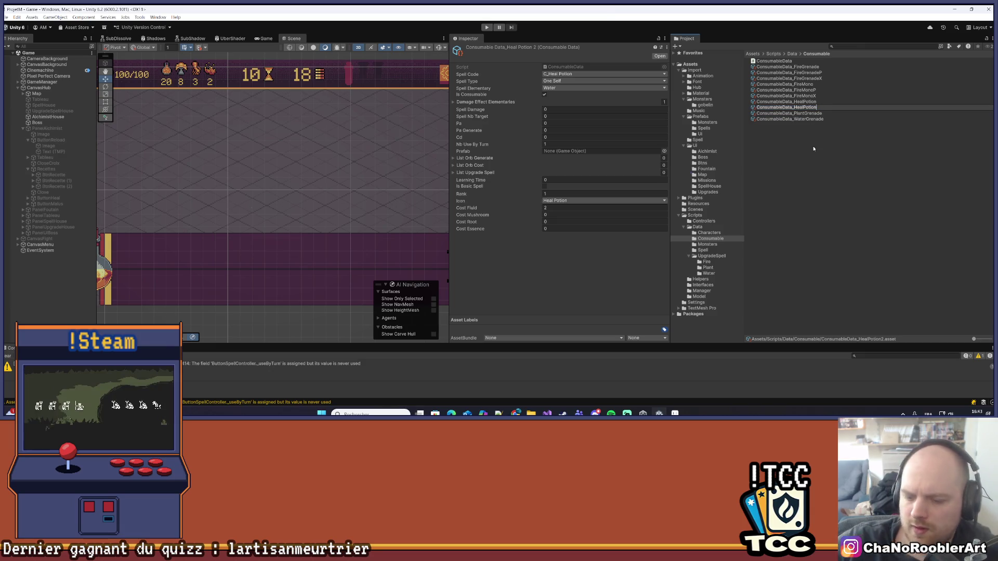
pyautogui.press('Return')
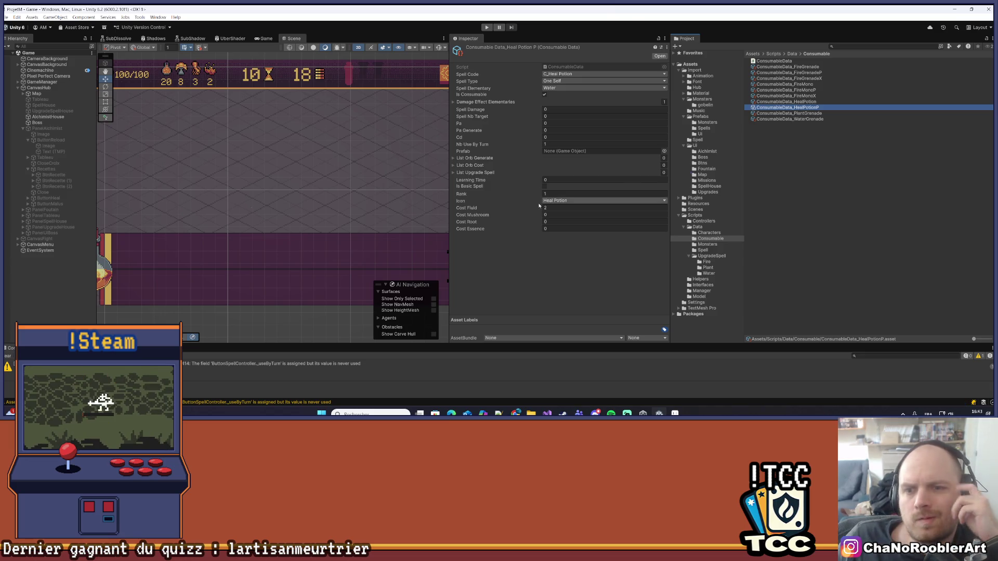
# Give Heal Potion P root cost 1, the Heal Potion P icon and spell code C_Heal Potion P.
pyautogui.click(555, 222)
pyautogui.write('1')
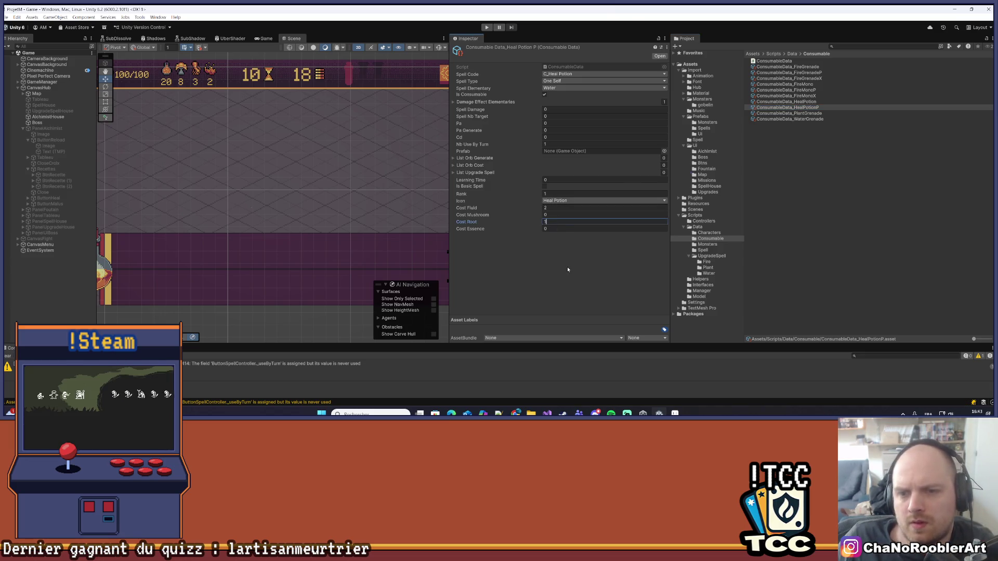
pyautogui.click(587, 201)
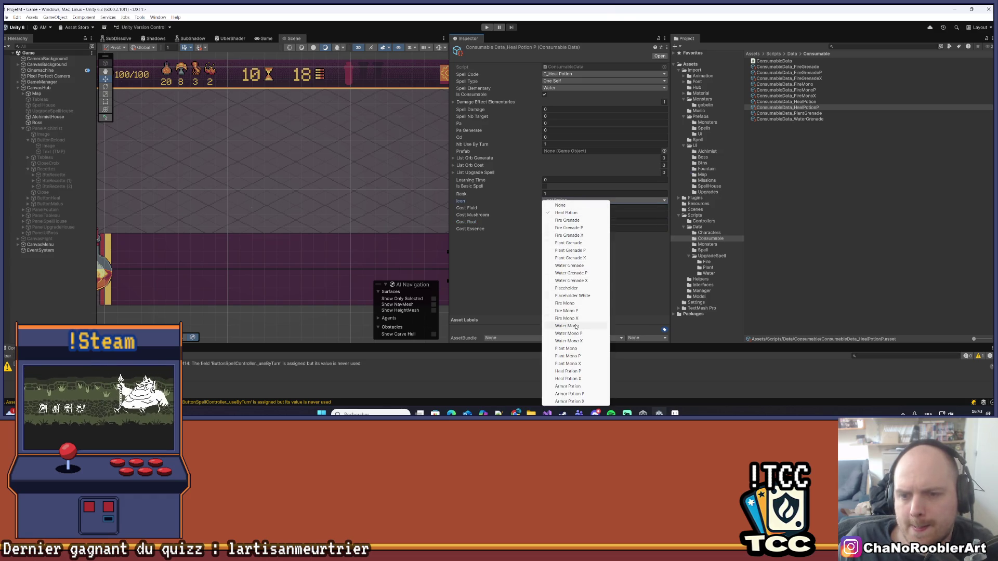
pyautogui.click(577, 371)
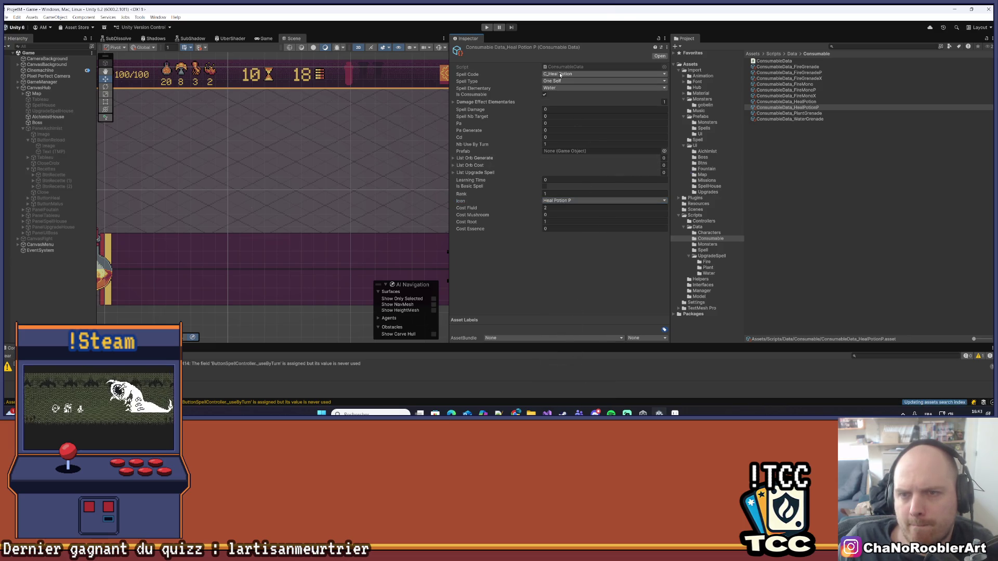
pyautogui.click(585, 74)
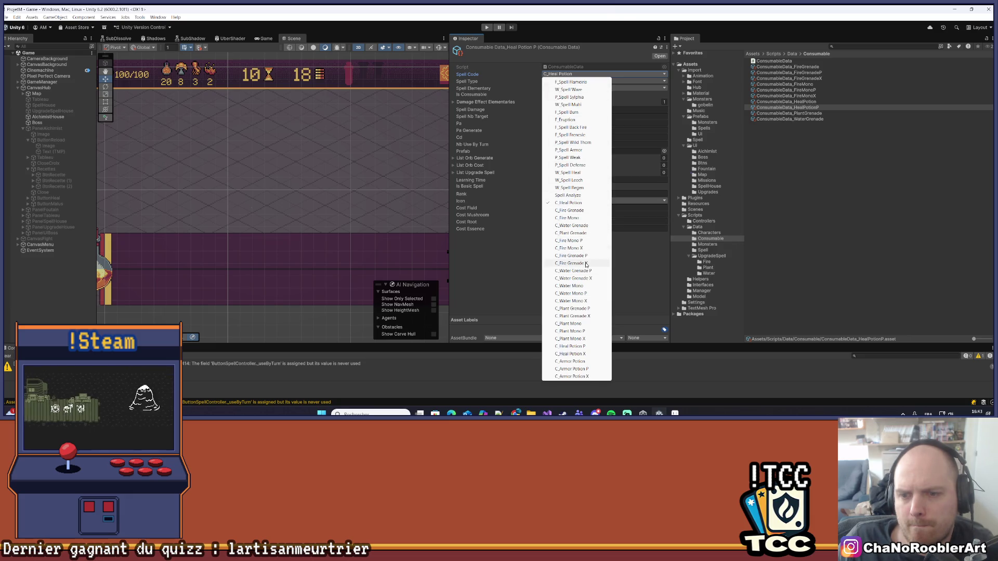
pyautogui.click(574, 347)
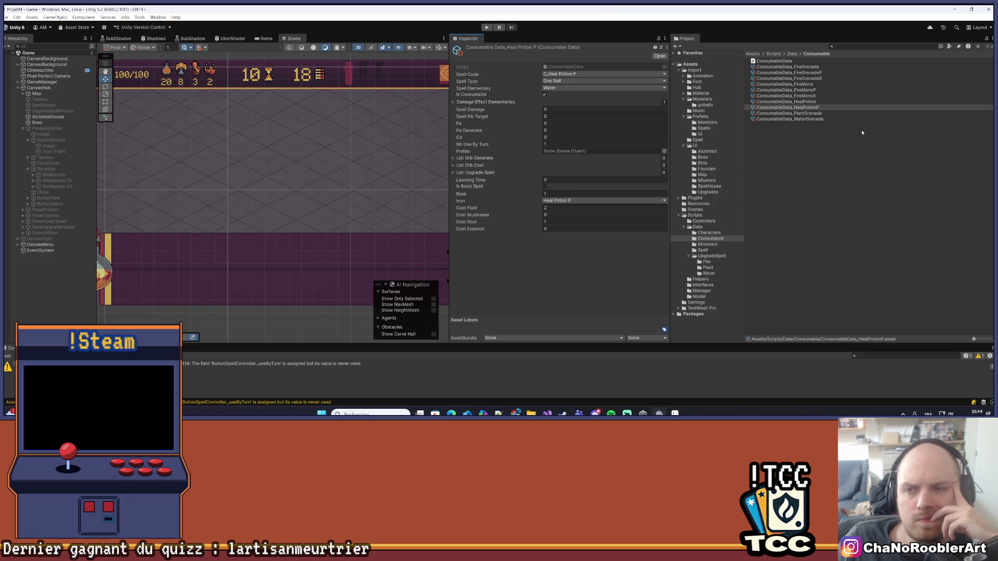
pyautogui.click(817, 106)
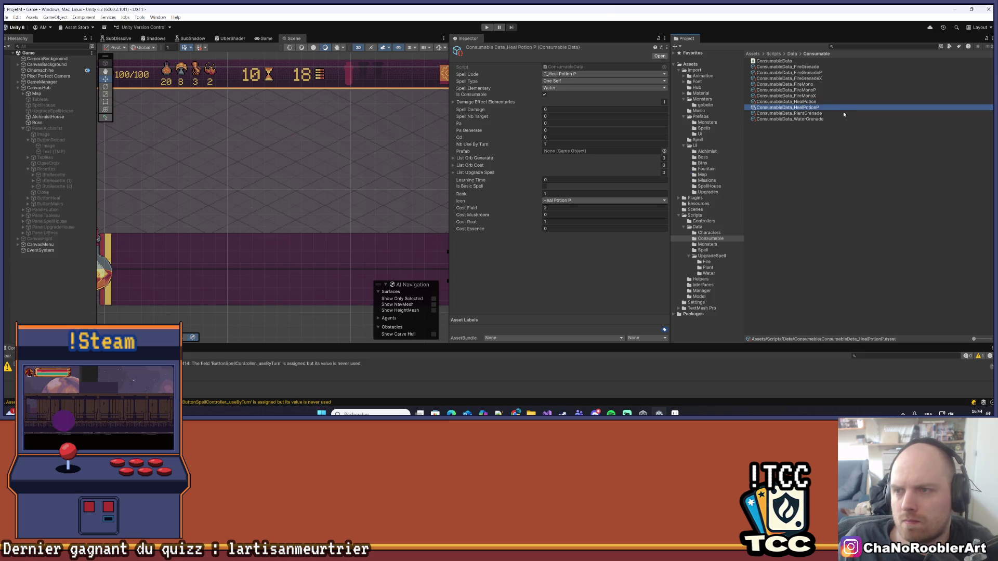
# Duplicate HealPotionP as ConsumableData_HealPotionX with spell code C_Heal Potion X.
pyautogui.rightClick(825, 111)
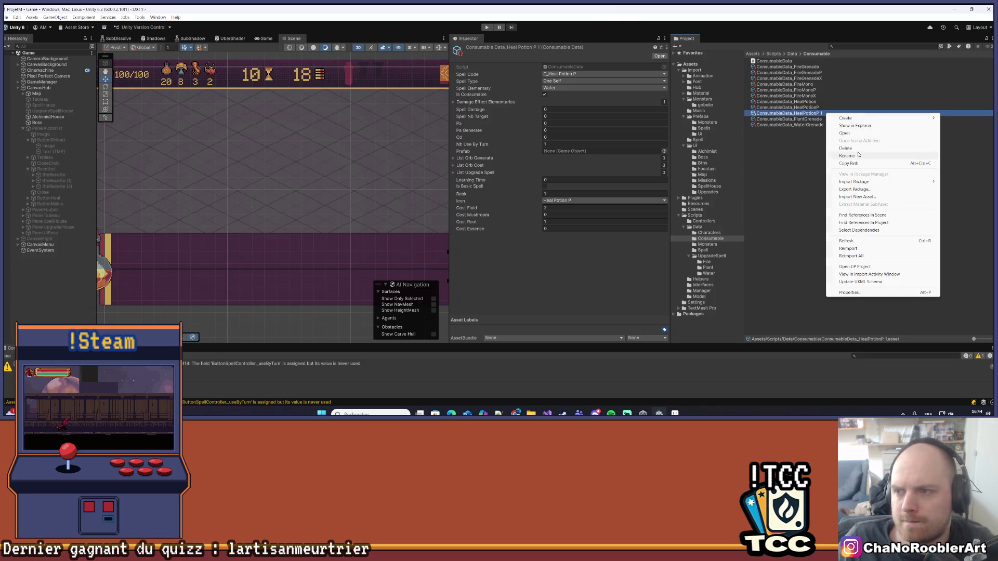
pyautogui.click(828, 151)
pyautogui.press('BackSpace')
pyautogui.press('BackSpace')
pyautogui.press('BackSpace')
pyautogui.write('X')
pyautogui.press('Return')
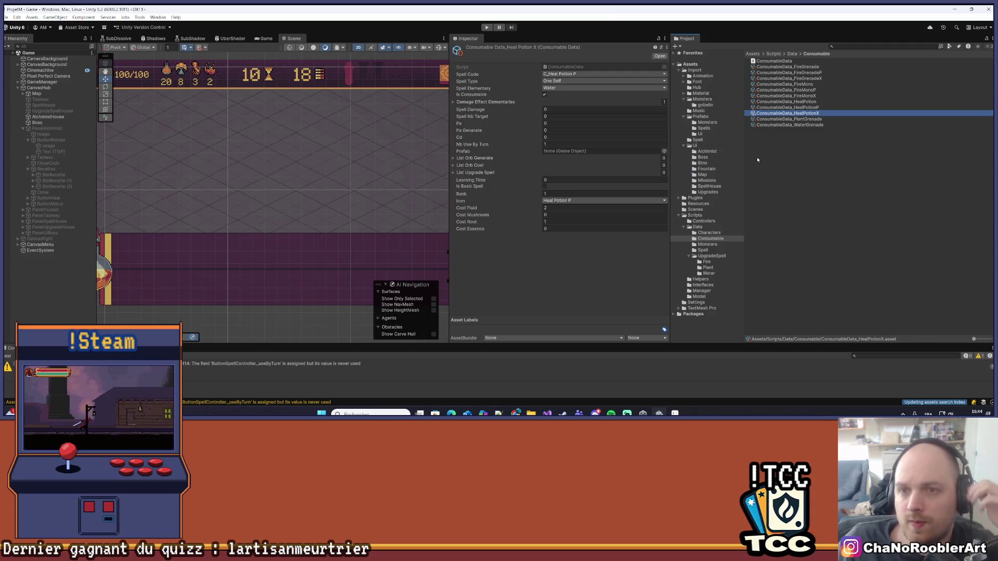
pyautogui.click(574, 74)
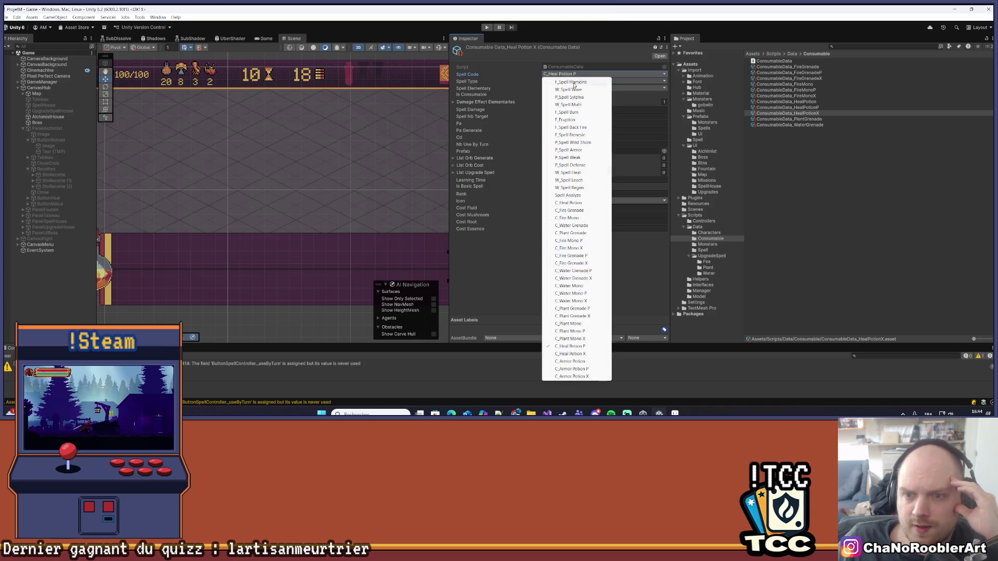
pyautogui.click(588, 288)
# Give Heal Potion X the Heal Potion X icon, Cost Root 2 and Cost Essence 1.
pyautogui.click(577, 201)
pyautogui.click(583, 378)
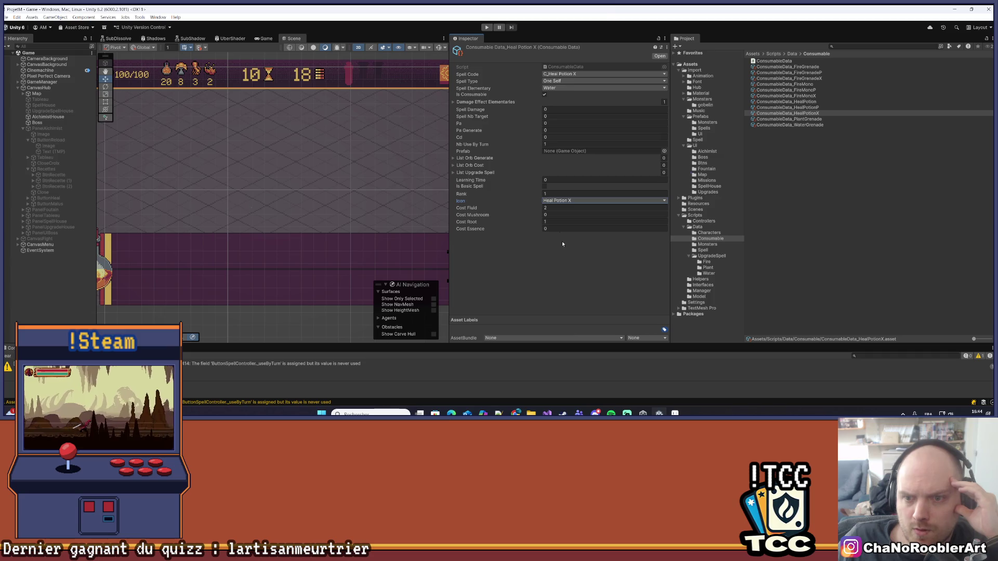
pyautogui.click(550, 208)
pyautogui.press('Tab')
pyautogui.press('Tab')
pyautogui.write('2')
pyautogui.press('Tab')
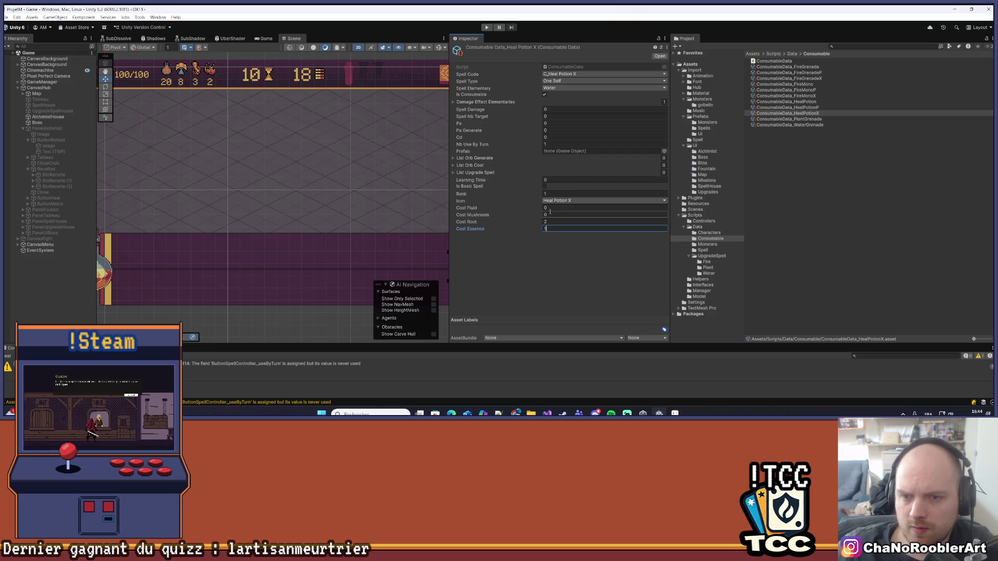
pyautogui.write('1')
pyautogui.press('Return')
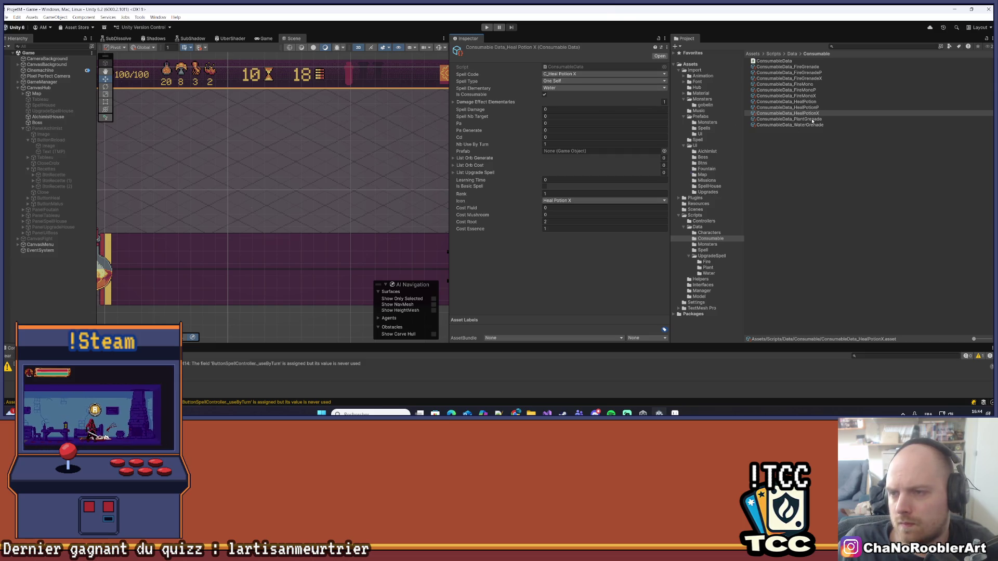
pyautogui.click(812, 119)
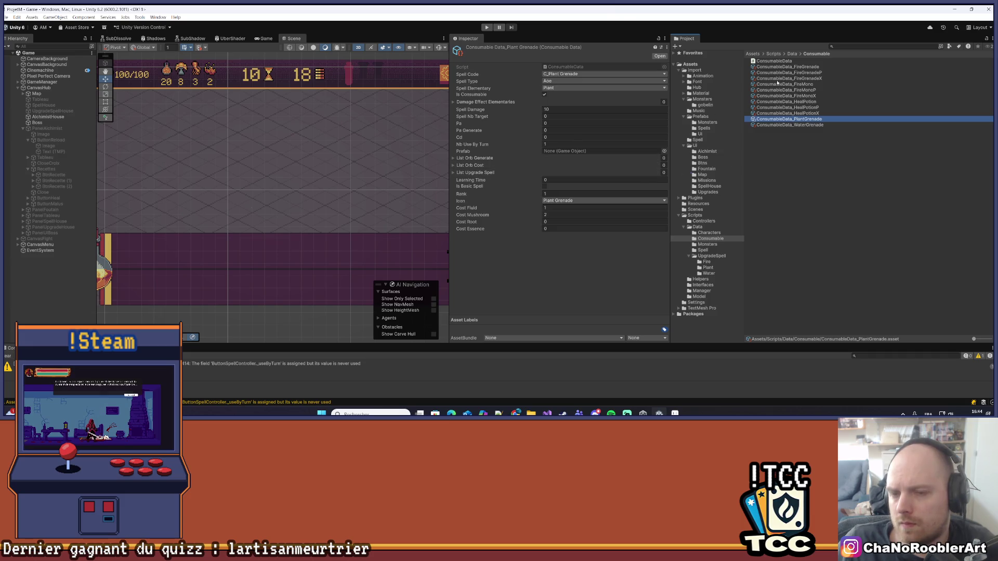
# Set Plant Grenade's mushroom cost to 1, then duplicate it as ConsumableData_PlantGrenadeP.
pyautogui.click(546, 214)
pyautogui.write('1')
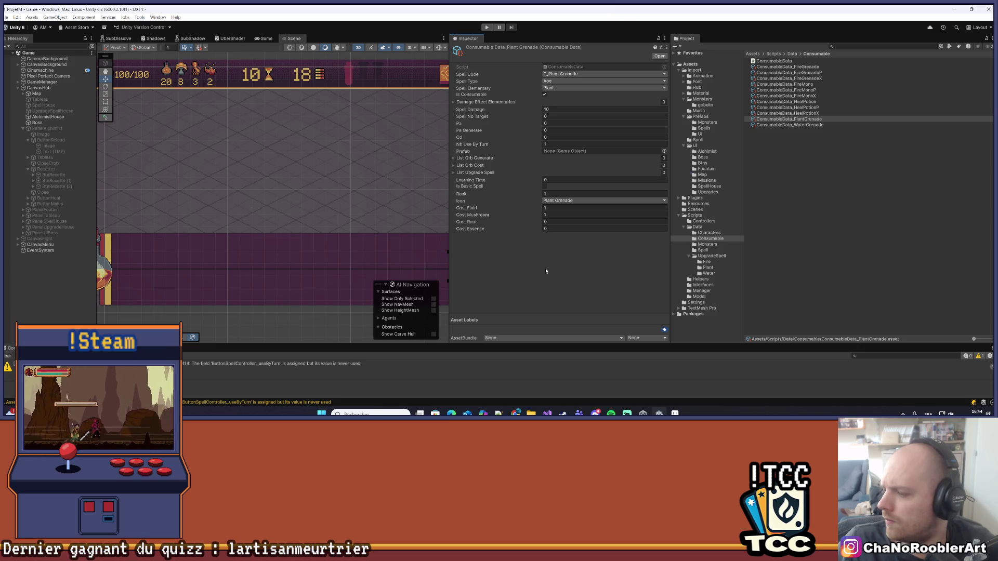
pyautogui.click(809, 121)
pyautogui.hotkey('ctrl', 'd')
pyautogui.rightClick(807, 125)
pyautogui.click(824, 170)
pyautogui.press('BackSpace')
pyautogui.press('BackSpace')
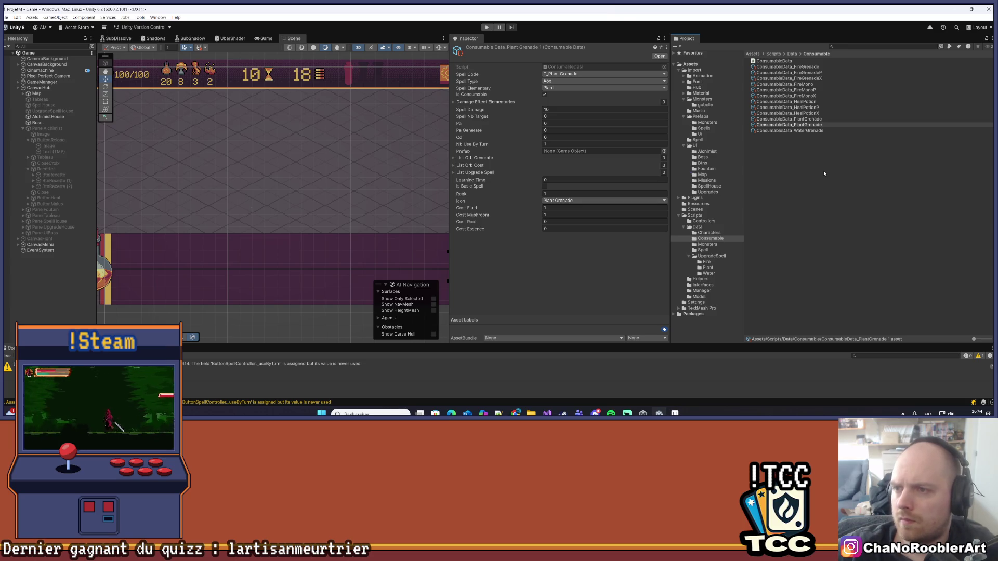
pyautogui.write('P')
pyautogui.press('Return')
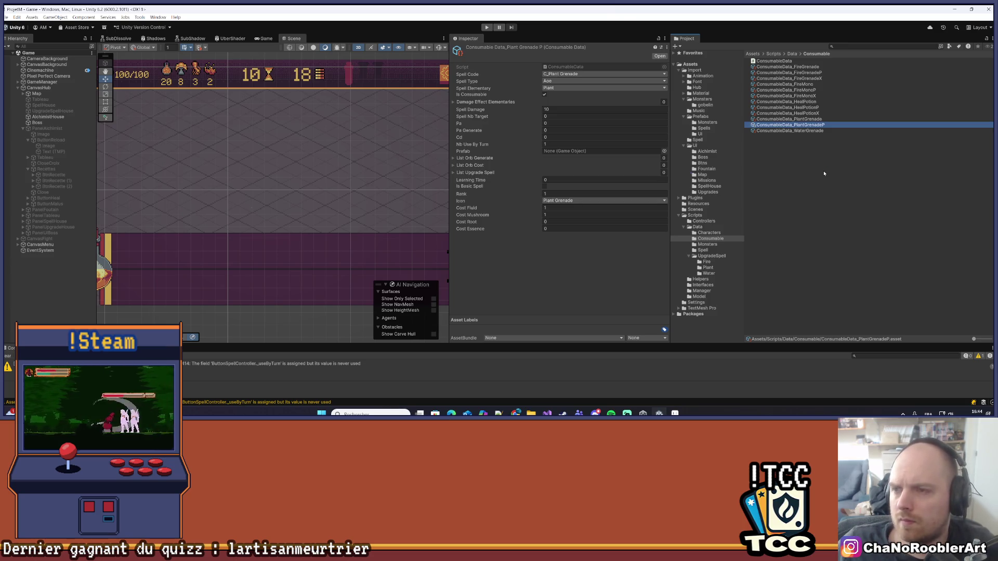
# Give Plant Grenade P the Plant Grenade P icon and a mushroom cost of 2.
pyautogui.click(572, 201)
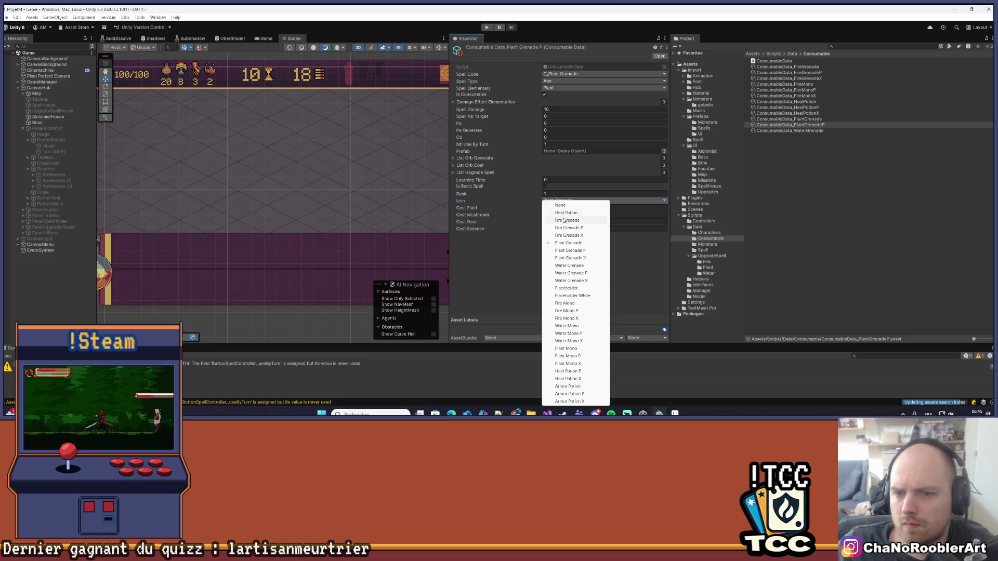
pyautogui.click(570, 250)
pyautogui.click(551, 223)
pyautogui.hotkey('shift', 'Tab')
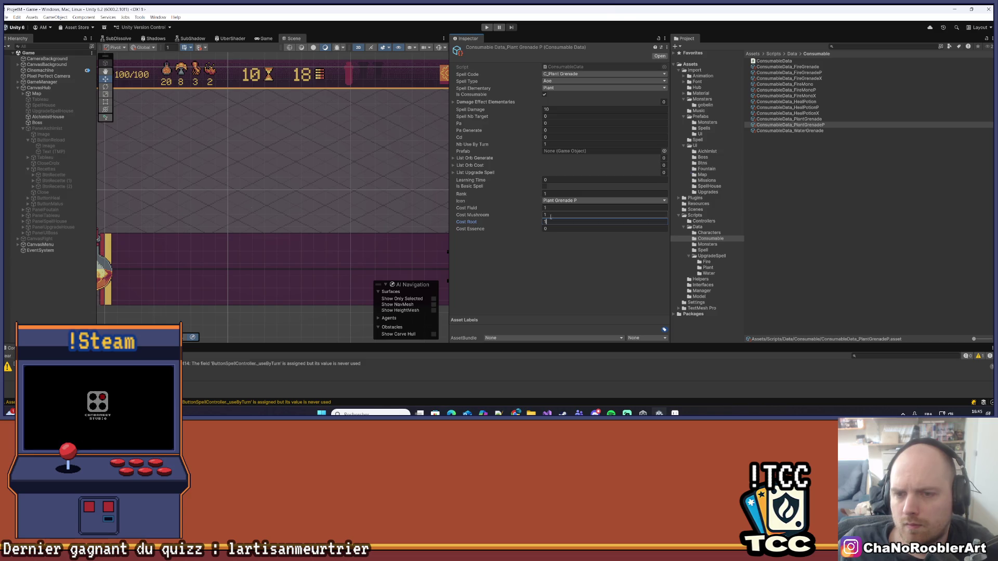
pyautogui.write('2')
pyautogui.click(566, 241)
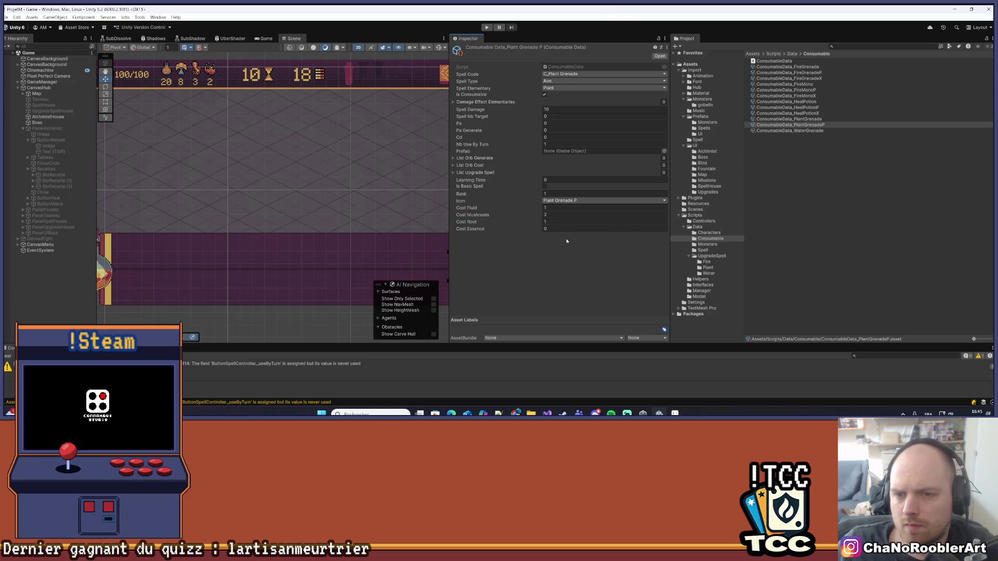
pyautogui.click(817, 73)
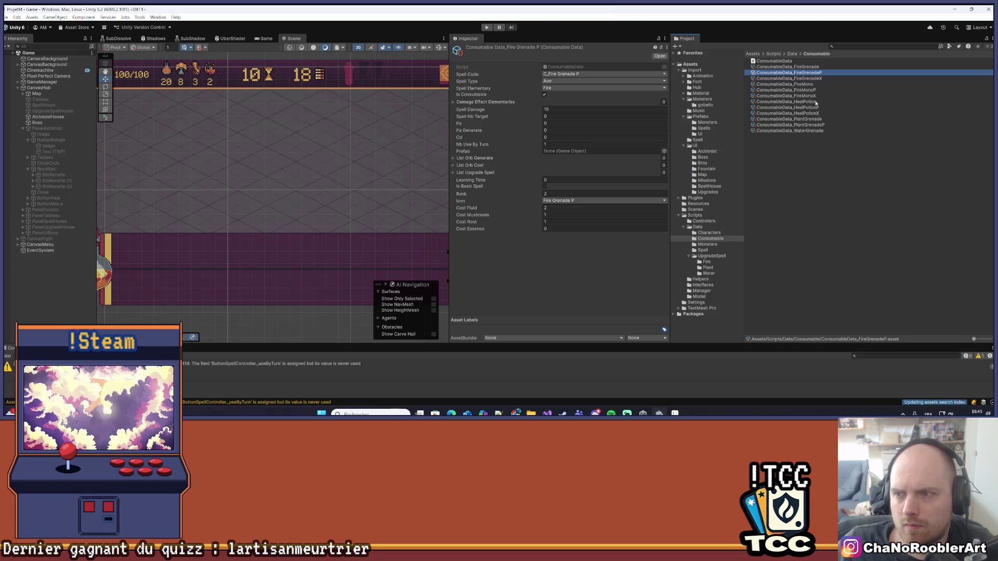
pyautogui.click(820, 126)
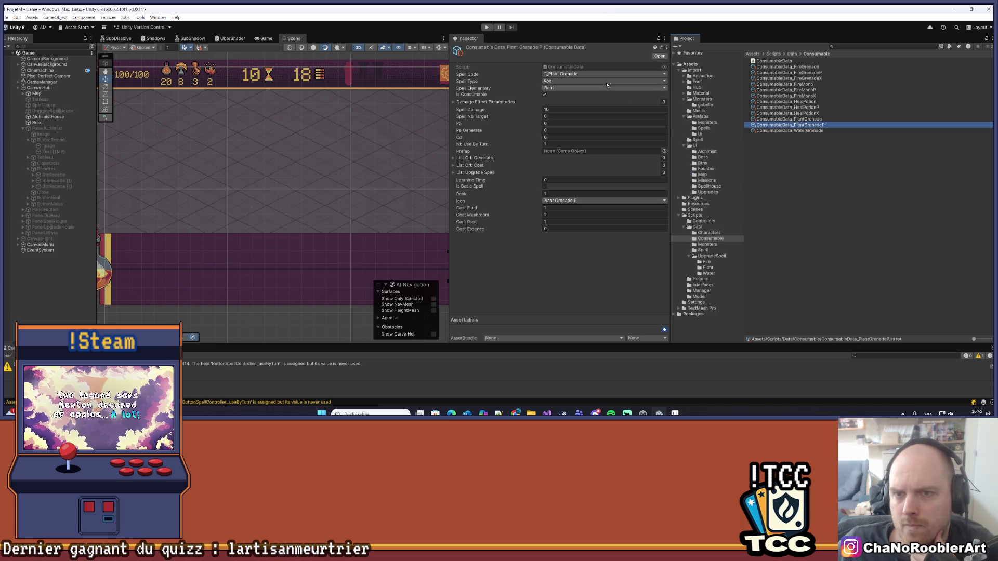
# Assign Plant Grenade P the C_Plant Grenade P spell code and Spell Damage 15.
pyautogui.click(572, 74)
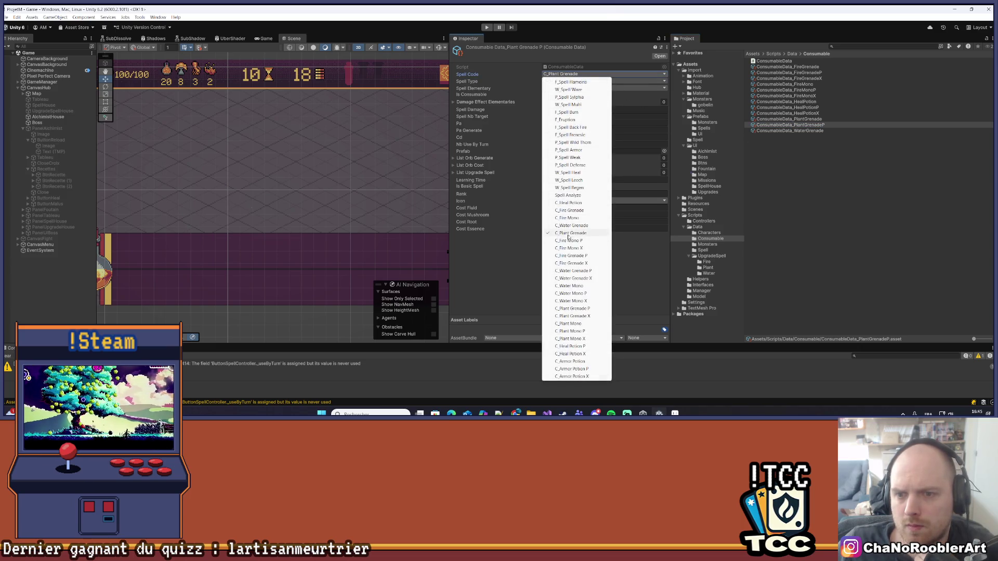
pyautogui.click(574, 309)
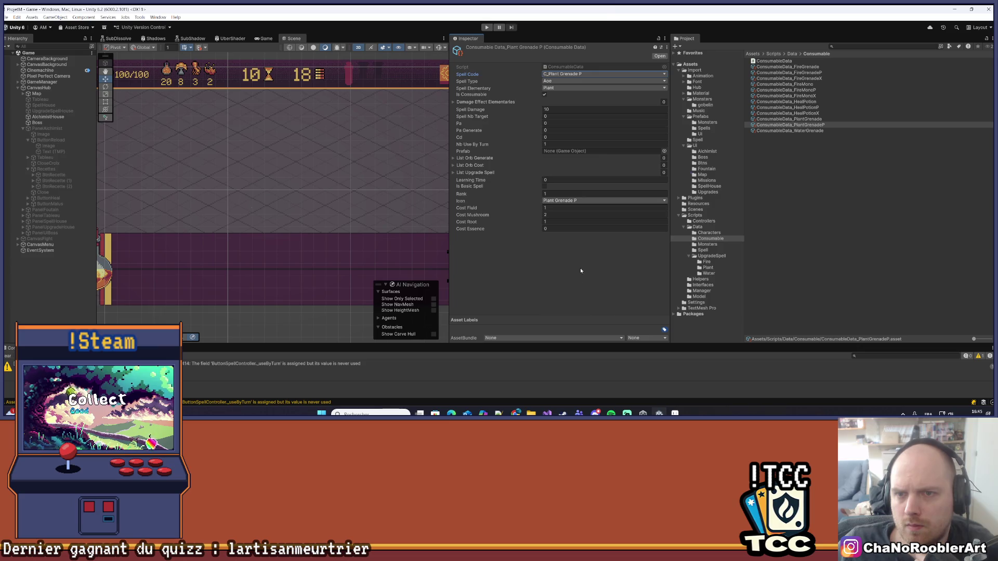
pyautogui.click(551, 110)
pyautogui.write('15')
pyautogui.press('Return')
# Check the original Plant Grenade's values, then open the base Heal Potion data.
pyautogui.click(790, 120)
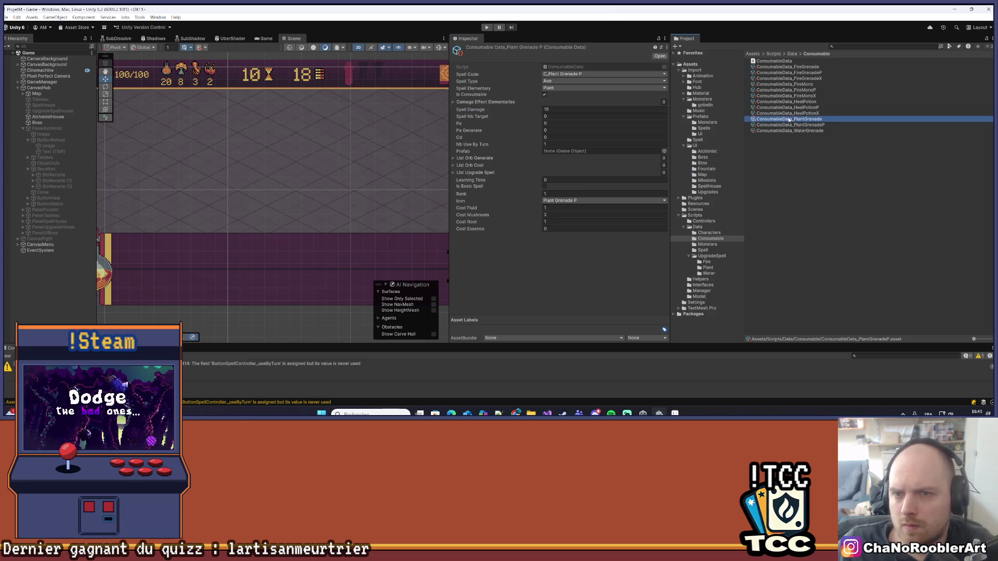
pyautogui.click(793, 125)
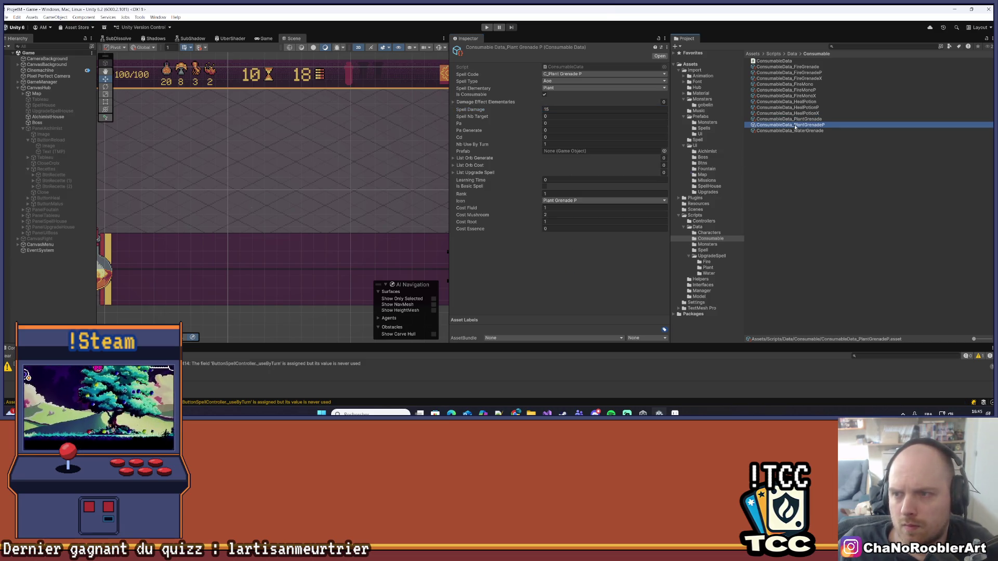
pyautogui.click(792, 120)
pyautogui.click(807, 113)
pyautogui.click(809, 108)
pyautogui.click(811, 102)
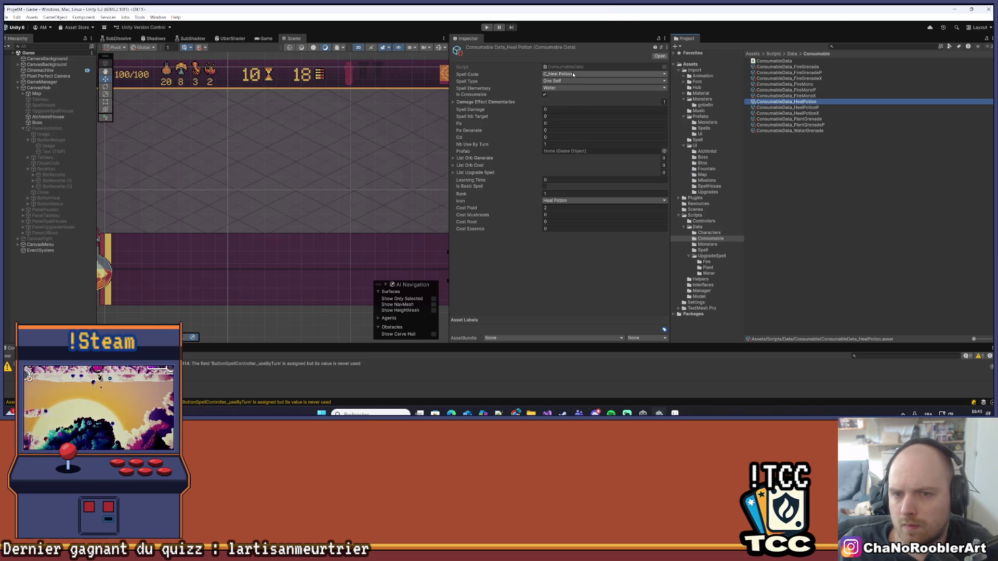
# Set Heal Potion P's W_Heal effect value to 20 and Cost Fluid to 3.
pyautogui.click(484, 101)
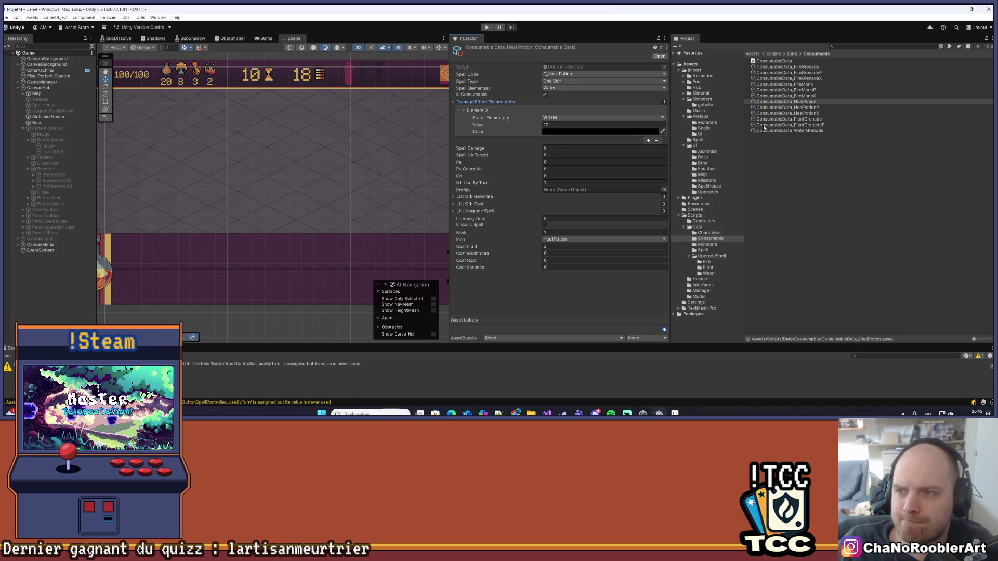
pyautogui.click(801, 108)
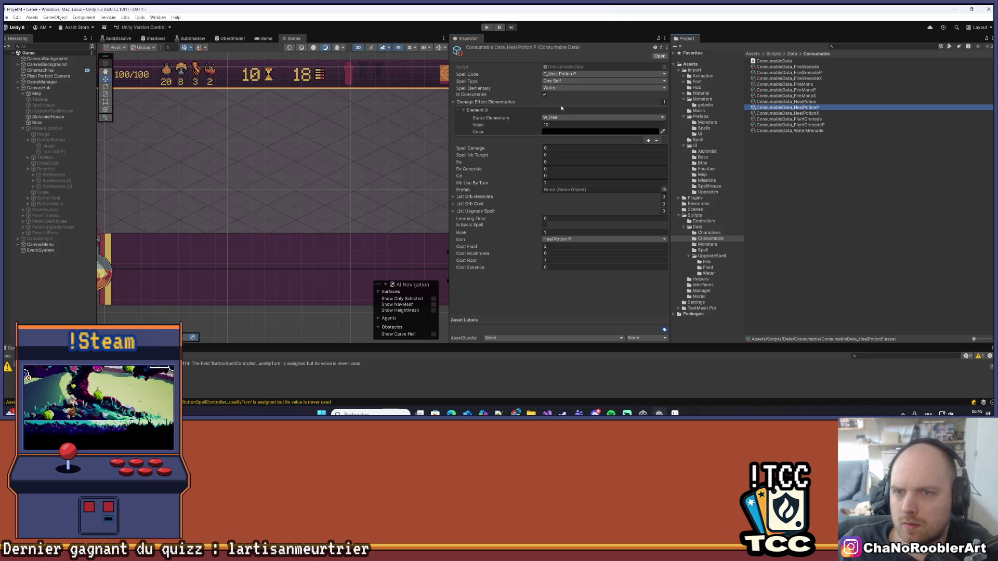
pyautogui.click(551, 125)
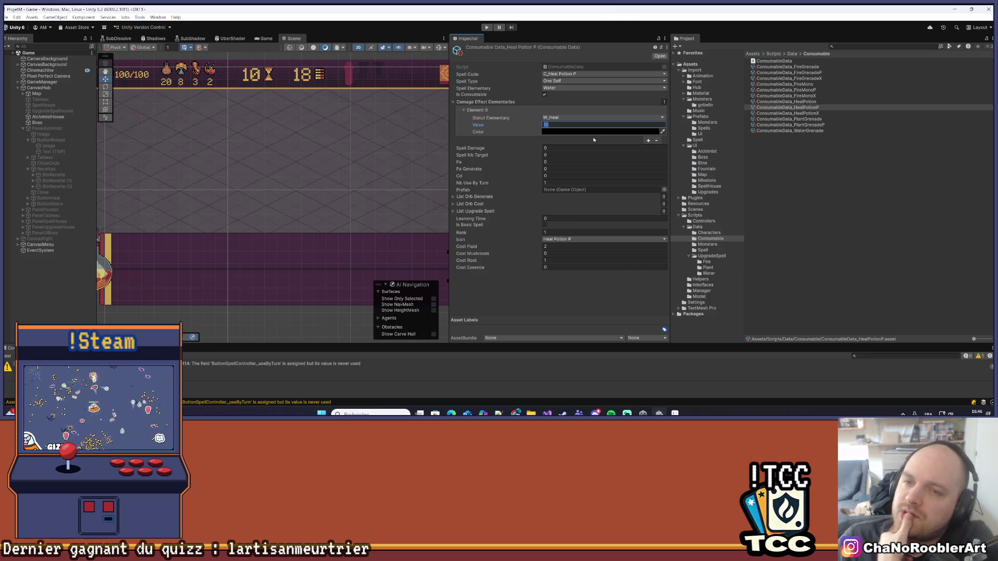
pyautogui.click(791, 103)
pyautogui.click(787, 107)
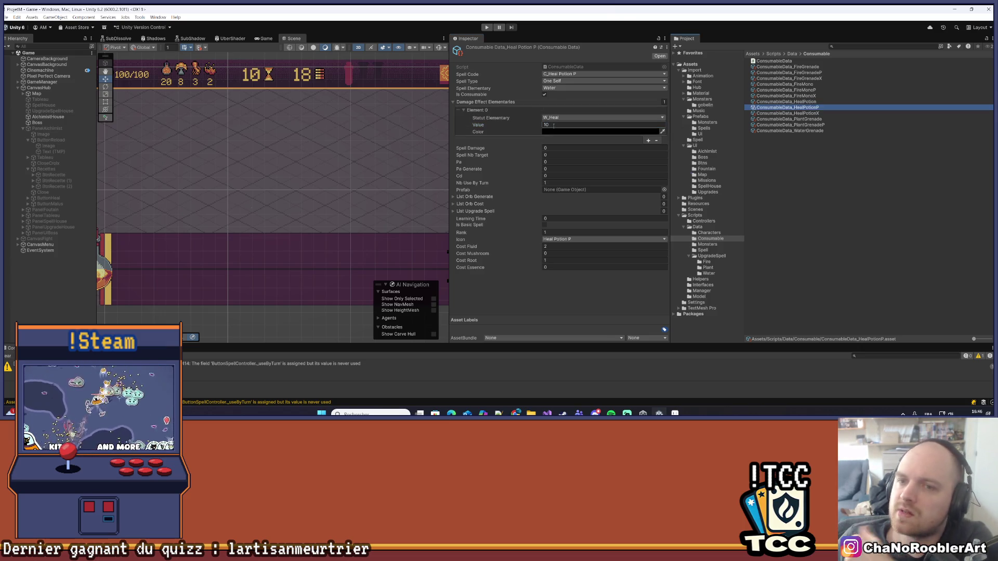
pyautogui.doubleClick(552, 125)
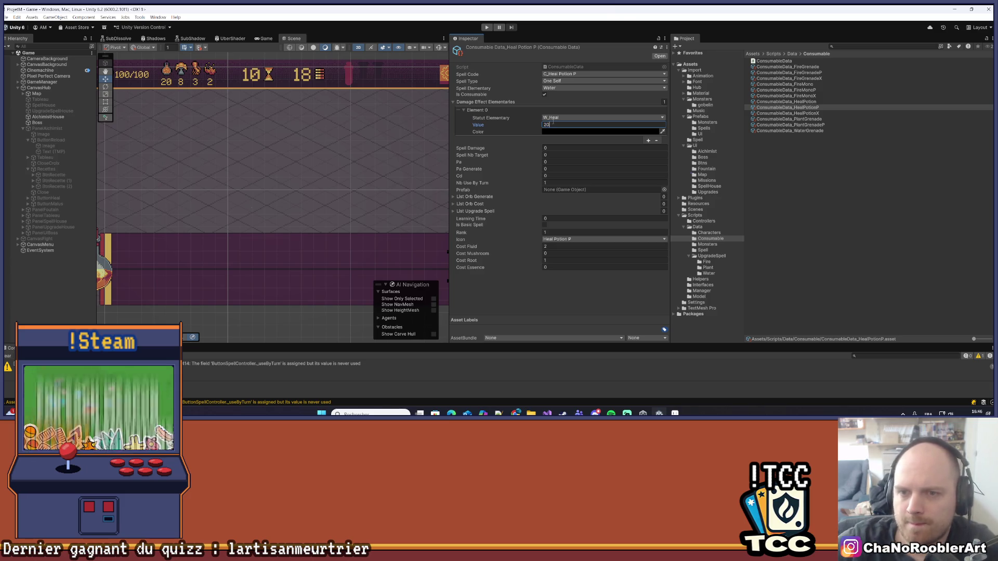
pyautogui.write('20')
pyautogui.click(555, 294)
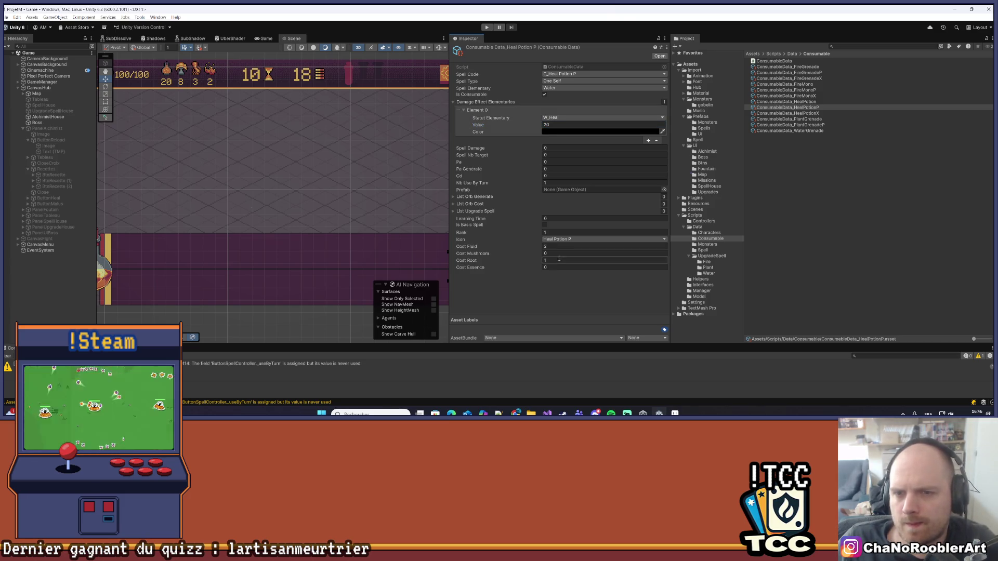
pyautogui.click(564, 297)
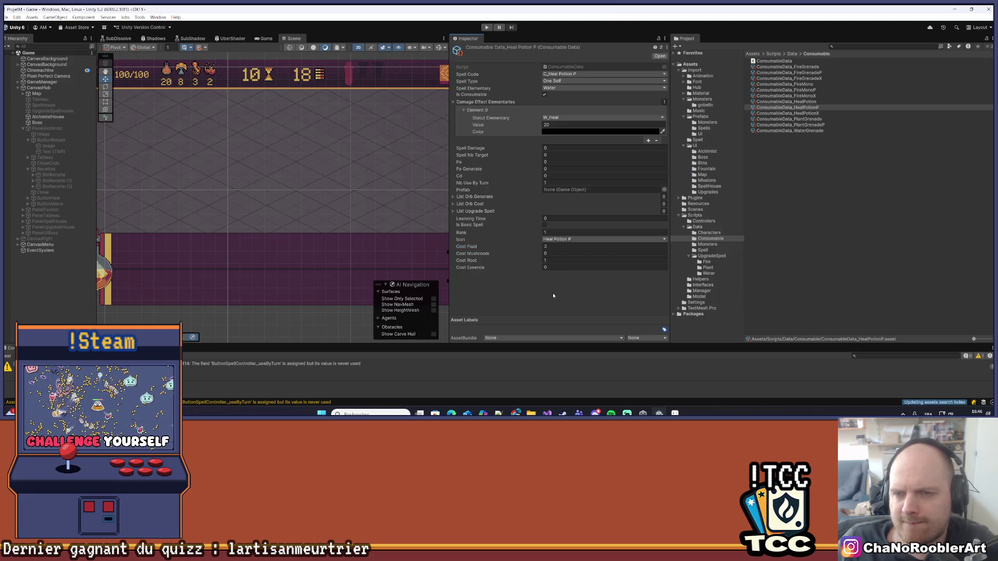
pyautogui.click(815, 102)
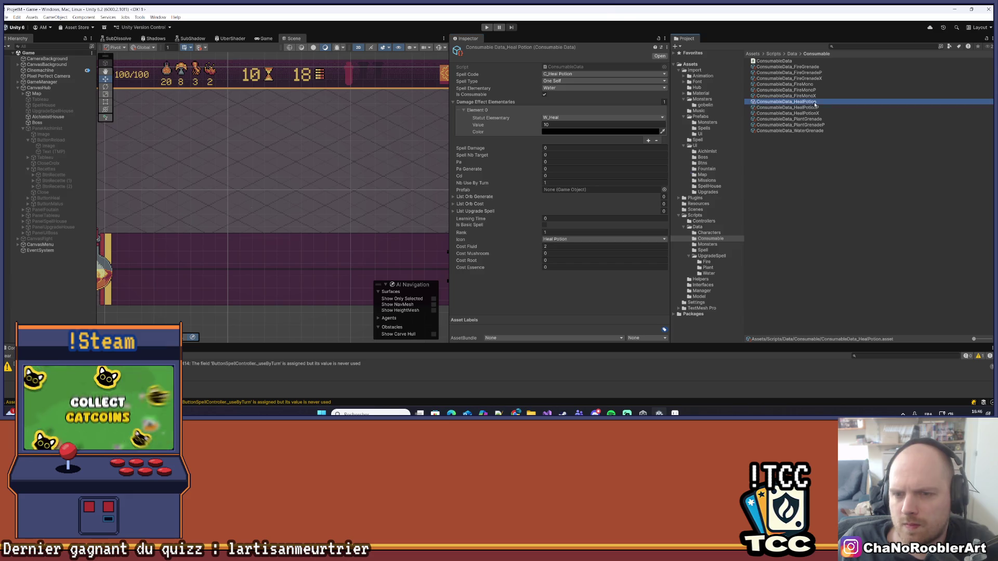
pyautogui.click(815, 107)
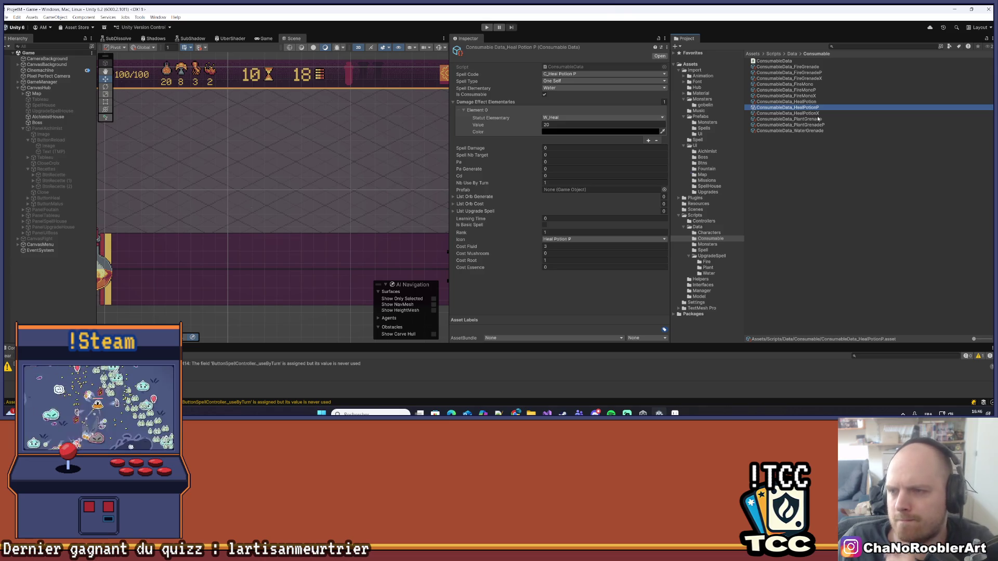
# Enter 30 as Heal Potion X's W_Heal effect value, leaving Cost Essence at 1.
pyautogui.click(818, 114)
pyautogui.click(572, 124)
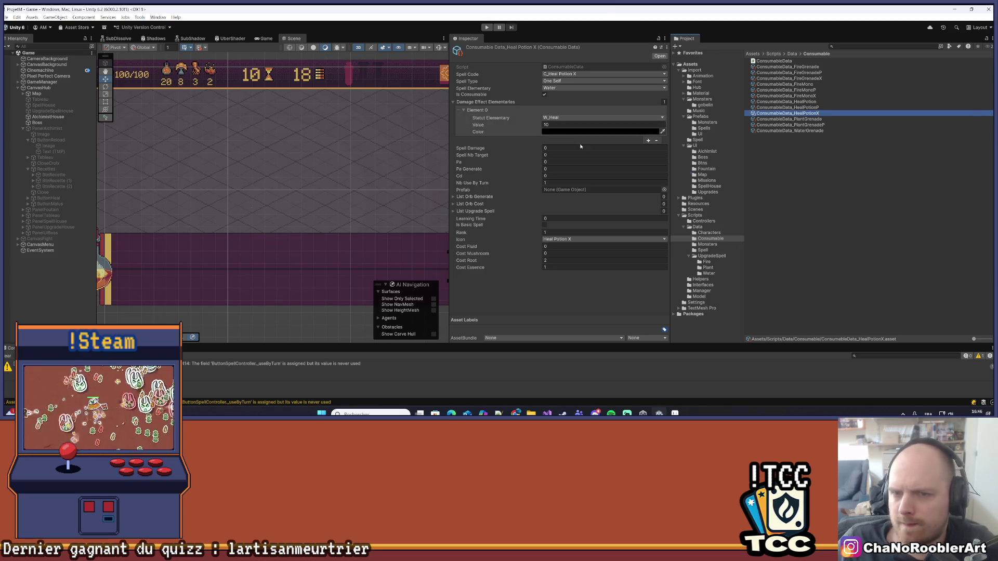
pyautogui.write('30')
pyautogui.press('Tab')
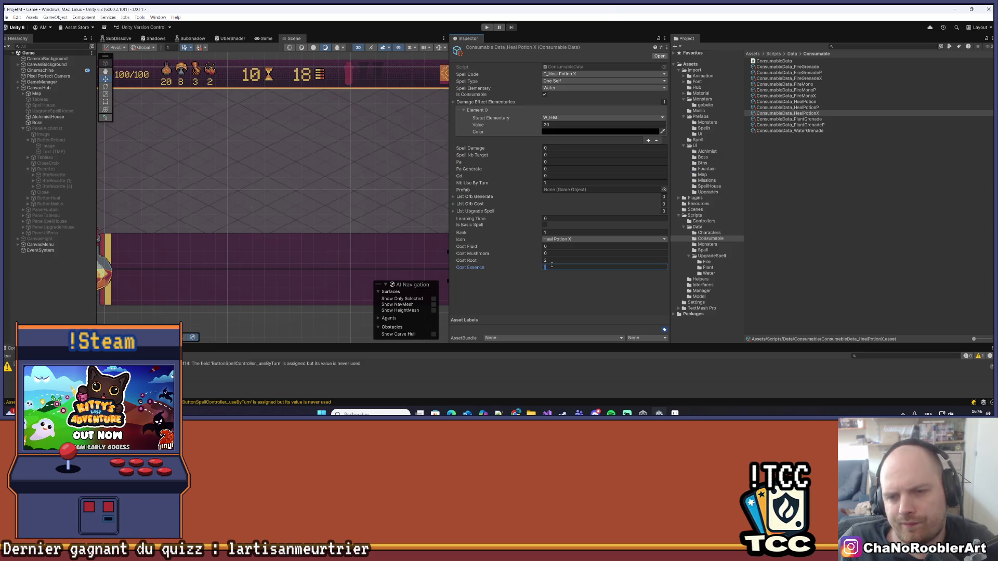
pyautogui.hotkey('shift', 'Tab')
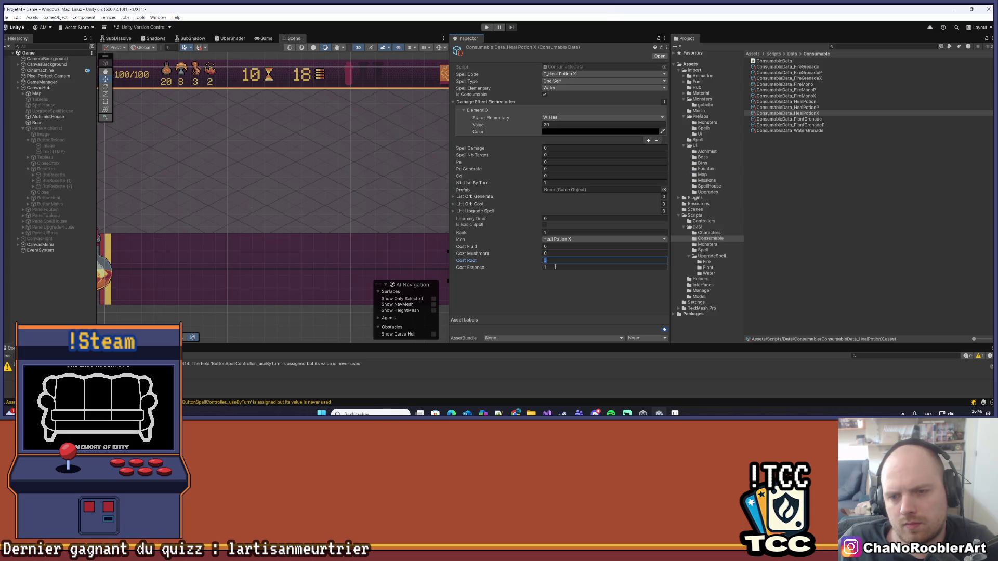
pyautogui.press('Tab')
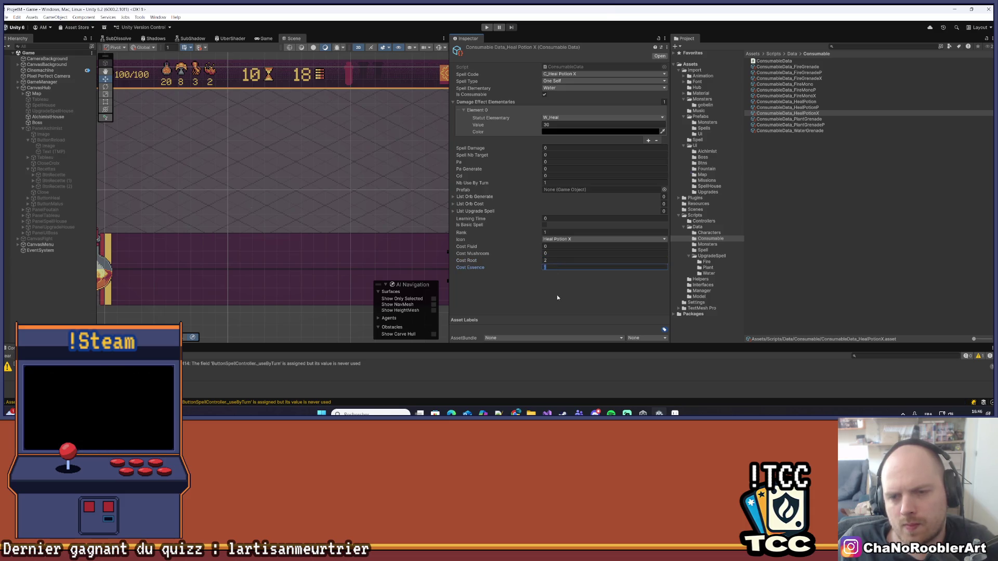
pyautogui.press('Return')
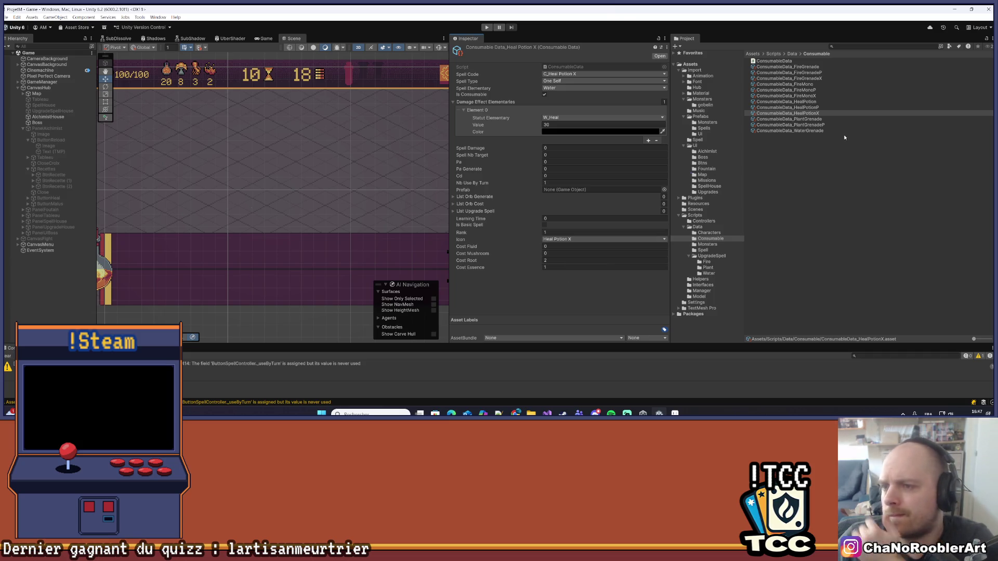
pyautogui.click(813, 120)
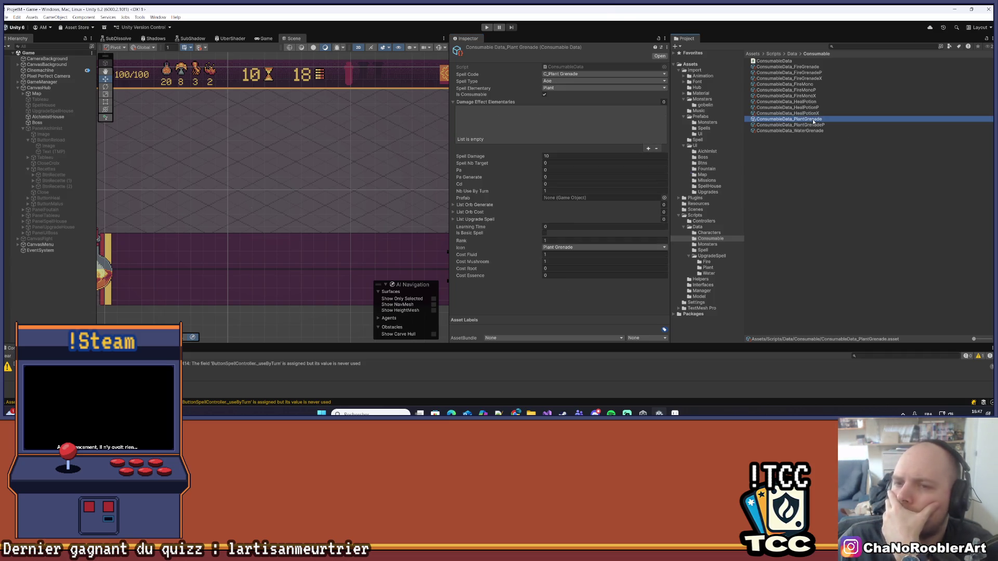
# Duplicate ConsumableData_PlantGrenadeP and name the copy ConsumableData_PlantGrenadeX.
pyautogui.click(811, 125)
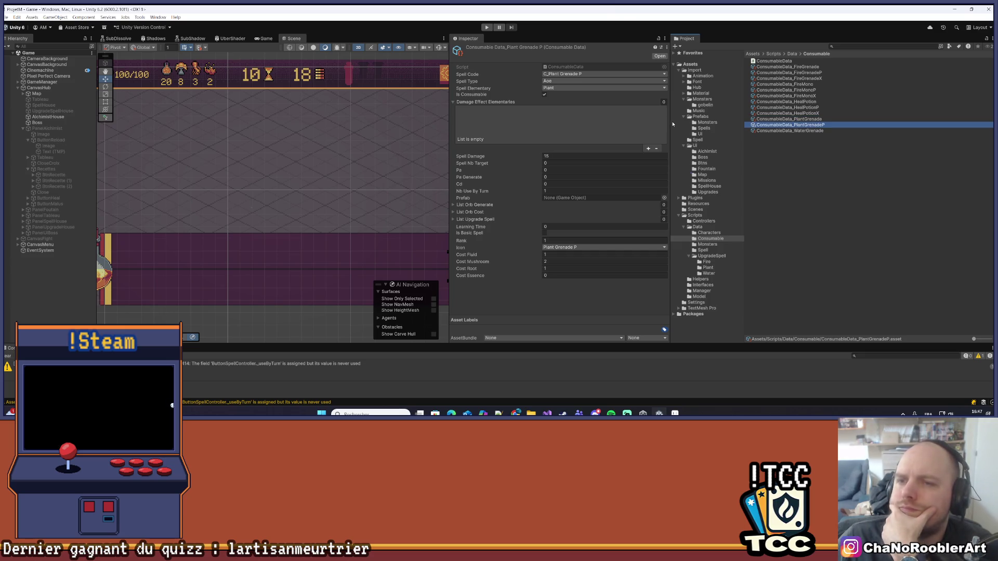
pyautogui.click(815, 126)
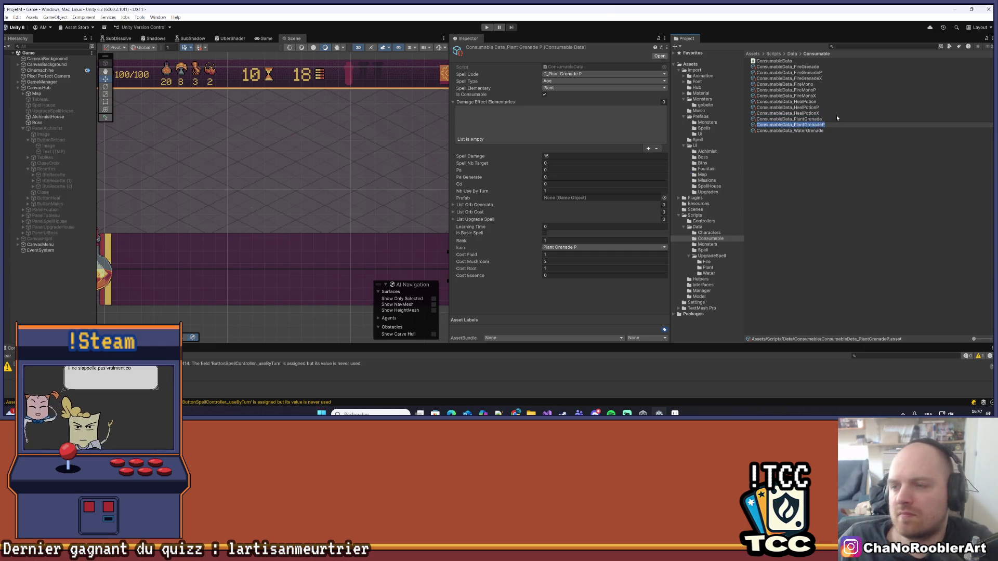
pyautogui.click(828, 125)
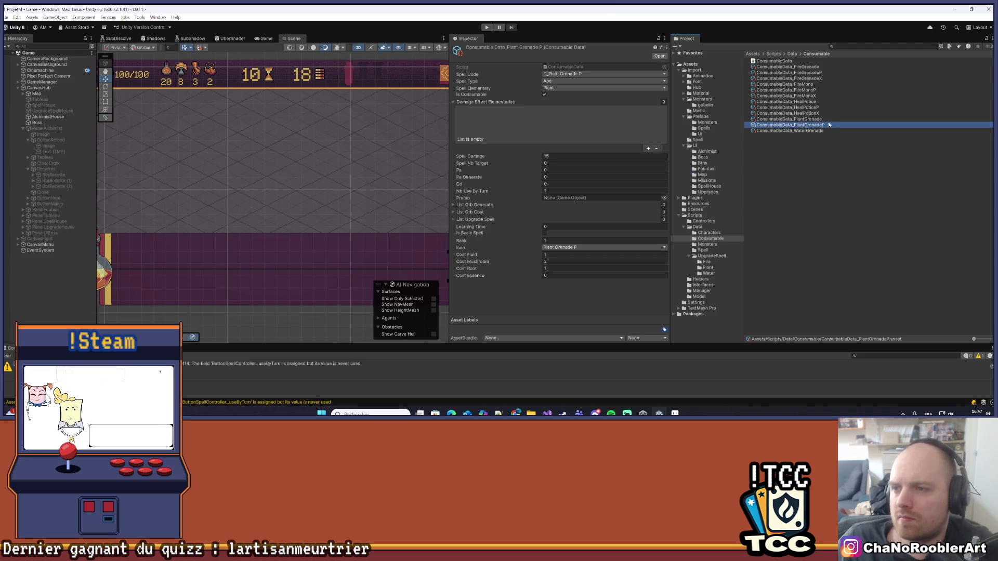
pyautogui.hotkey('ctrl', 'd')
pyautogui.rightClick(825, 130)
pyautogui.click(845, 173)
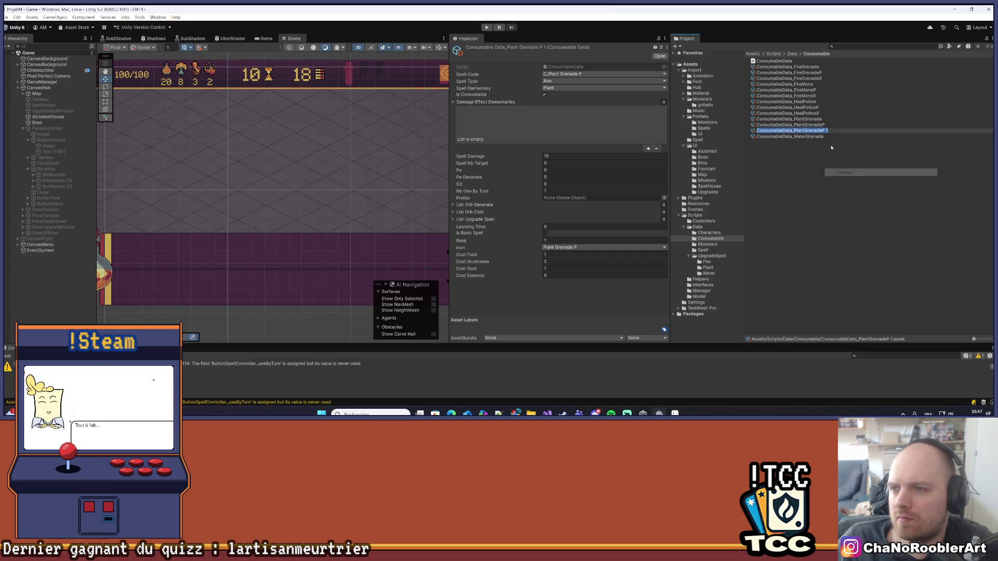
pyautogui.press('End')
pyautogui.press('BackSpace')
pyautogui.press('BackSpace')
pyautogui.press('BackSpace')
pyautogui.write('X')
pyautogui.press('Return')
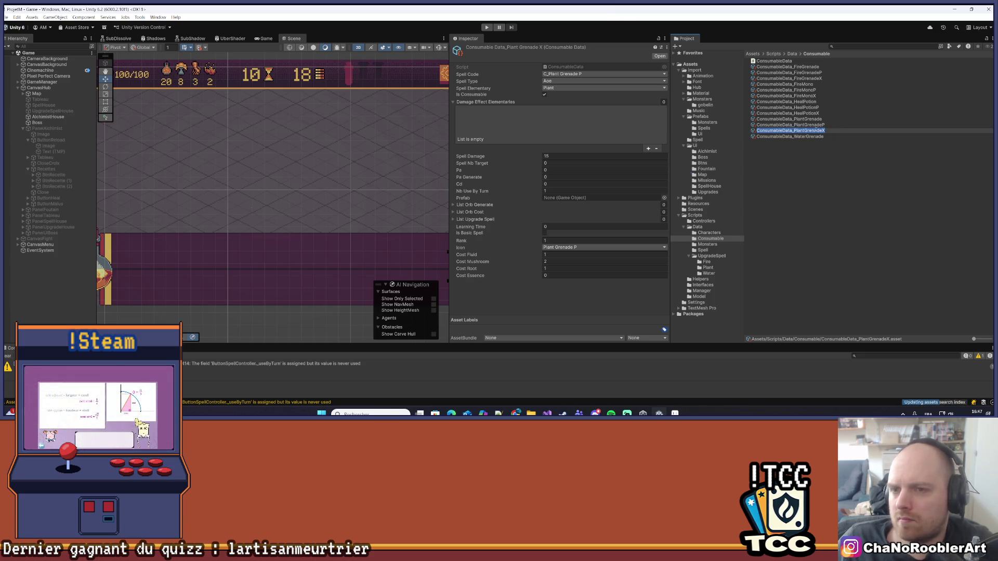
# Give Plant Grenade X a Spell Damage of 20 and the Plant Grenade X icon.
pyautogui.click(452, 102)
pyautogui.click(571, 109)
pyautogui.write('2')
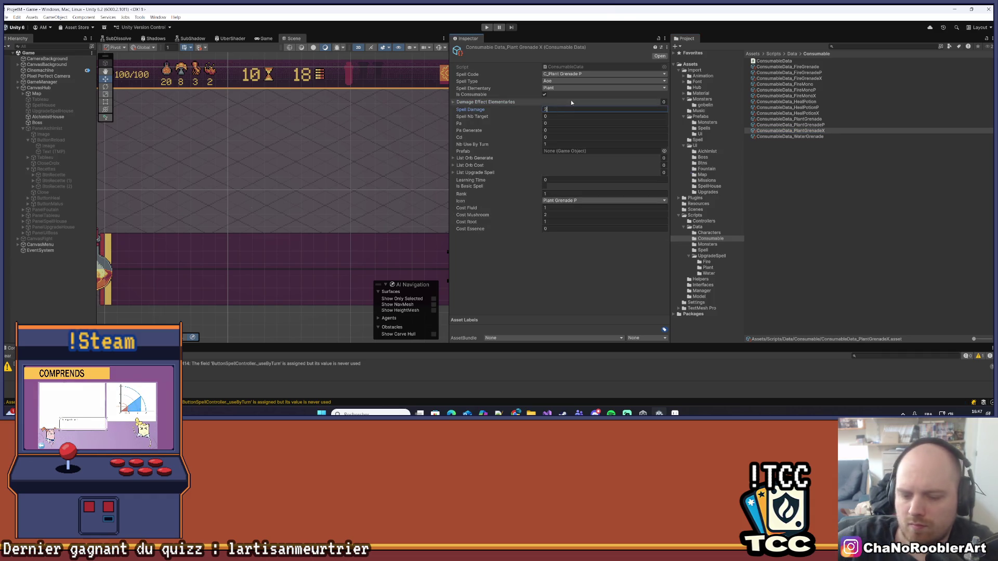
pyautogui.write('0')
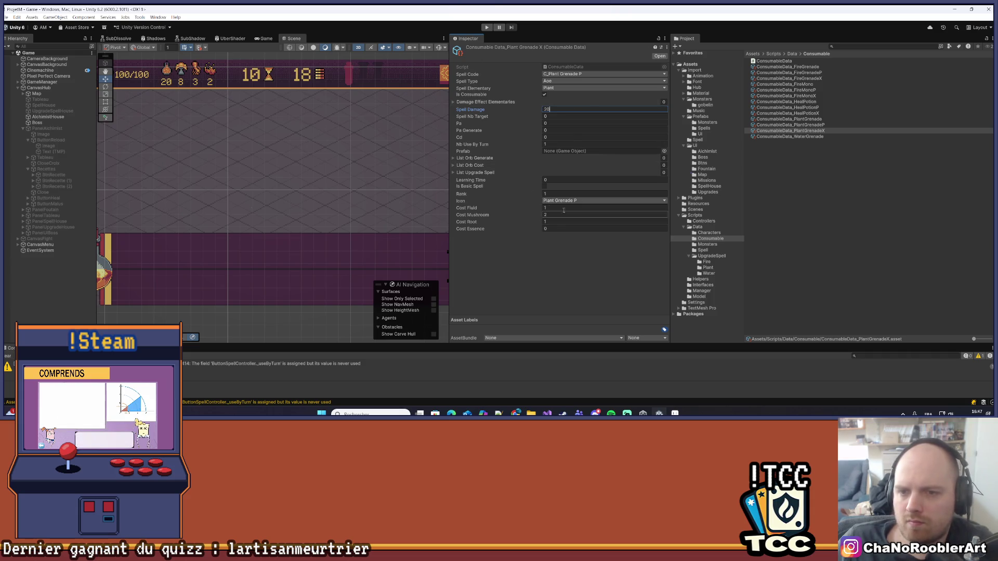
pyautogui.click(564, 201)
pyautogui.click(566, 259)
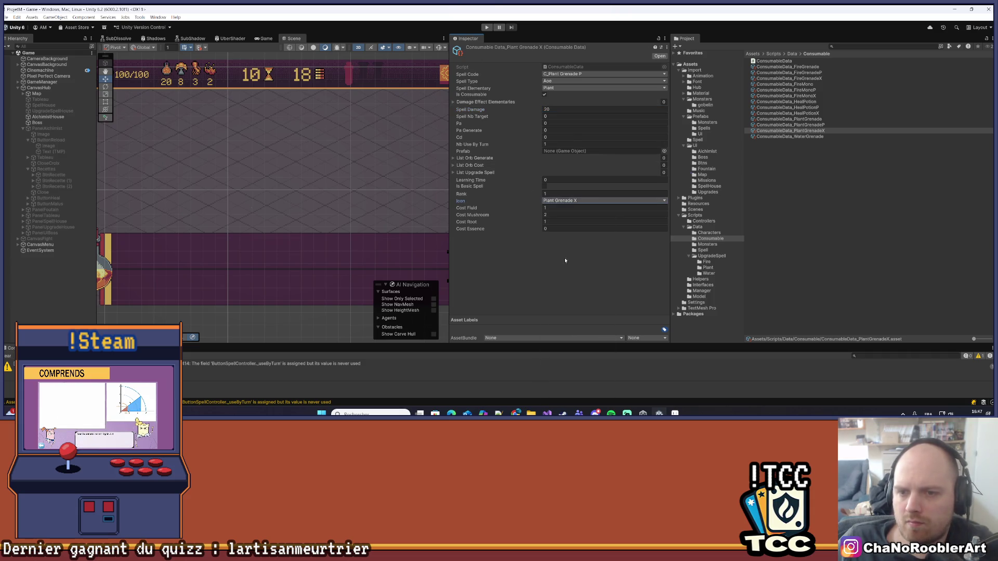
# Set Plant Grenade X's costs to Essence 1, Root 2, Mushroom 0 and Fluid 0.
pyautogui.click(551, 229)
pyautogui.write('1')
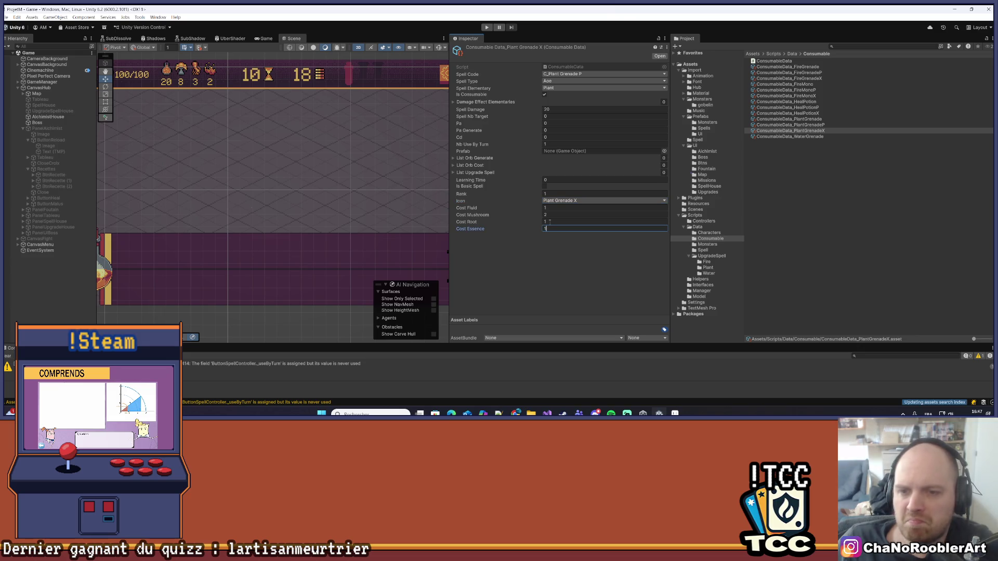
pyautogui.click(550, 221)
pyautogui.write('2')
pyautogui.click(554, 215)
pyautogui.write('0')
pyautogui.click(551, 208)
pyautogui.write('0')
pyautogui.click(560, 270)
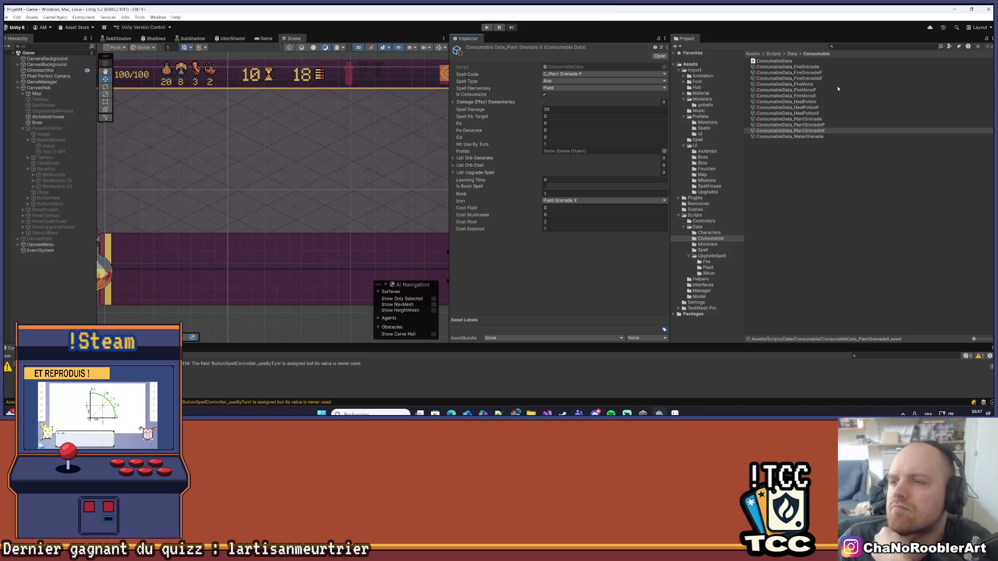
pyautogui.click(823, 175)
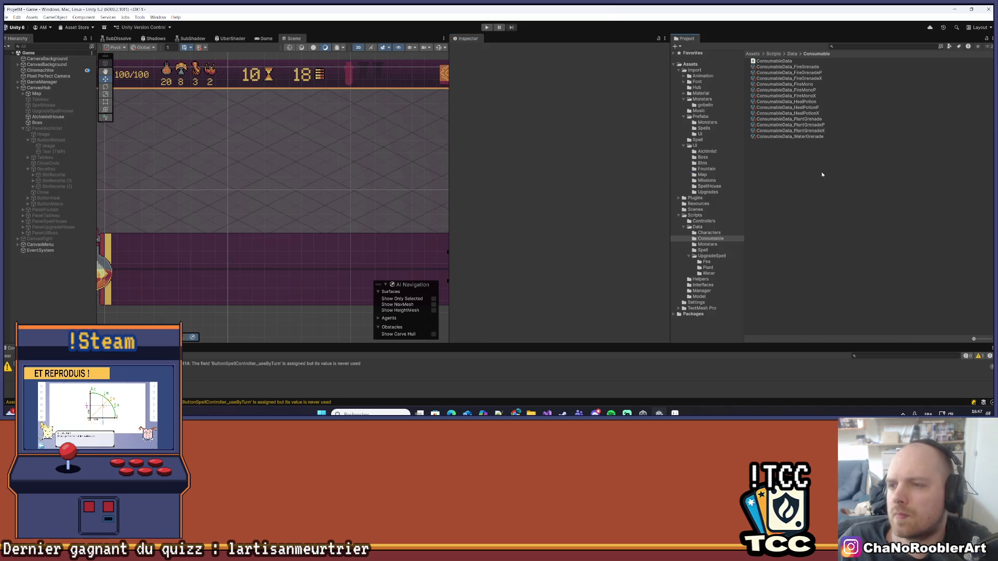
# Duplicate ConsumableData_FireMono and rename the copy ConsumableData_PlantMono.
pyautogui.click(807, 85)
pyautogui.hotkey('ctrl', 'd')
pyautogui.rightClick(809, 93)
pyautogui.click(827, 130)
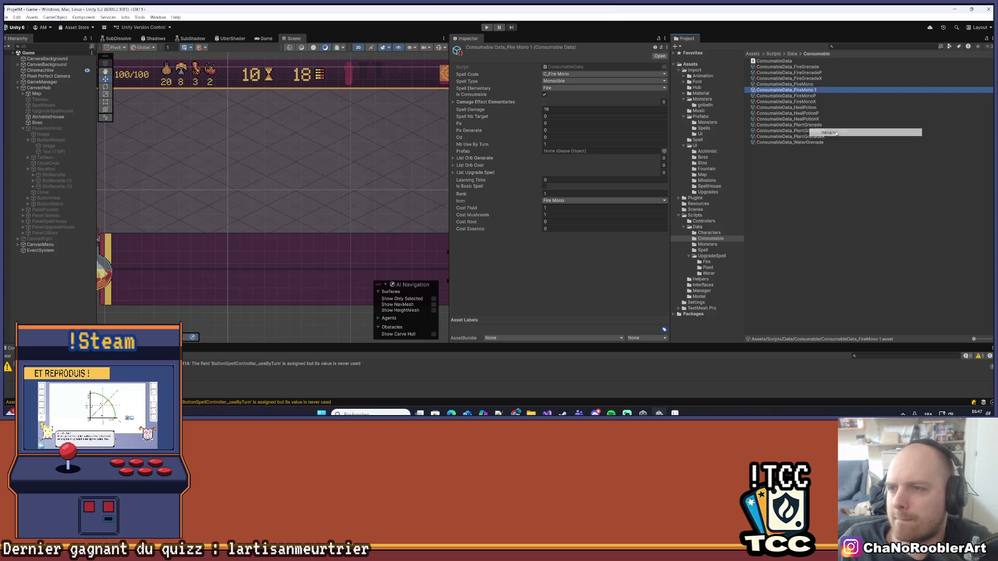
pyautogui.press('BackSpace')
pyautogui.press('BackSpace')
pyautogui.press('BackSpace')
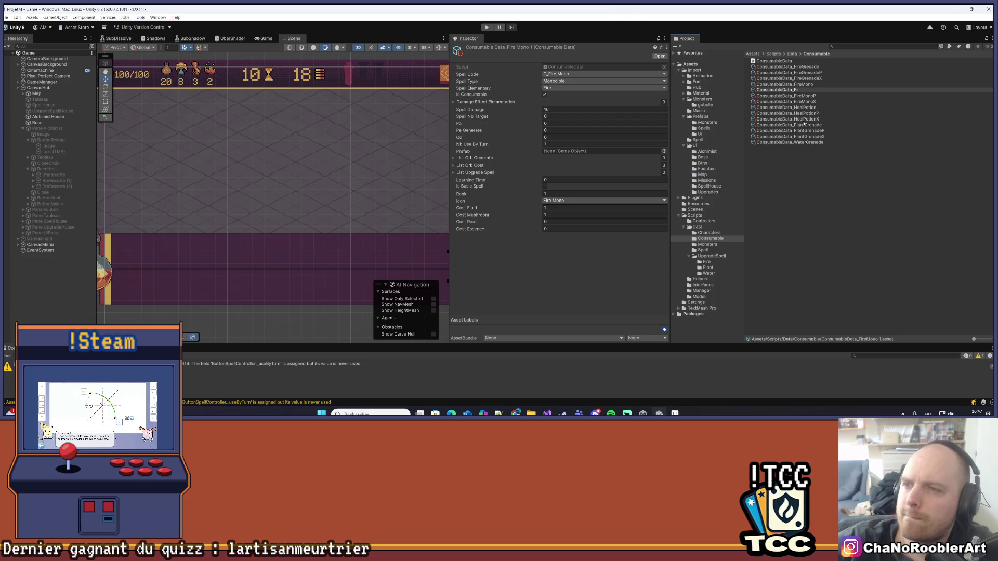
pyautogui.press('BackSpace')
pyautogui.press('BackSpace')
pyautogui.press('BackSpace')
pyautogui.write('PlantMono')
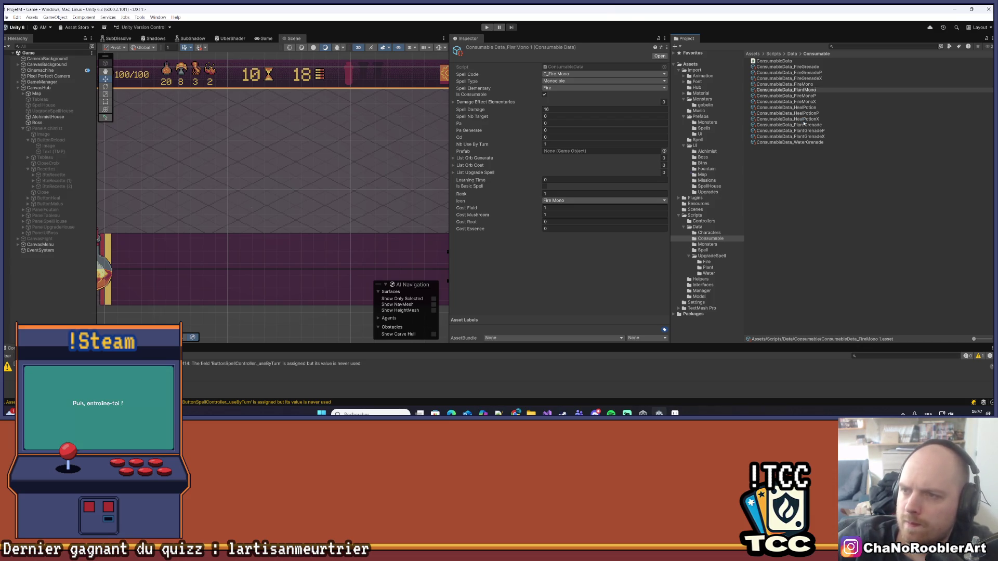
pyautogui.press('Return')
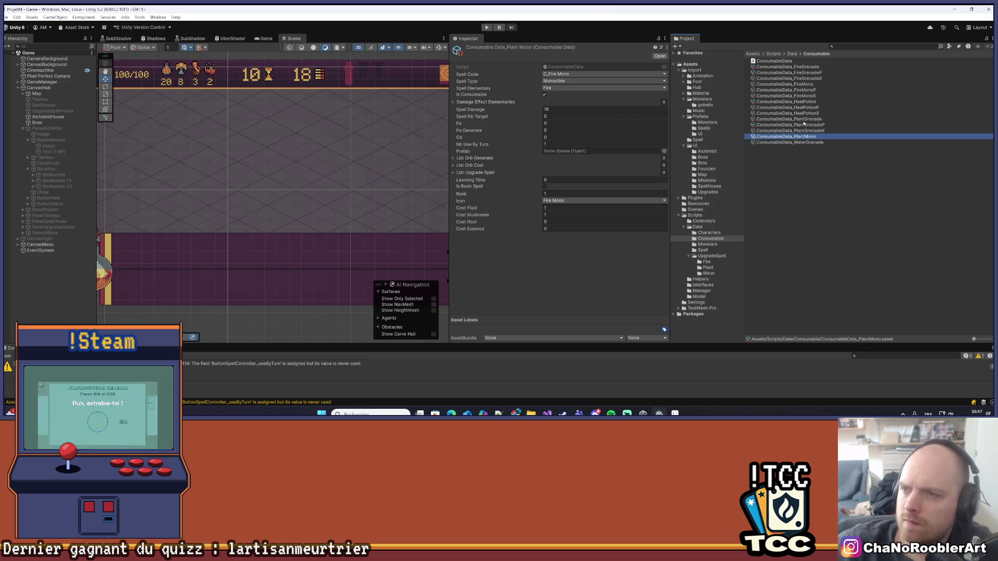
# Check Plant Grenade X's Rank value, then reopen the Plant Grenade P data.
pyautogui.click(801, 131)
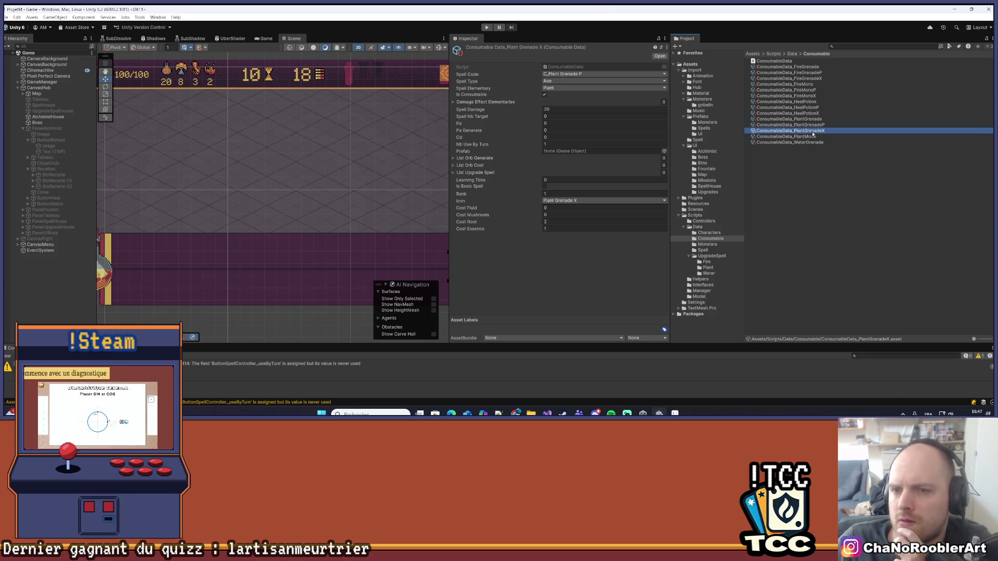
pyautogui.click(591, 194)
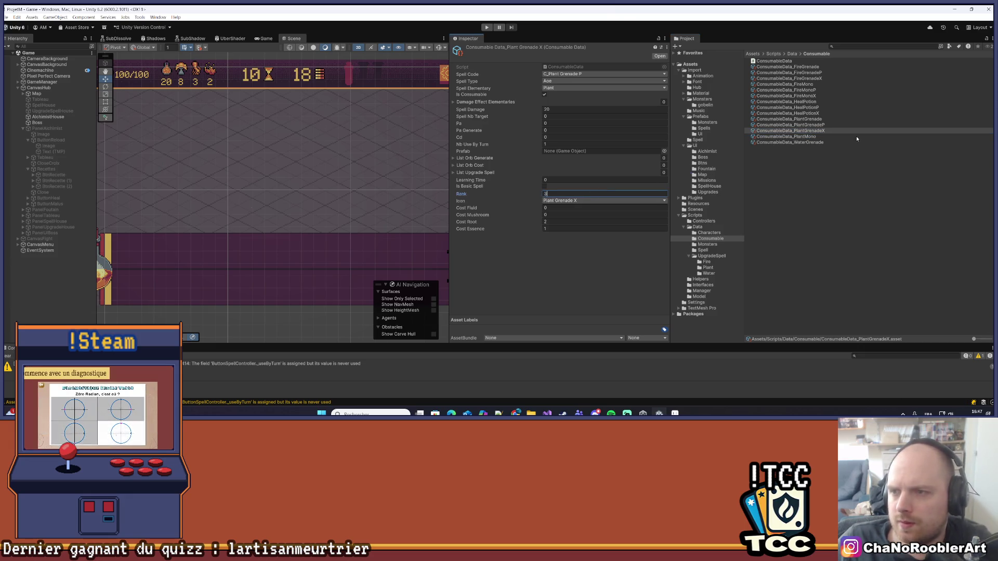
pyautogui.click(795, 197)
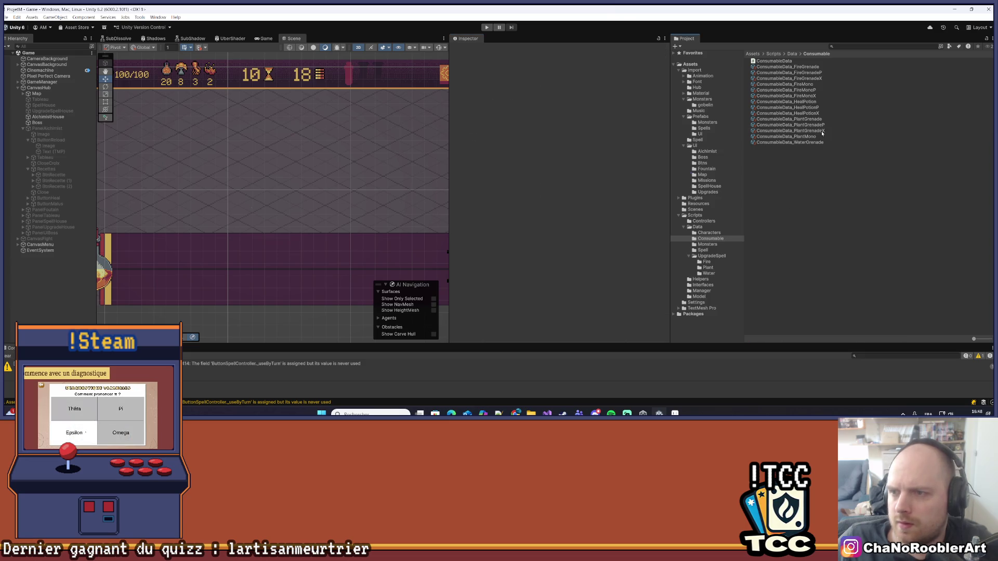
pyautogui.click(788, 130)
pyautogui.click(791, 124)
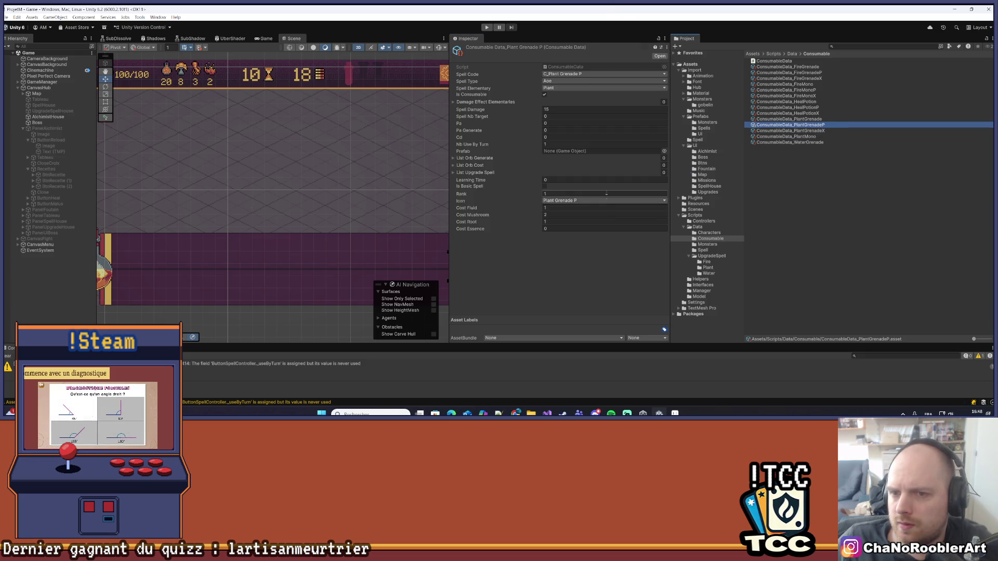
# Compare the other consumable assets, ending on the Heal Potion data.
pyautogui.click(808, 151)
pyautogui.click(817, 128)
pyautogui.click(816, 119)
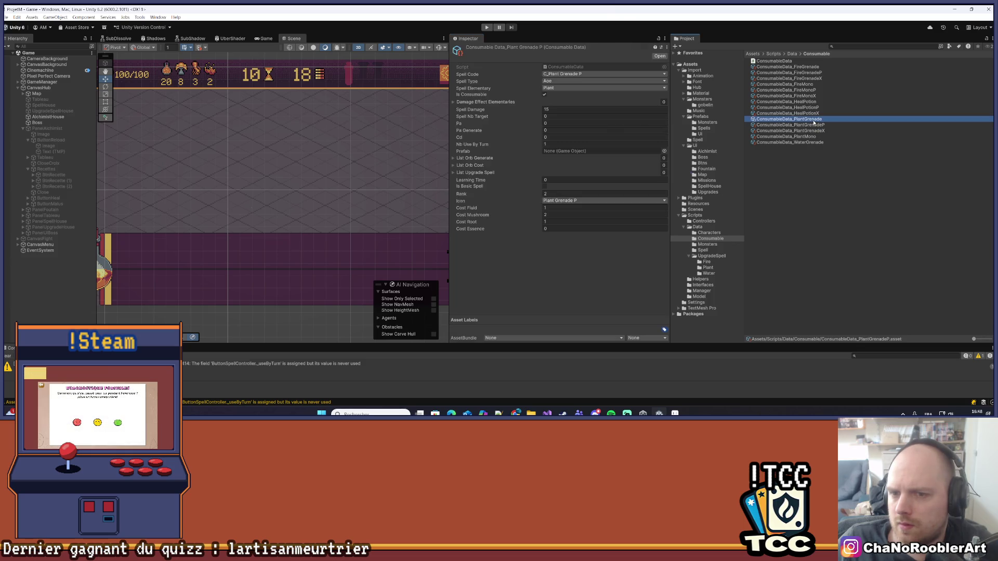
pyautogui.click(813, 114)
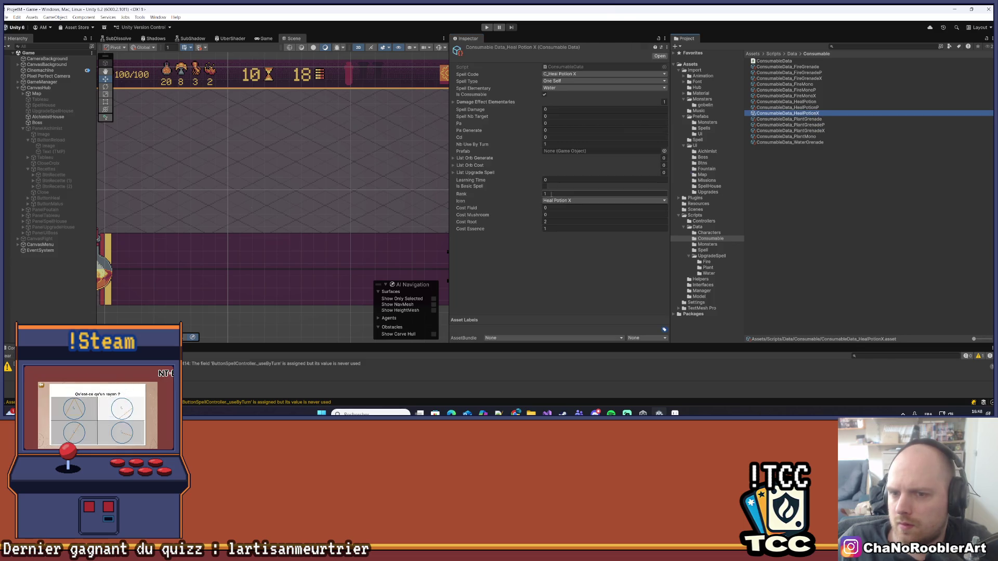
pyautogui.click(782, 207)
pyautogui.click(818, 102)
pyautogui.click(820, 107)
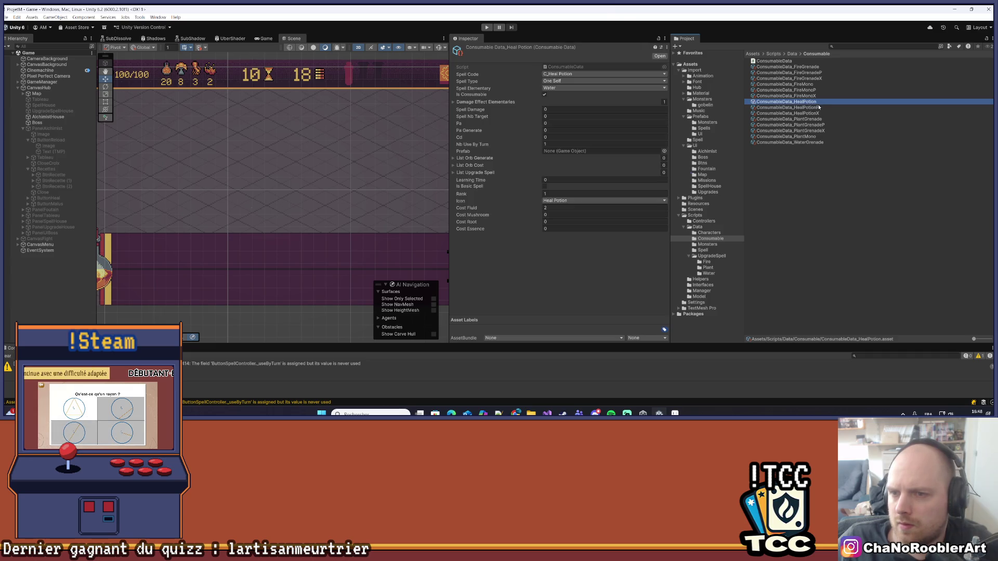
# Check Heal Potion P's Rank and review the Heal Potion, Fire Mono and Fire Grenade data.
pyautogui.click(598, 194)
pyautogui.click(780, 201)
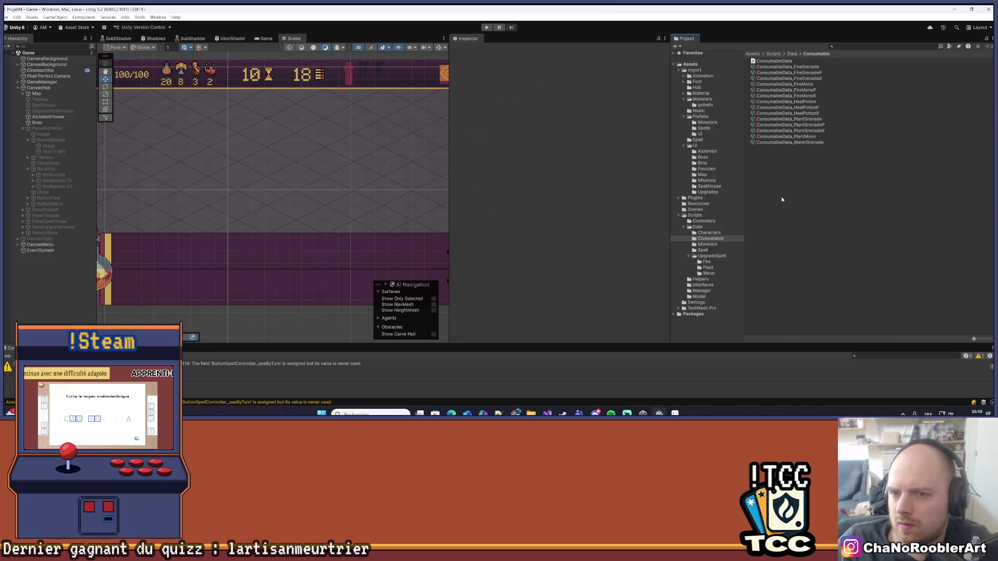
pyautogui.click(812, 112)
pyautogui.click(815, 103)
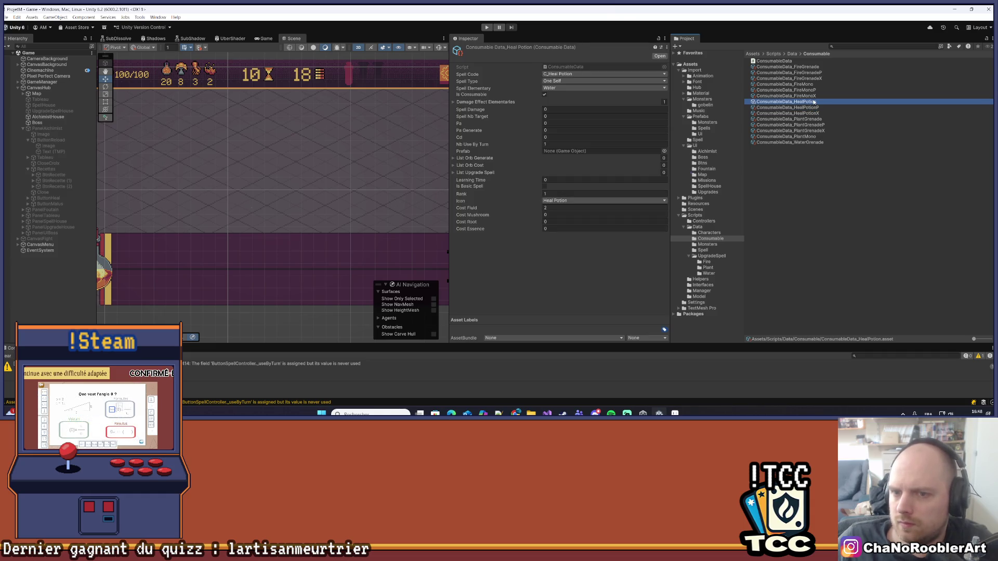
pyautogui.click(817, 96)
pyautogui.click(819, 90)
pyautogui.click(819, 79)
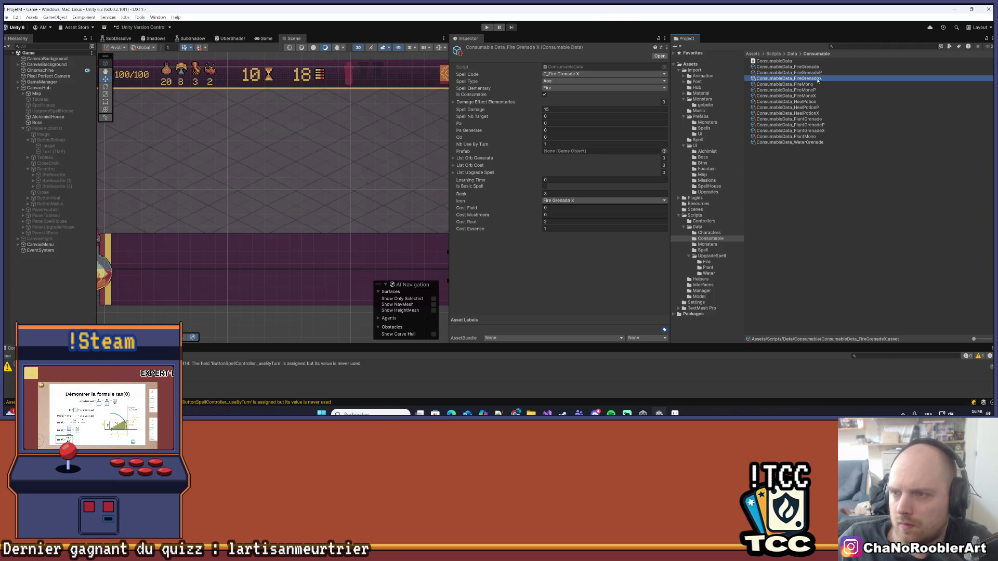
pyautogui.click(815, 84)
pyautogui.click(820, 78)
pyautogui.click(821, 73)
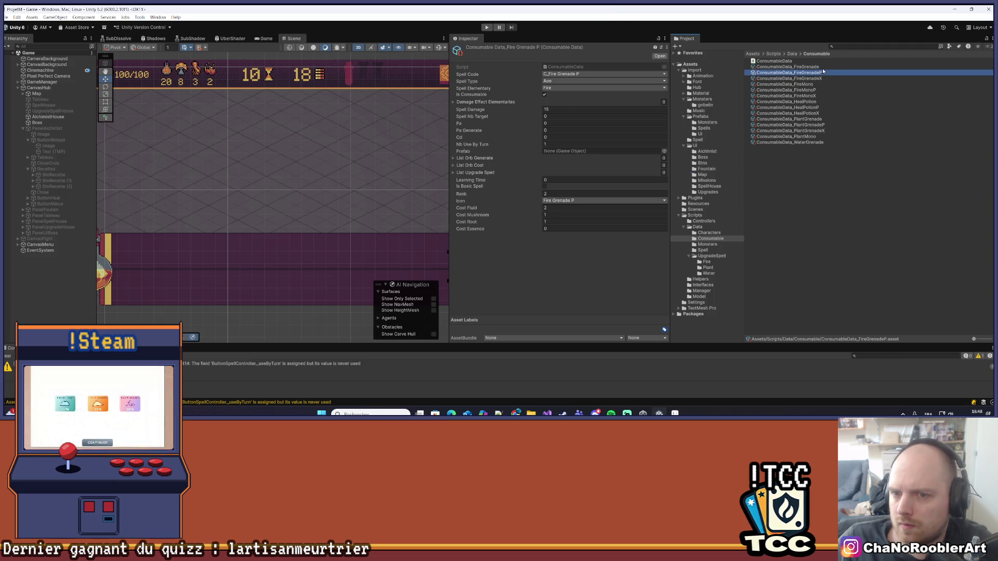
pyautogui.click(822, 68)
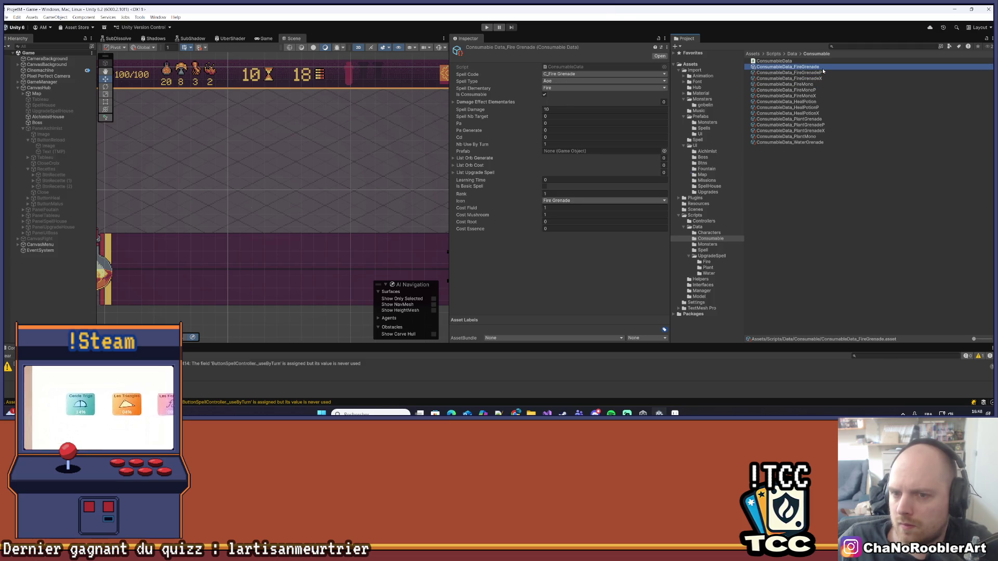
# Open the Plant Mono data and set its spell element to Plant.
pyautogui.click(827, 130)
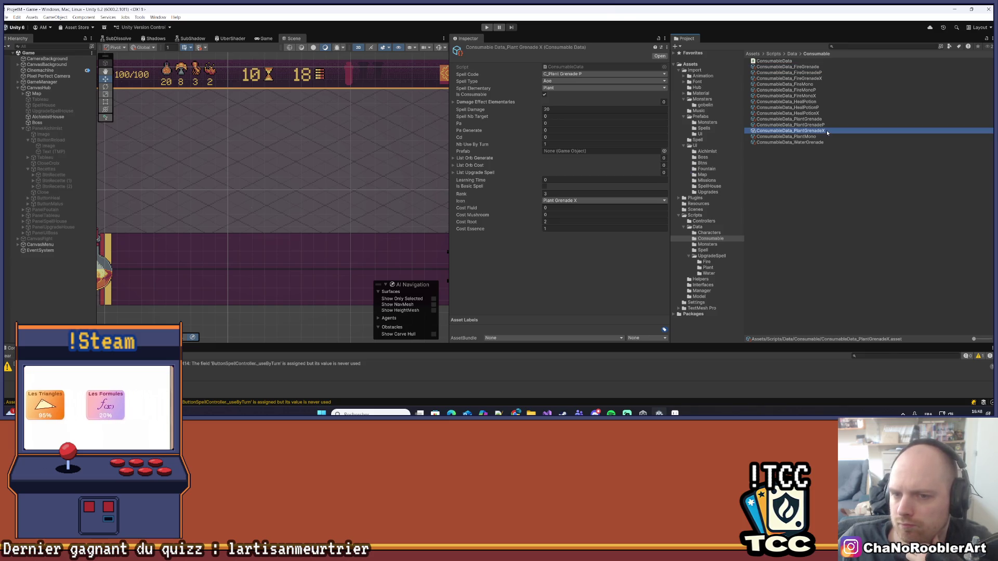
pyautogui.click(826, 125)
pyautogui.click(826, 119)
pyautogui.click(827, 130)
pyautogui.click(822, 136)
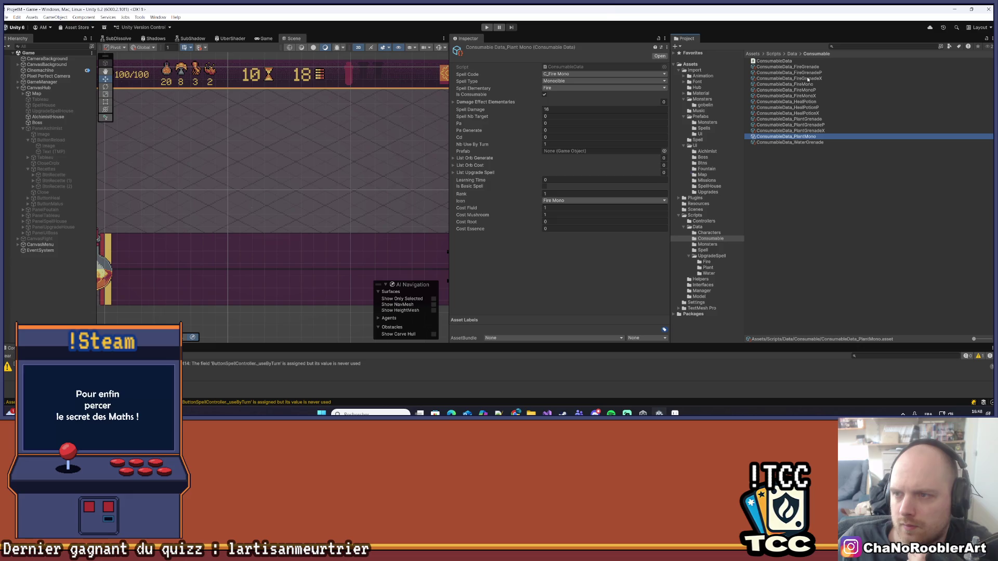
pyautogui.click(561, 88)
pyautogui.click(556, 102)
# Step through the Heal Potion and Fire Mono/Fire Grenade variants to compare their data.
pyautogui.click(820, 130)
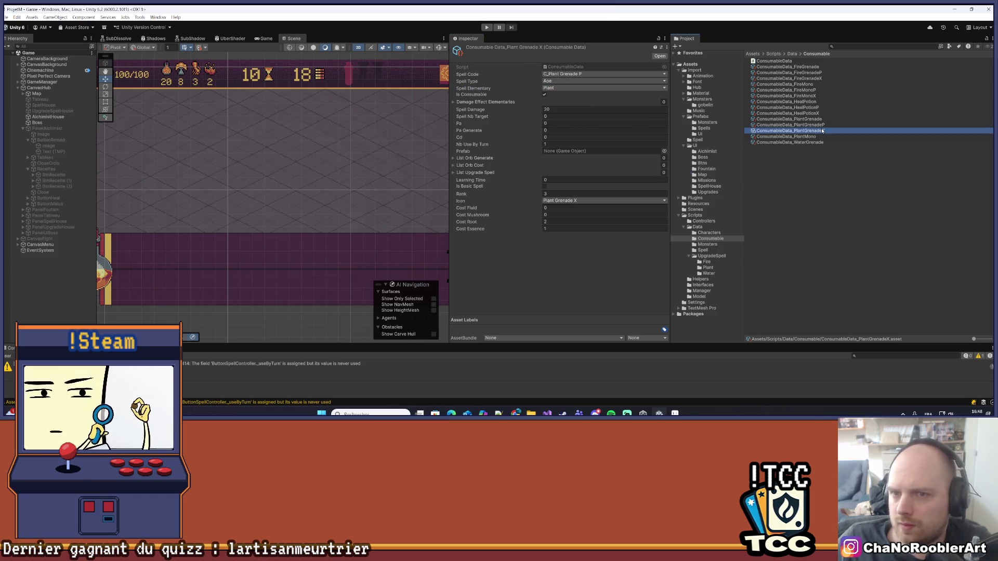
pyautogui.click(818, 119)
pyautogui.click(816, 113)
pyautogui.click(814, 108)
pyautogui.click(814, 103)
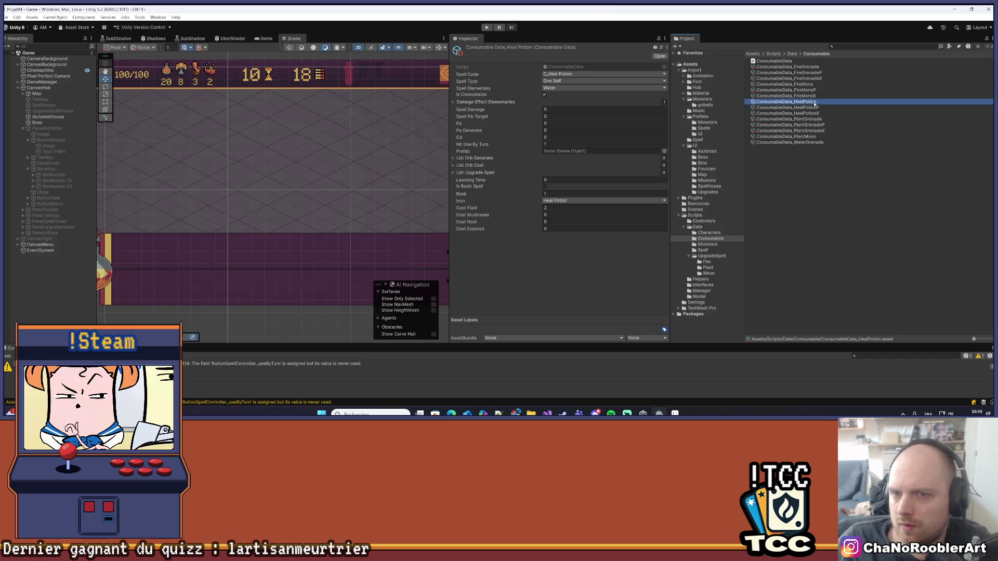
pyautogui.click(815, 96)
pyautogui.click(815, 90)
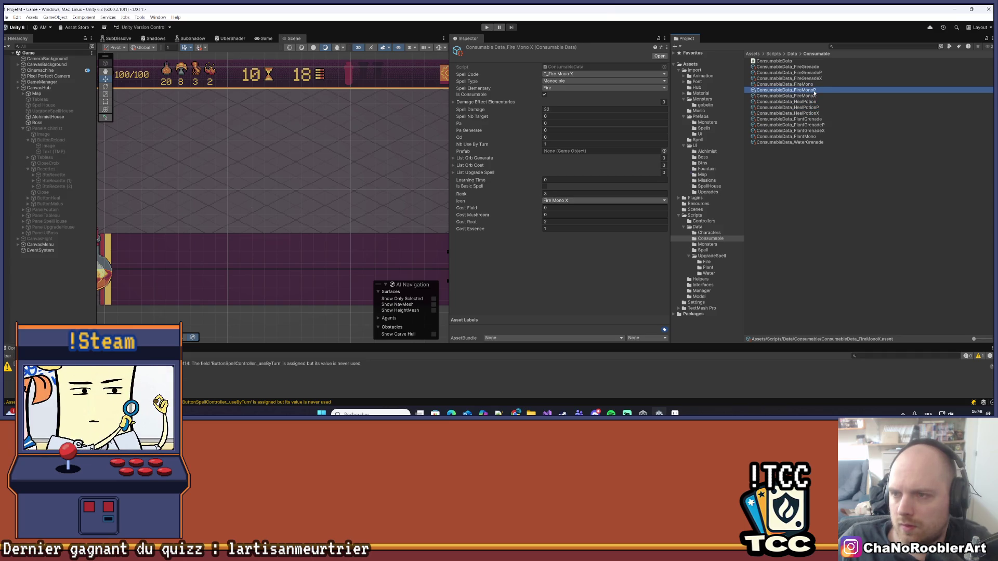
pyautogui.click(815, 84)
pyautogui.click(816, 79)
pyautogui.click(818, 72)
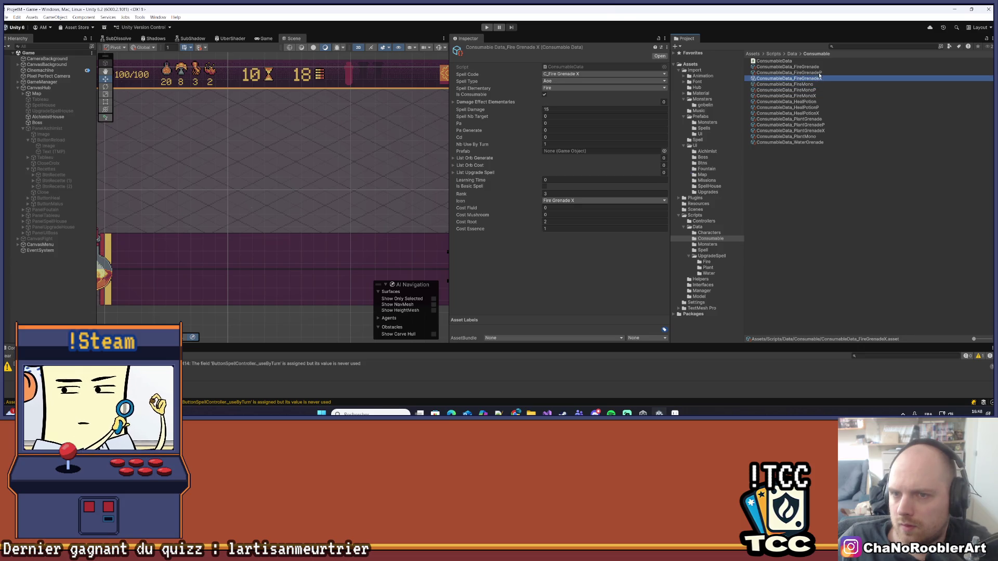
pyautogui.click(820, 67)
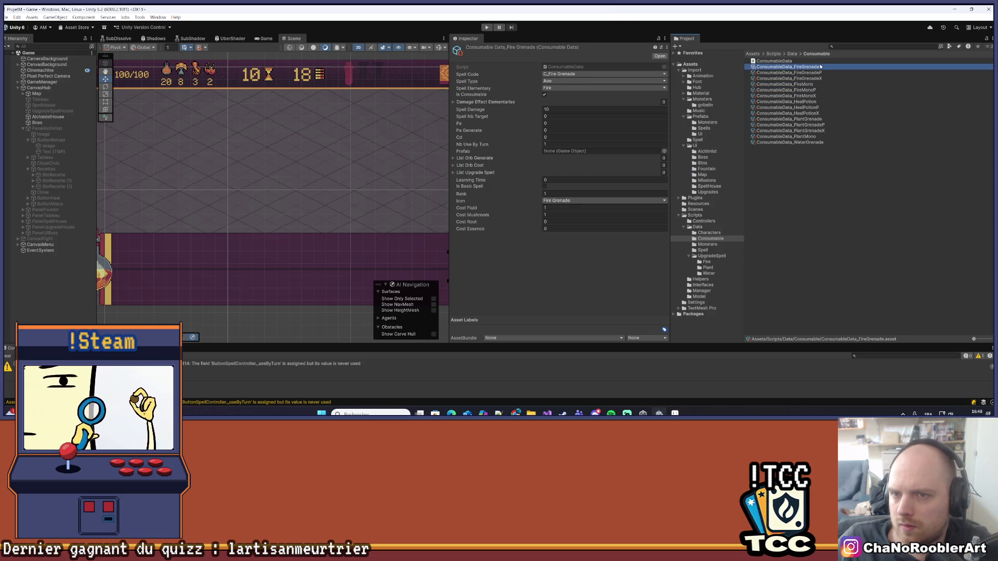
# Compare Plant Grenade P with Plant Grenade X, finishing on Plant Grenade X's data.
pyautogui.click(817, 130)
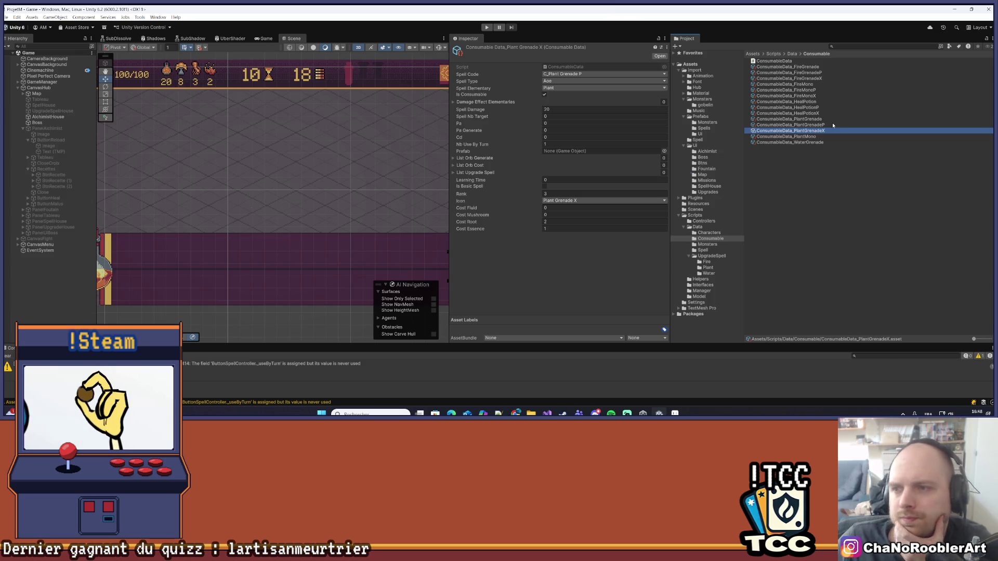
pyautogui.click(825, 125)
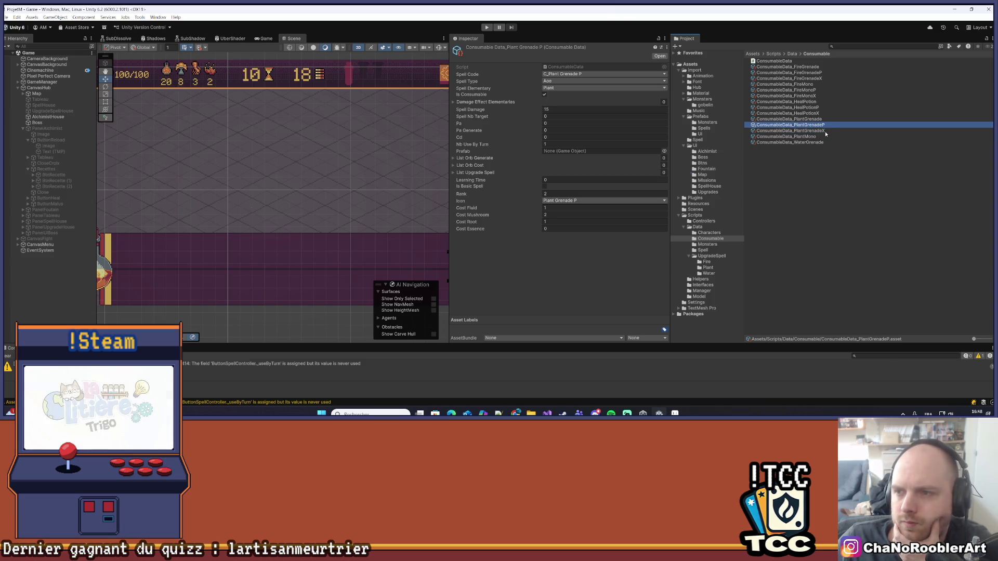
pyautogui.click(825, 131)
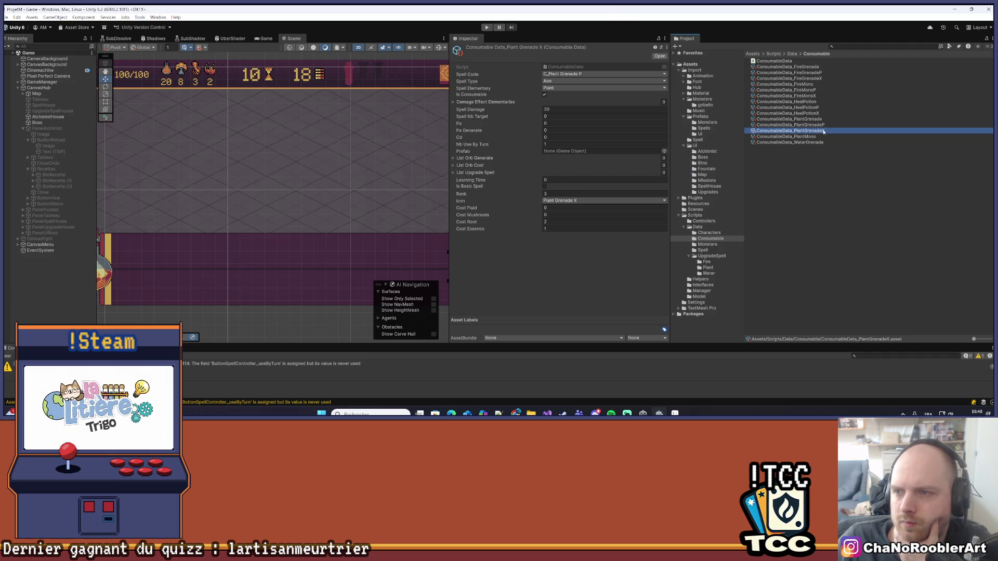
pyautogui.click(819, 113)
# Set Plant Grenade X's spell code to C_Plant Grenade X.
pyautogui.click(796, 130)
pyautogui.click(572, 74)
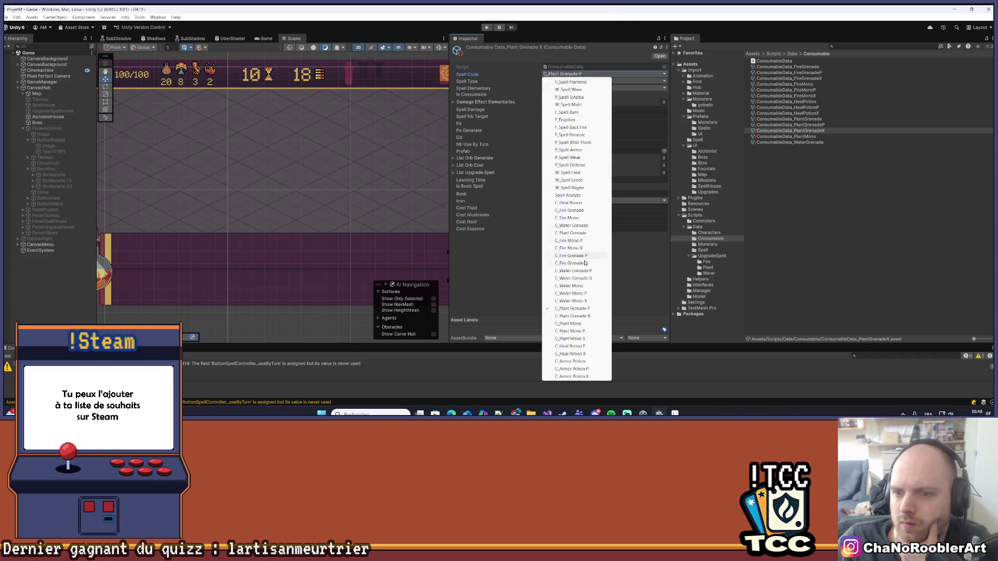
pyautogui.click(586, 316)
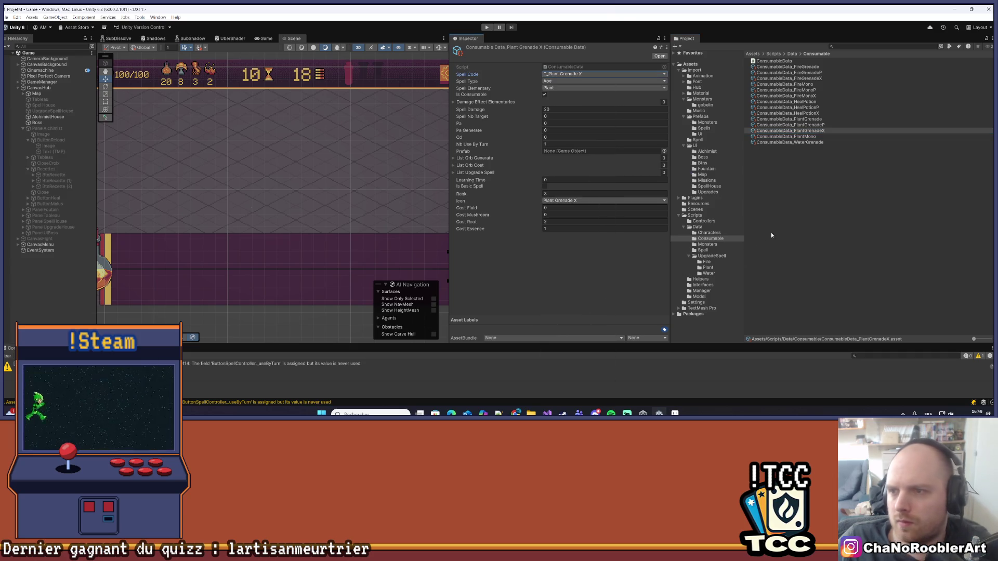
# Change ConsumableData_PlantMono's icon to Plant Mono.
pyautogui.click(797, 137)
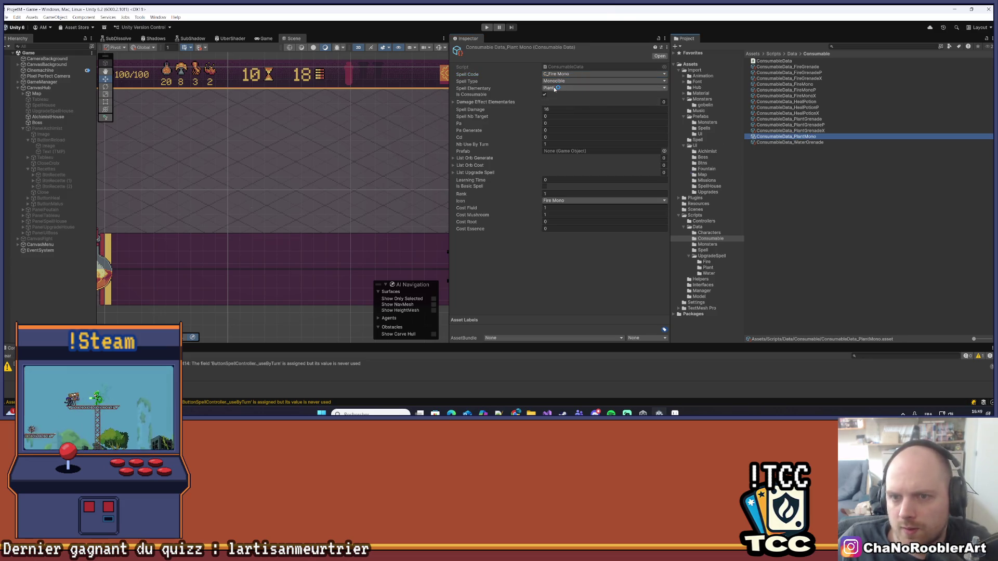
pyautogui.click(562, 201)
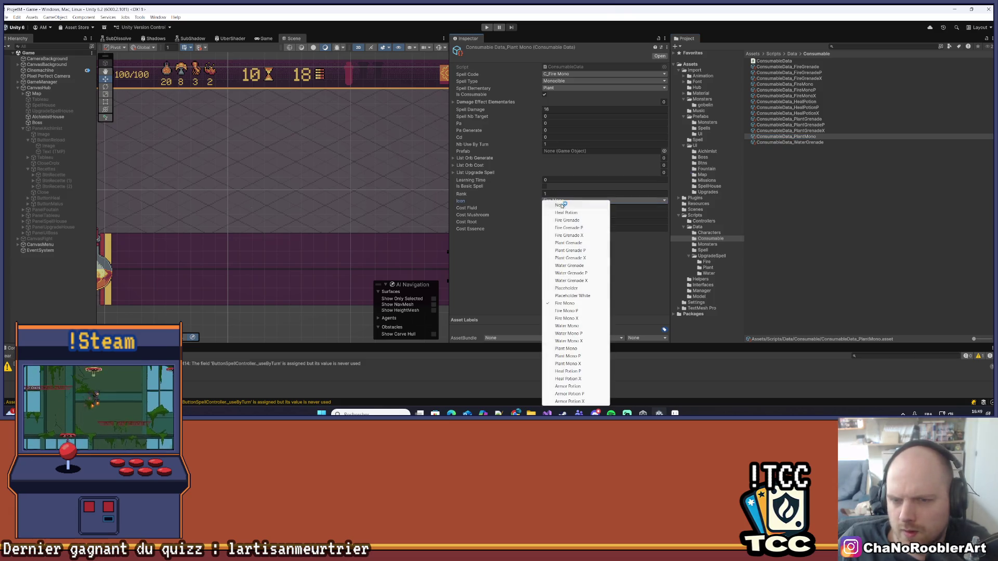
pyautogui.click(566, 348)
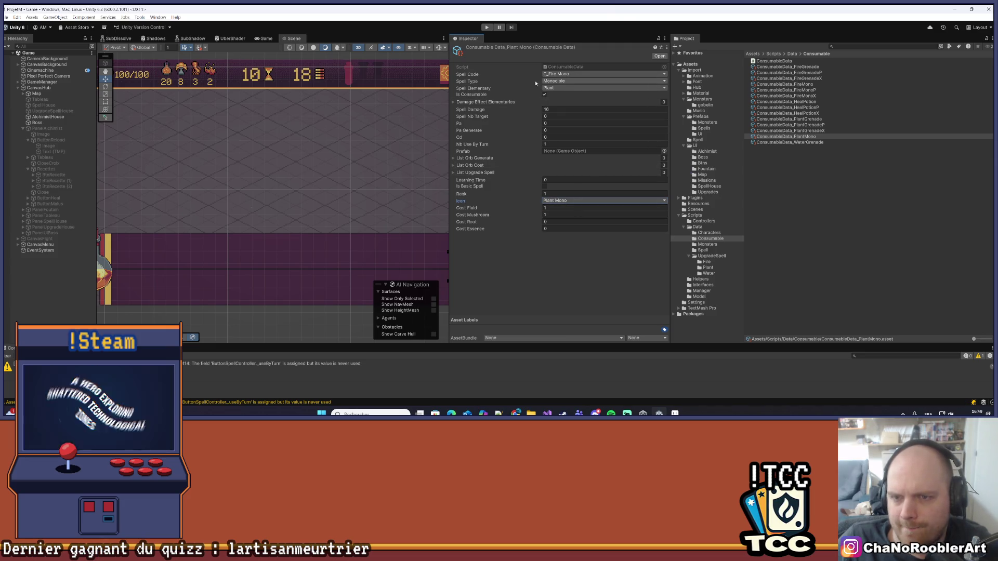
pyautogui.click(844, 158)
# Duplicate ConsumableData_PlantMono and name the copy ConsumableData_PlantMonoP.
pyautogui.click(801, 136)
pyautogui.hotkey('ctrl', 'd')
pyautogui.rightClick(812, 144)
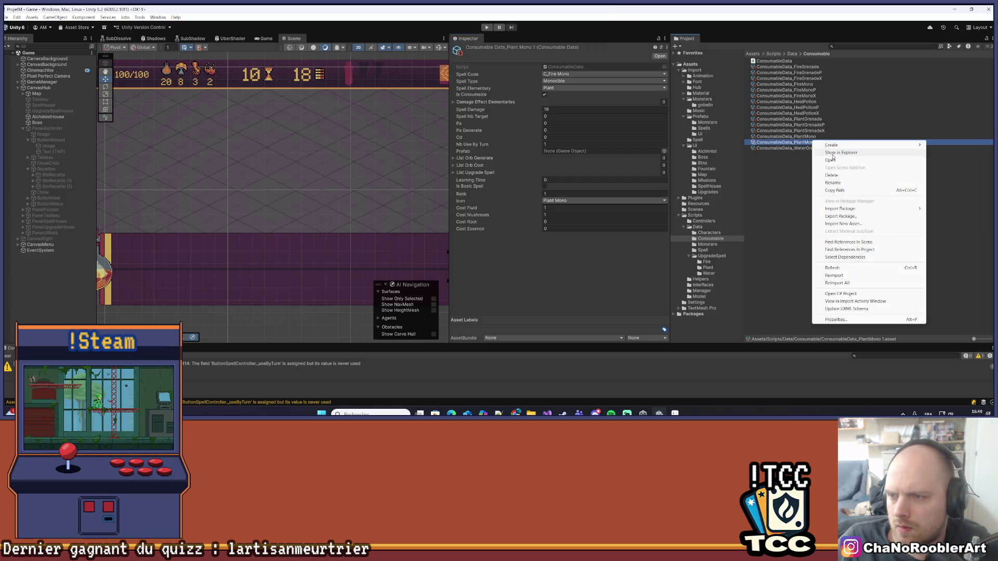
pyautogui.click(840, 181)
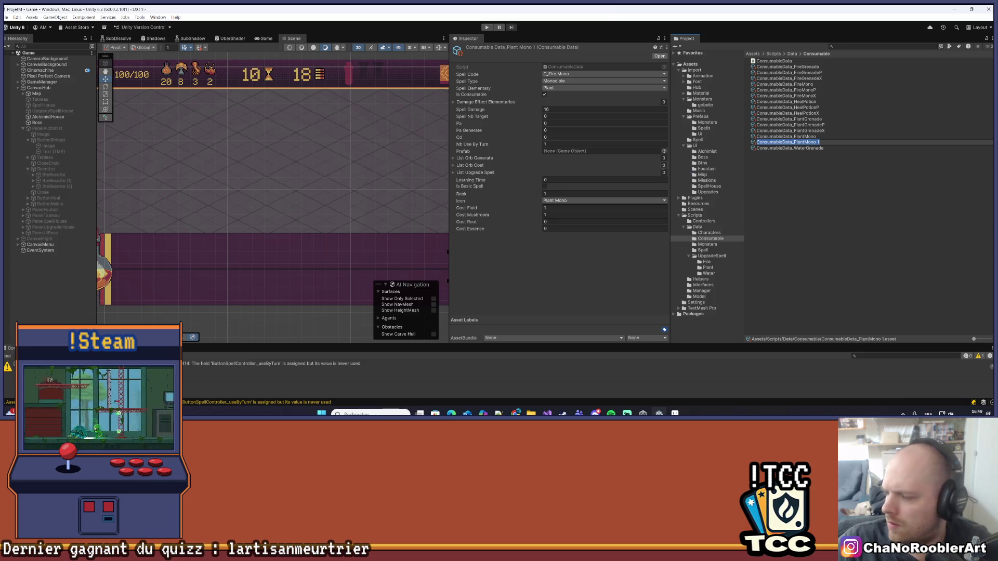
pyautogui.press('Return')
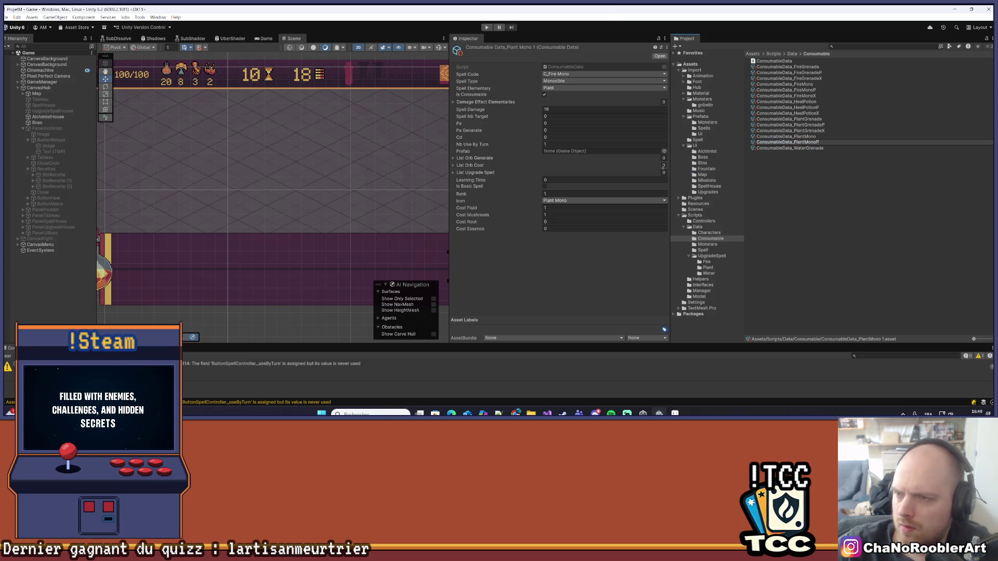
pyautogui.press('Return')
# Give PlantMonoP spell code C_Plant Mono P and Spell Damage 24.
pyautogui.click(583, 74)
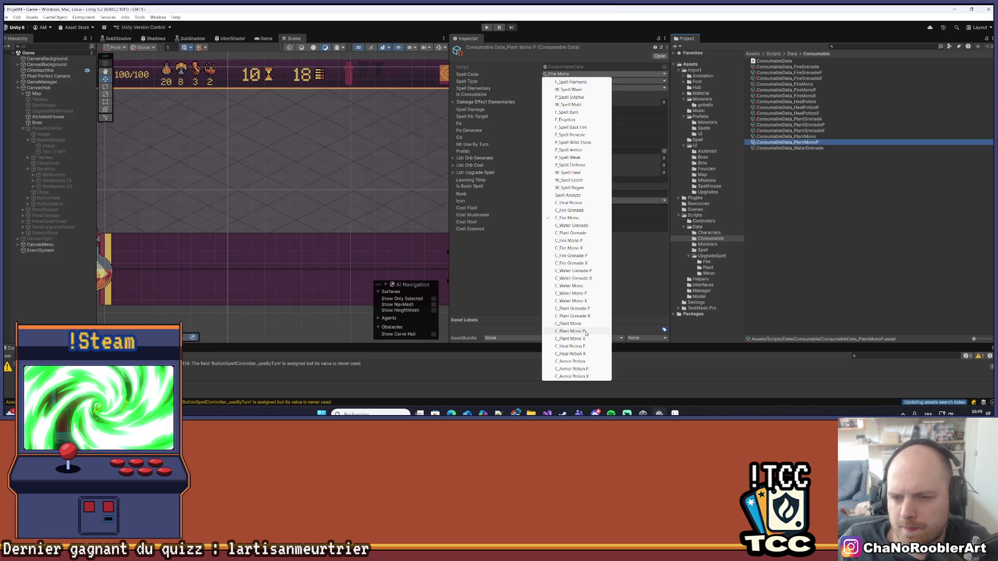
pyautogui.click(582, 331)
pyautogui.click(555, 111)
pyautogui.write('3')
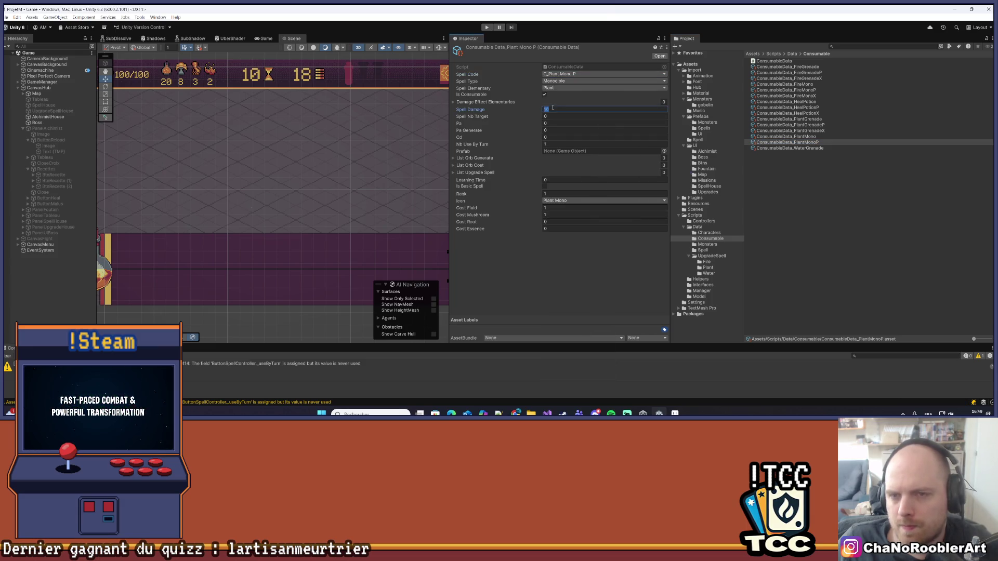
pyautogui.press('BackSpace')
pyautogui.write('24')
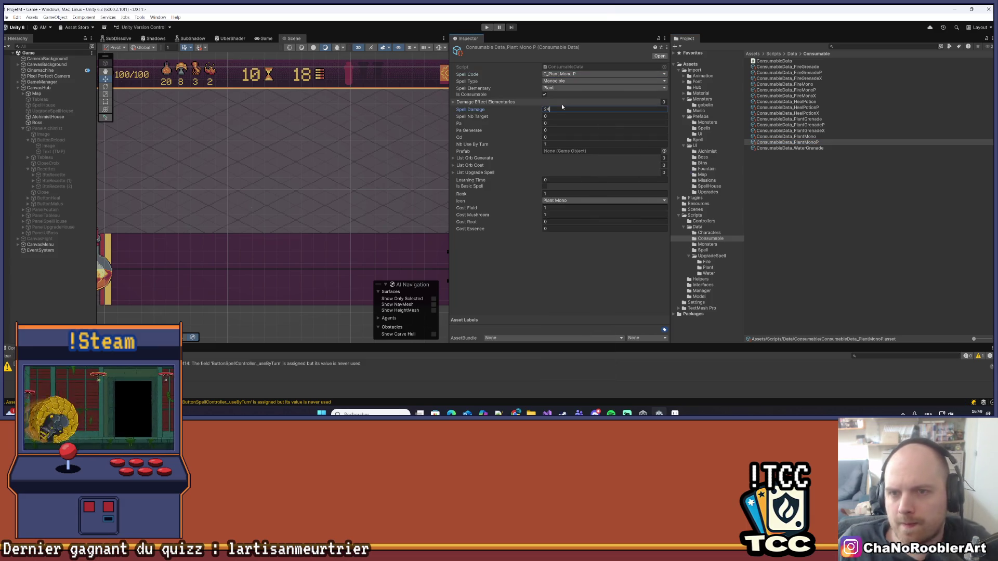
pyautogui.press('Tab')
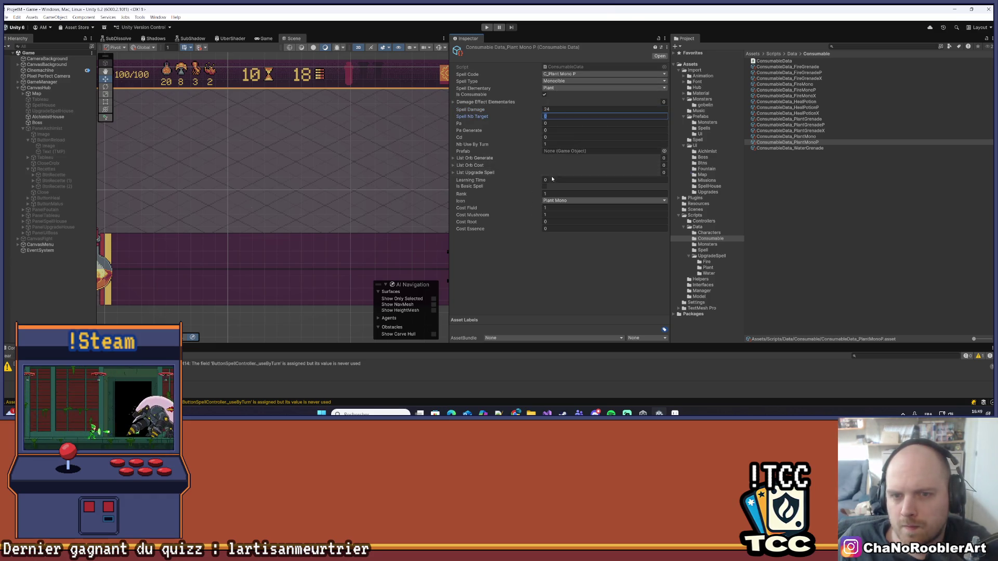
# Set PlantMonoP's rank to 2, icon to Plant Mono P and fluid cost to 2.
pyautogui.click(554, 192)
pyautogui.click(556, 200)
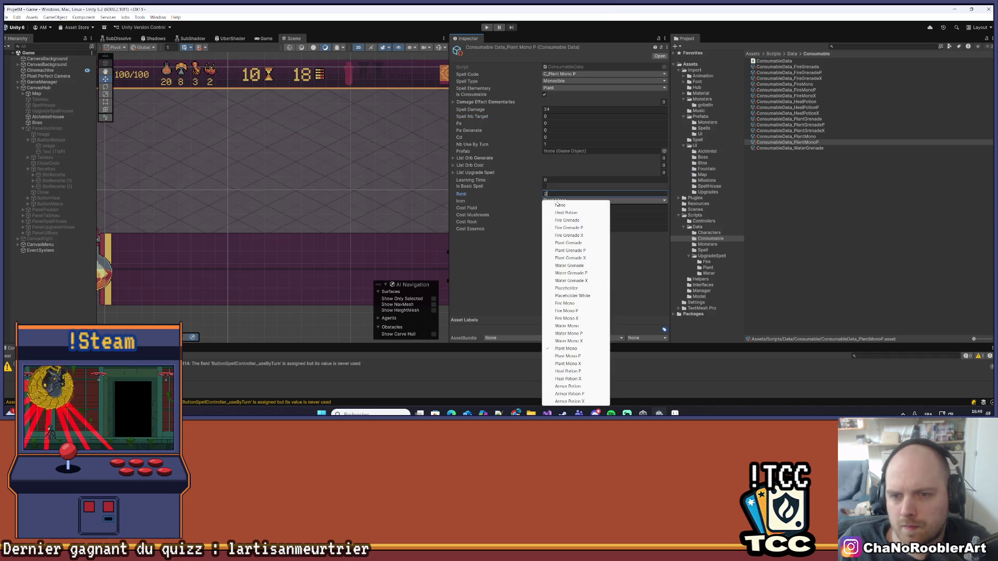
pyautogui.click(570, 295)
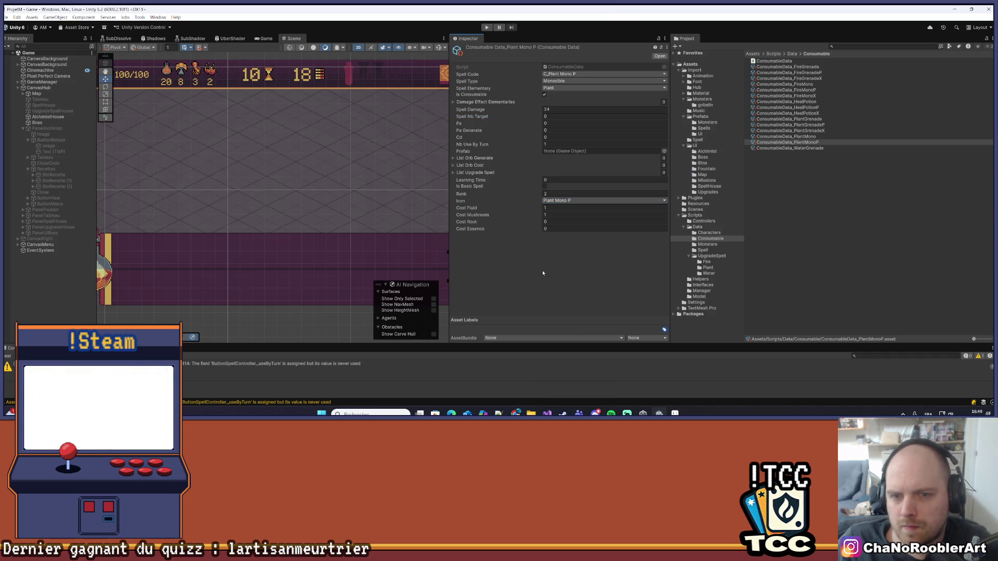
pyautogui.click(555, 221)
pyautogui.write('1')
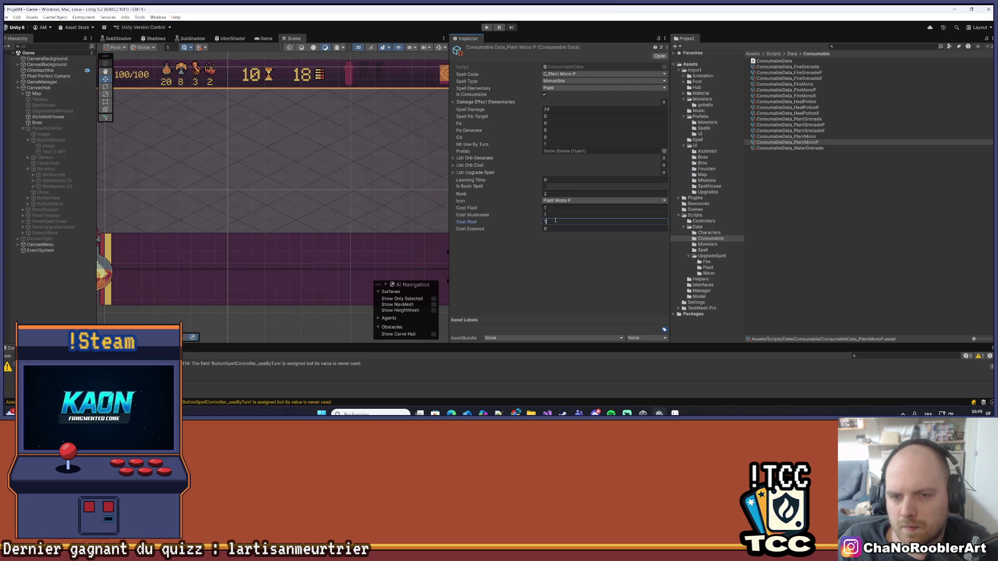
pyautogui.hotkey('shift', 'Tab')
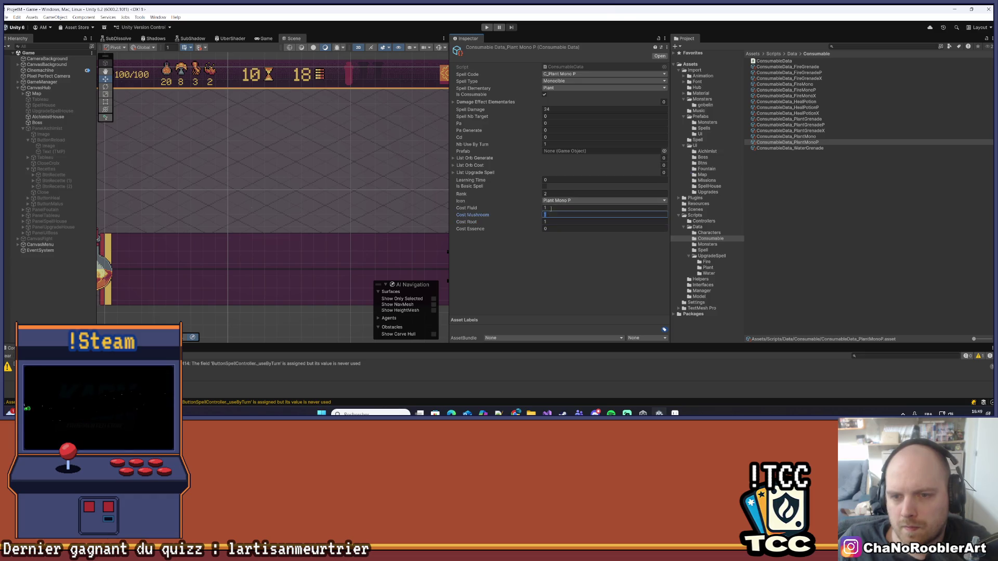
pyautogui.write('2')
pyautogui.press('Return')
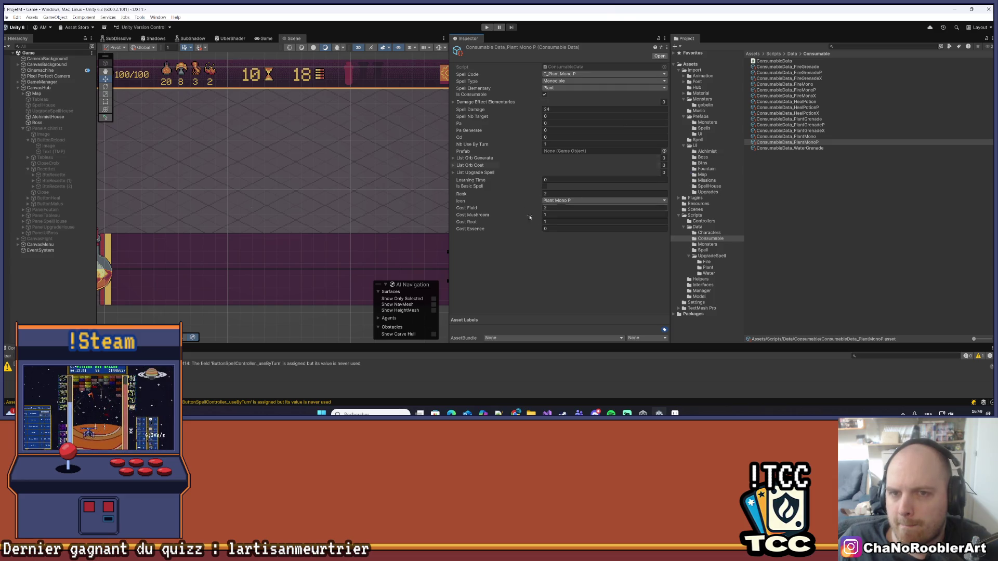
# Duplicate ConsumableData_PlantMonoP and name the copy ConsumableData_PlantMonoX.
pyautogui.click(826, 142)
pyautogui.hotkey('ctrl', 'd')
pyautogui.rightClick(825, 147)
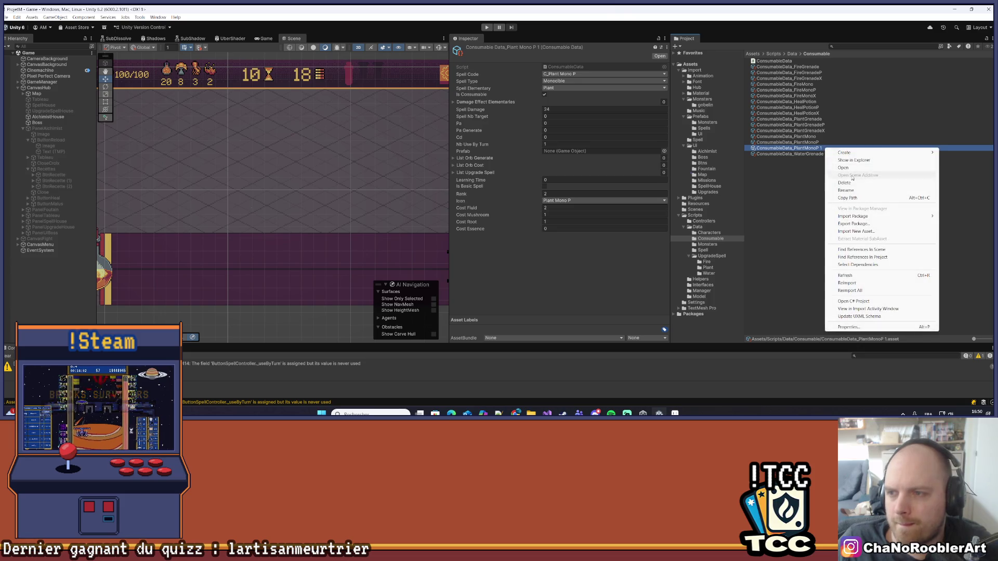
pyautogui.click(853, 189)
pyautogui.moveTo(815, 148); pyautogui.dragTo(832, 150)
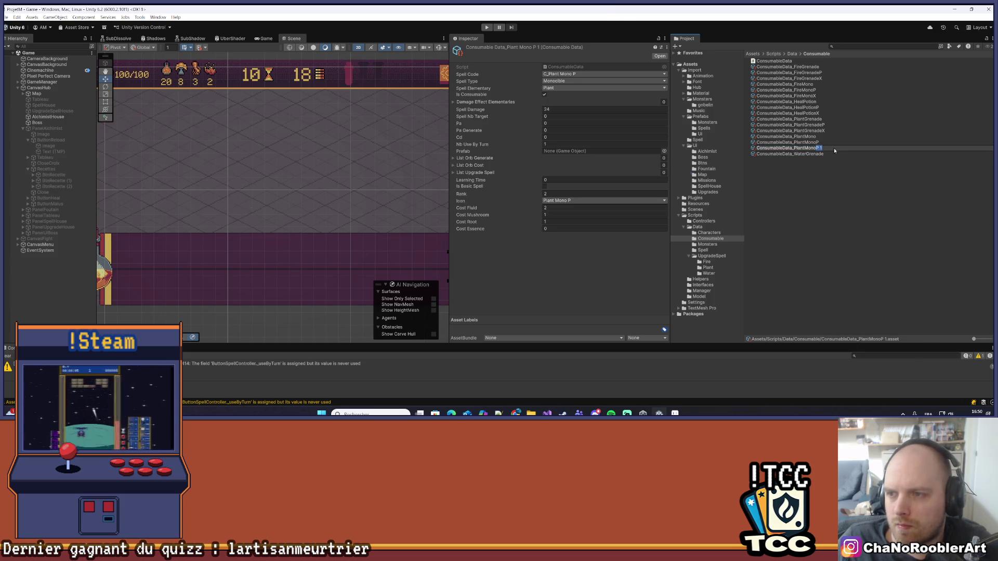
pyautogui.write('X')
pyautogui.press('Return')
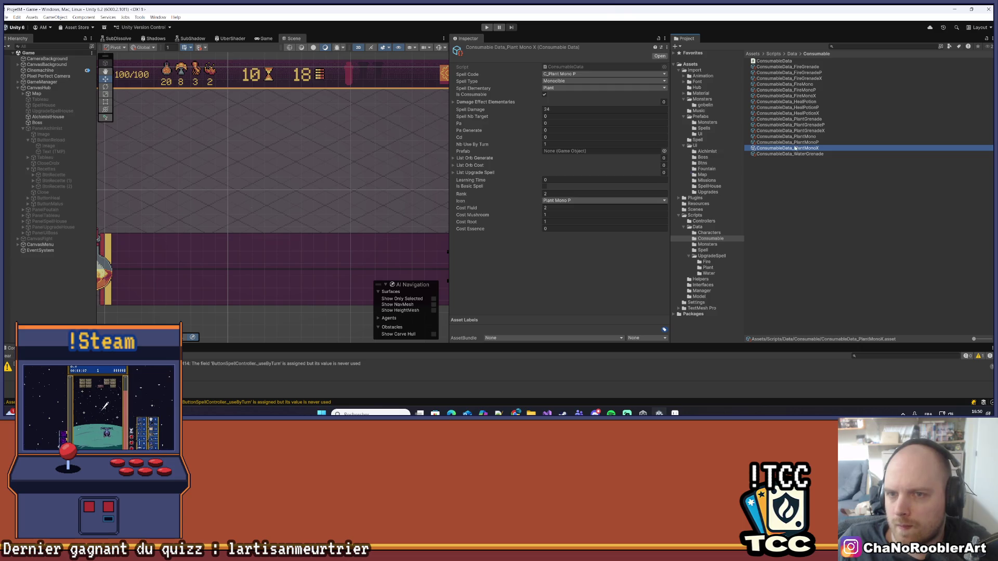
pyautogui.click(796, 148)
pyautogui.press('Return')
# Give PlantMonoX spell code C_Plant Mono X, damage 33, rank 3 and the Plant Mono X icon.
pyautogui.click(577, 74)
pyautogui.click(583, 339)
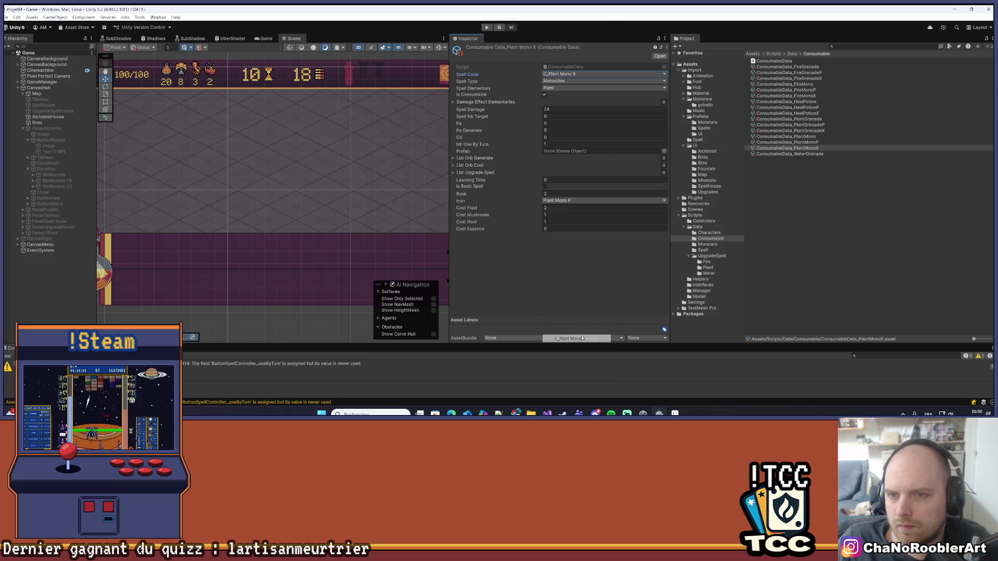
pyautogui.click(554, 110)
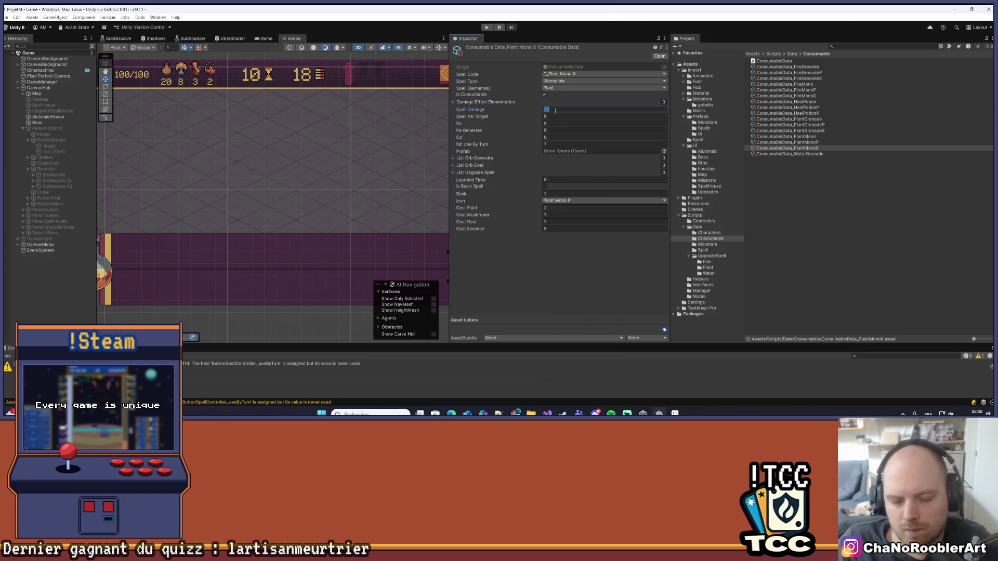
pyautogui.write('2')
pyautogui.click(550, 194)
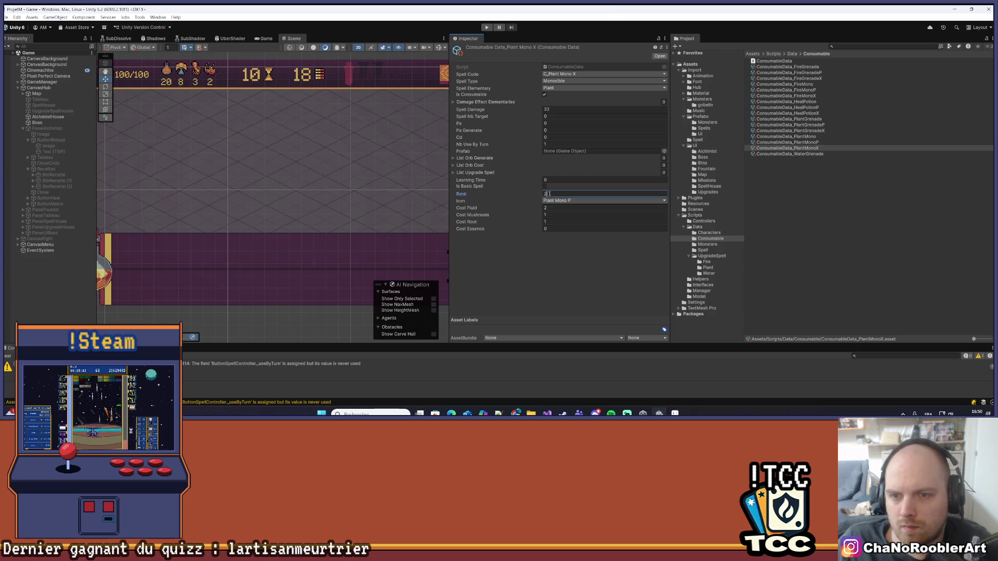
pyautogui.write('3')
pyautogui.click(572, 200)
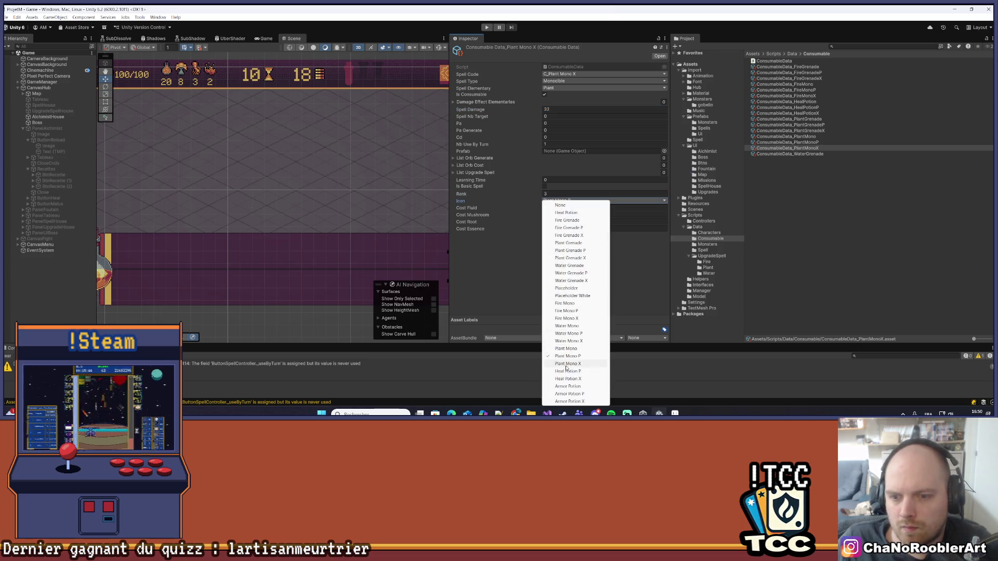
pyautogui.click(587, 363)
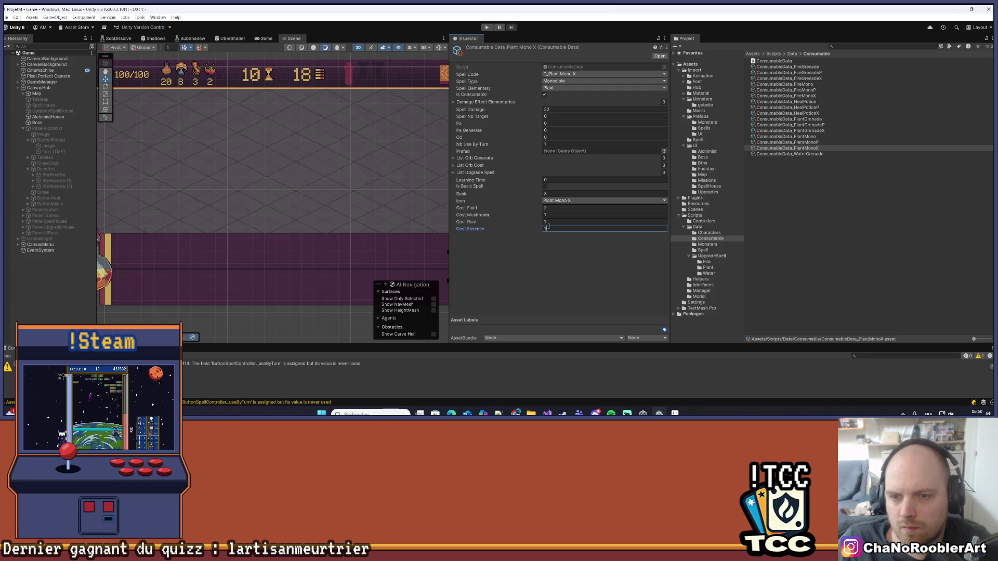
# Set PlantMonoX's Cost Root to 2, keeping Mushroom and Fluid at 0.
pyautogui.click(551, 224)
pyautogui.write('2')
pyautogui.hotkey('shift', 'Tab')
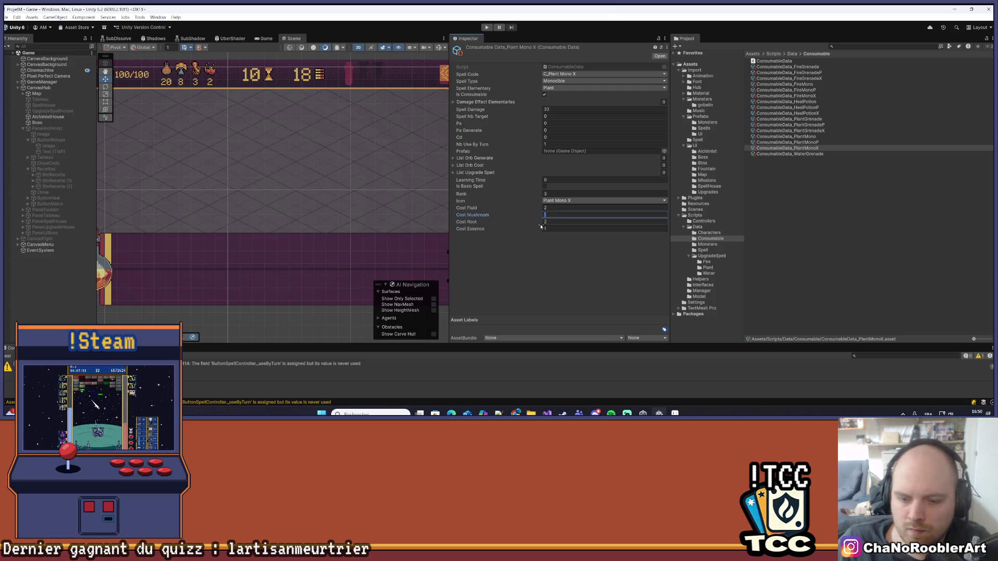
pyautogui.hotkey('shift', 'Tab')
pyautogui.click(551, 250)
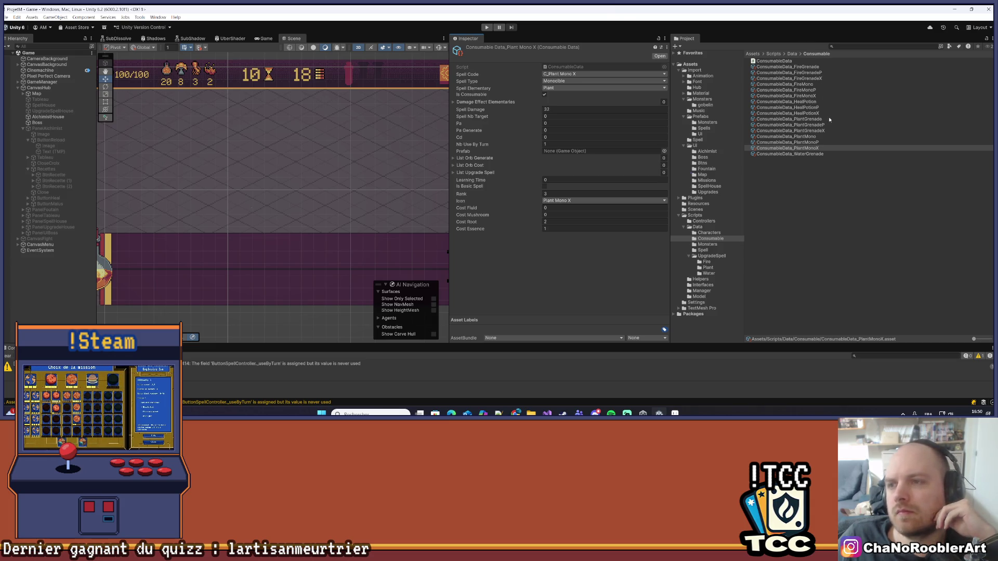
pyautogui.click(835, 202)
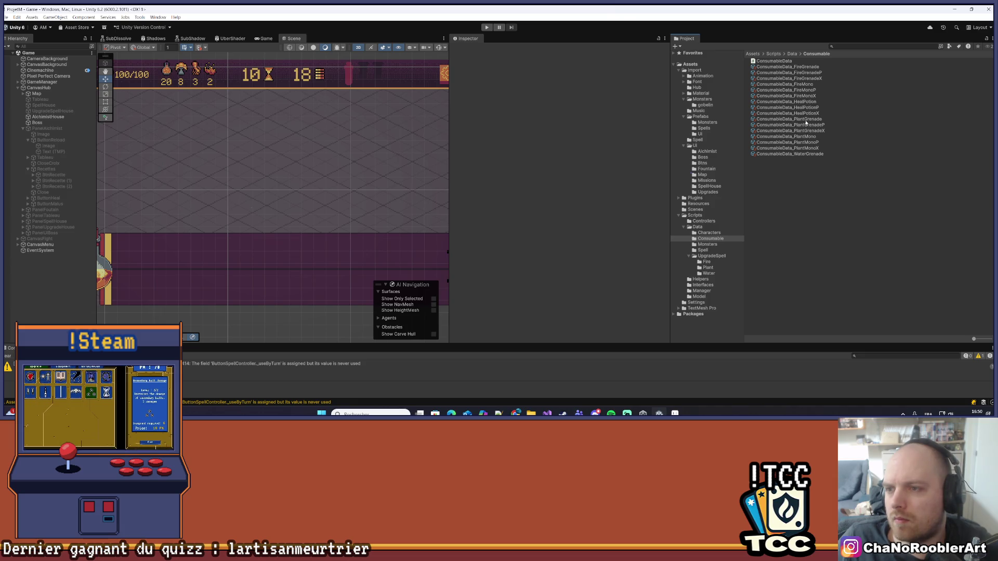
pyautogui.click(810, 154)
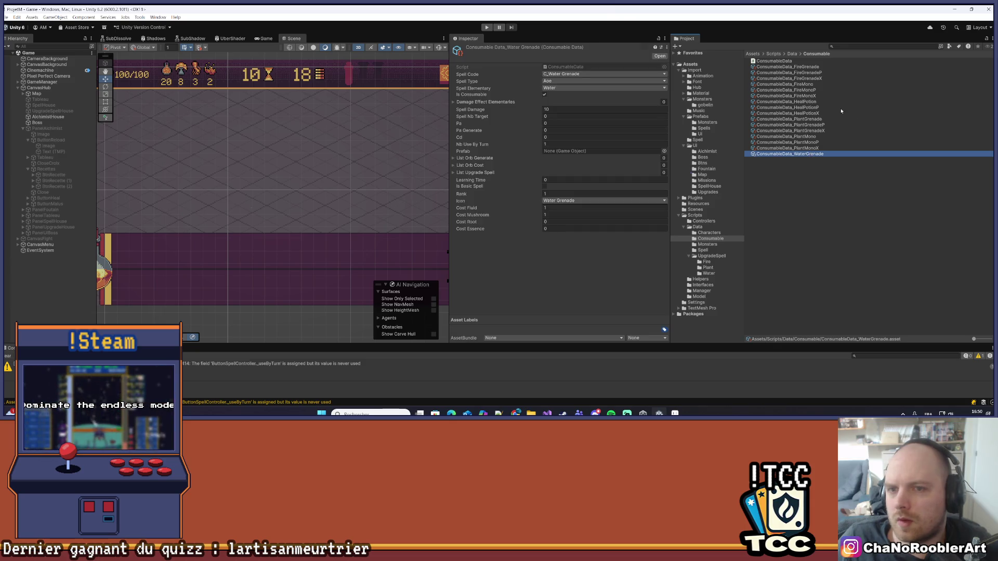
# Duplicate ConsumableData_WaterGrenade and rename the copy ConsumableData_WaterGrenadeP.
pyautogui.hotkey('ctrl', 'd')
pyautogui.click(817, 164)
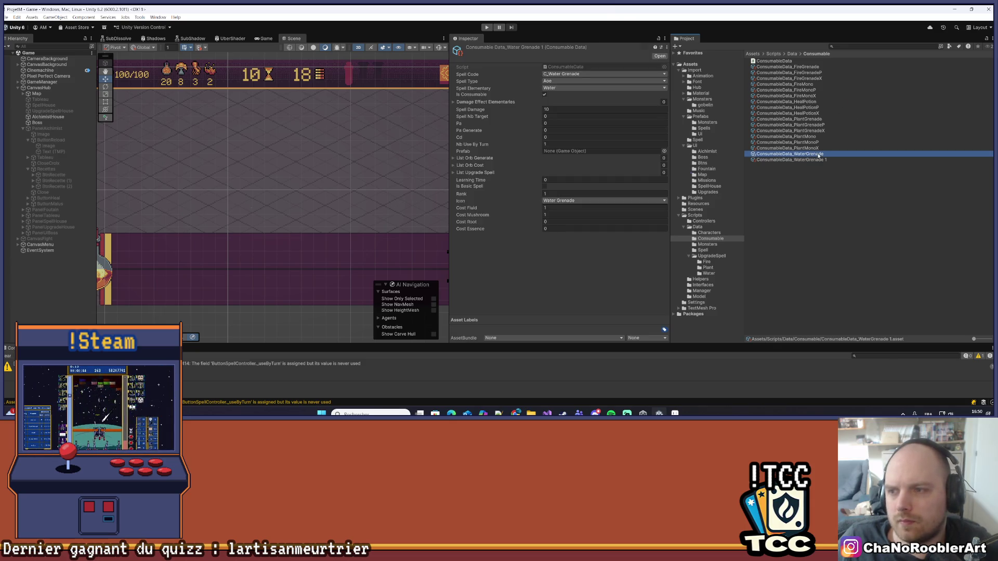
pyautogui.rightClick(817, 160)
pyautogui.click(846, 201)
pyautogui.press('Right')
pyautogui.press('BackSpace')
pyautogui.press('BackSpace')
pyautogui.write('P')
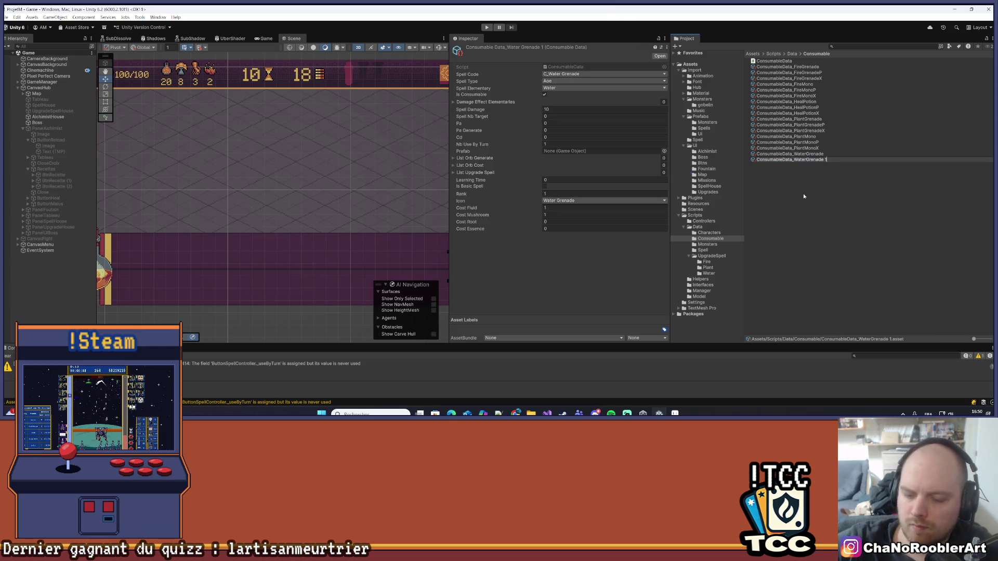
pyautogui.press('Return')
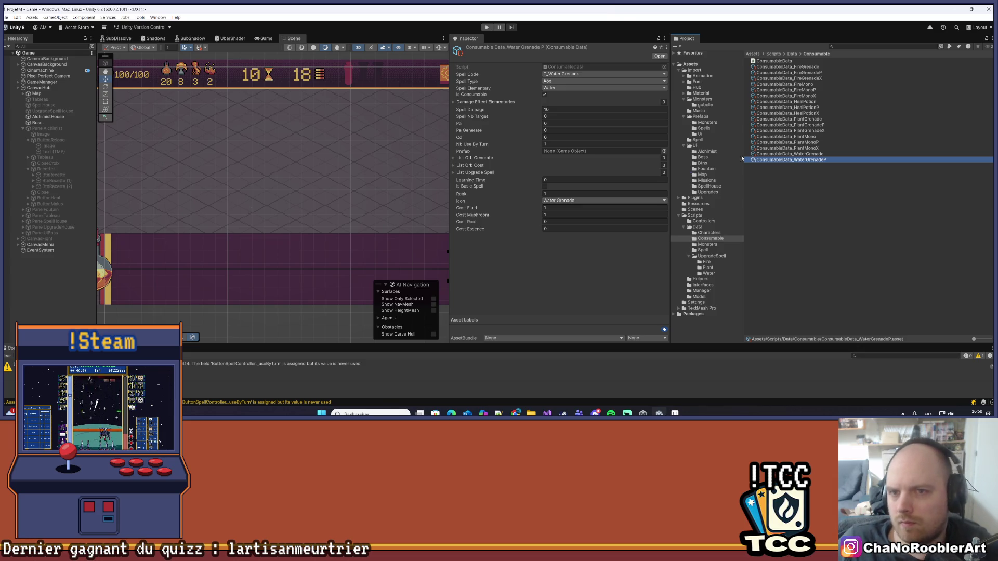
# Set spell code C_Water Grenade P, damage 15, the Water Grenade P icon and Fluid cost 2.
pyautogui.click(560, 75)
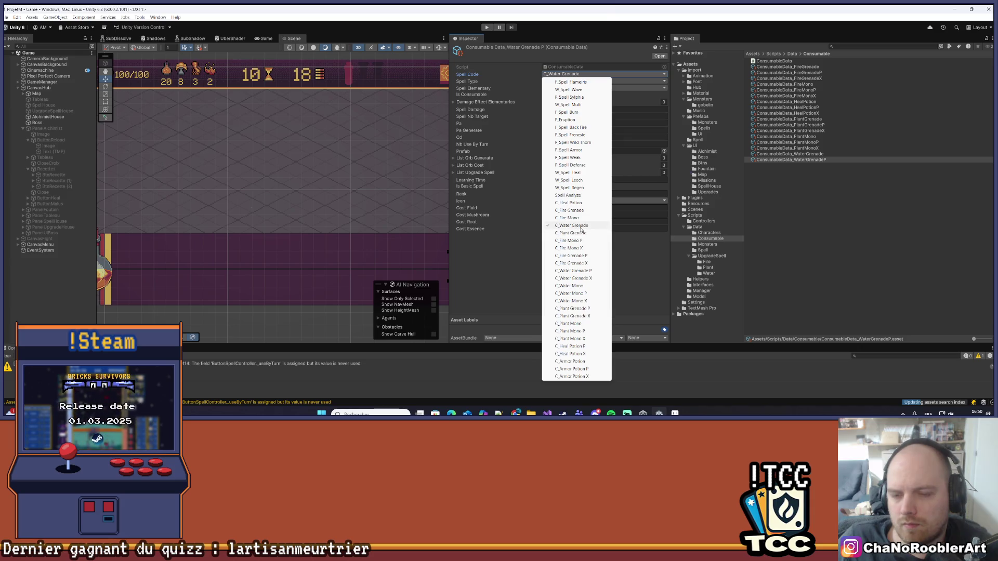
pyautogui.click(587, 272)
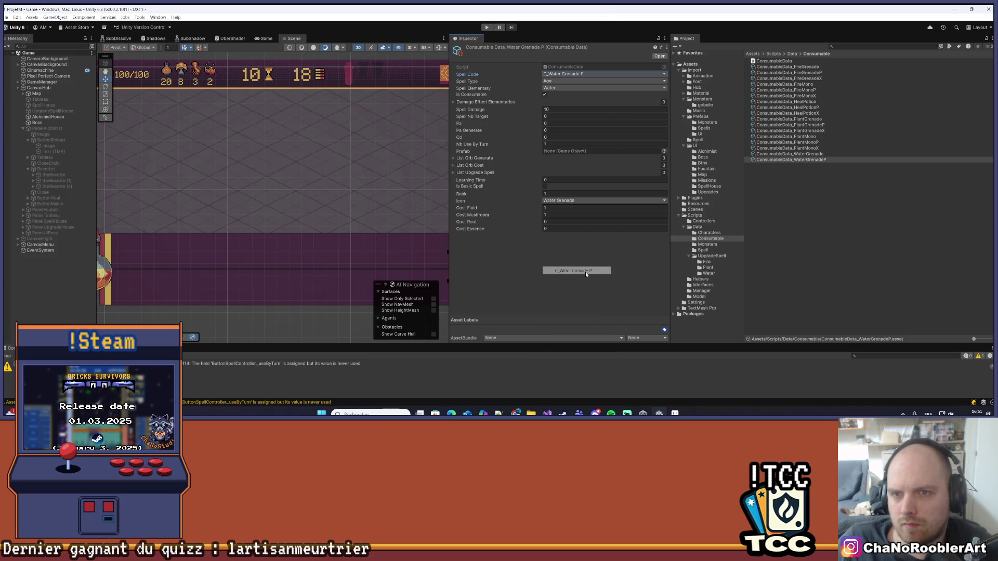
pyautogui.click(556, 110)
pyautogui.write('5')
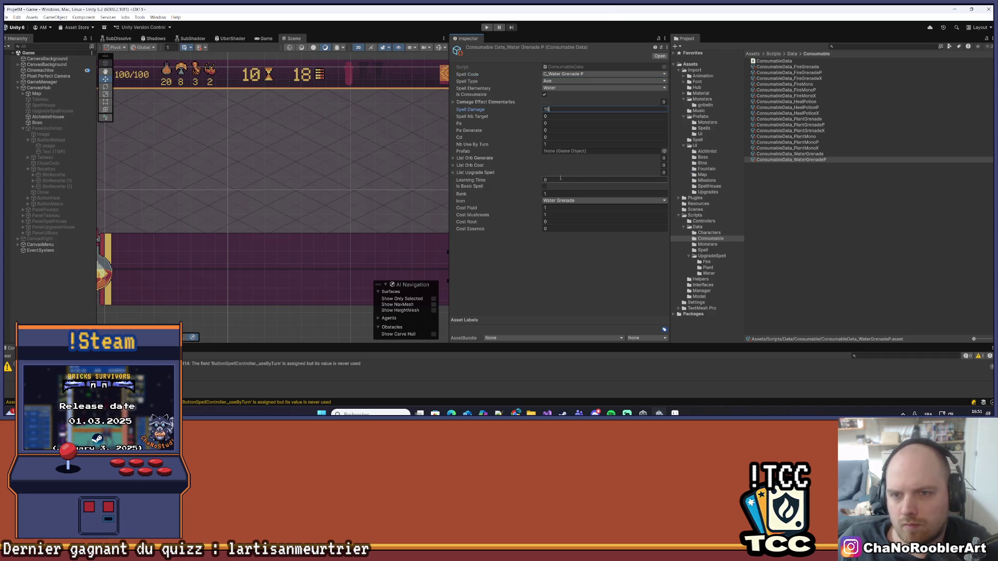
pyautogui.click(567, 201)
pyautogui.click(568, 272)
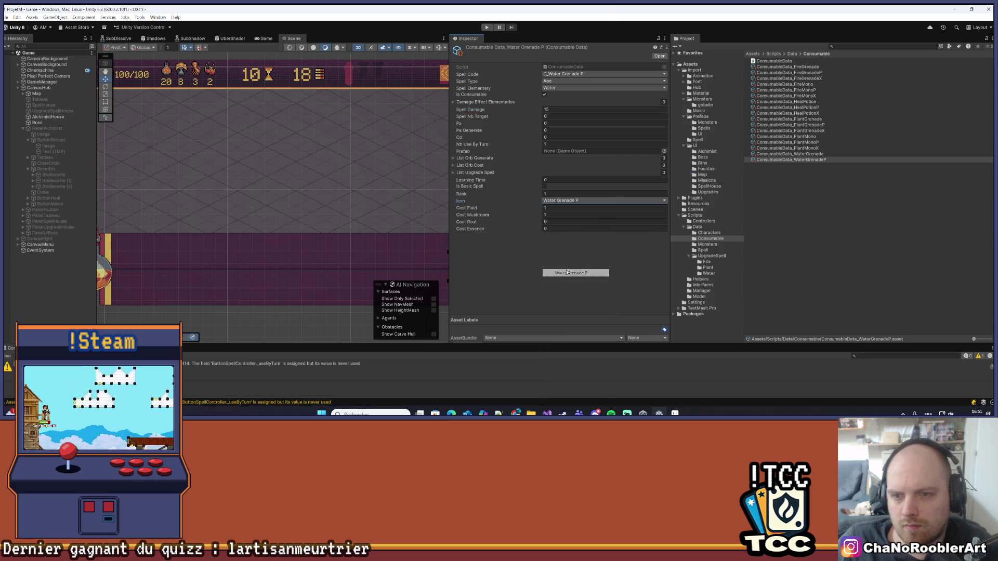
pyautogui.click(555, 221)
pyautogui.write('1')
pyautogui.click(557, 208)
pyautogui.write('2')
pyautogui.press('Return')
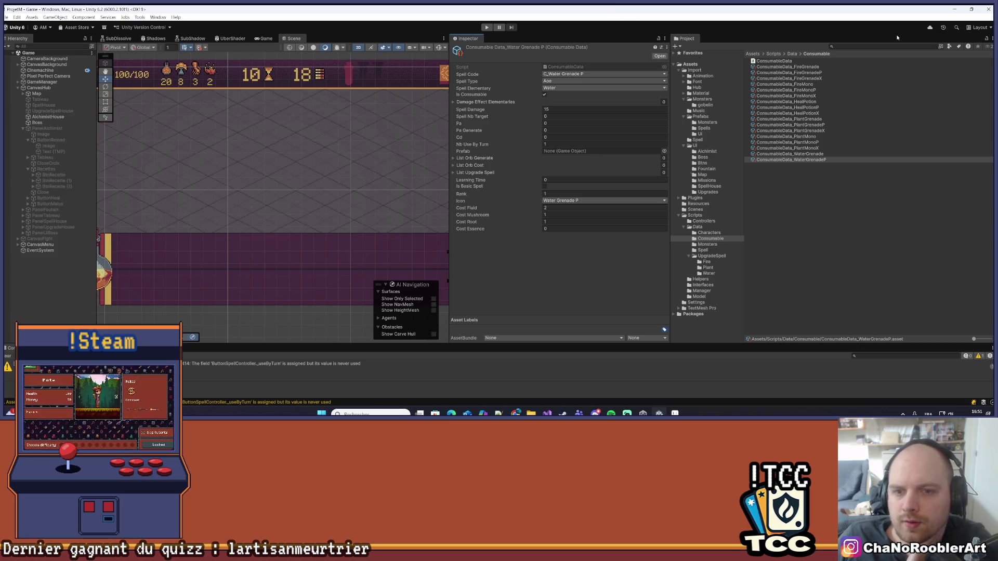
pyautogui.click(841, 154)
pyautogui.click(843, 160)
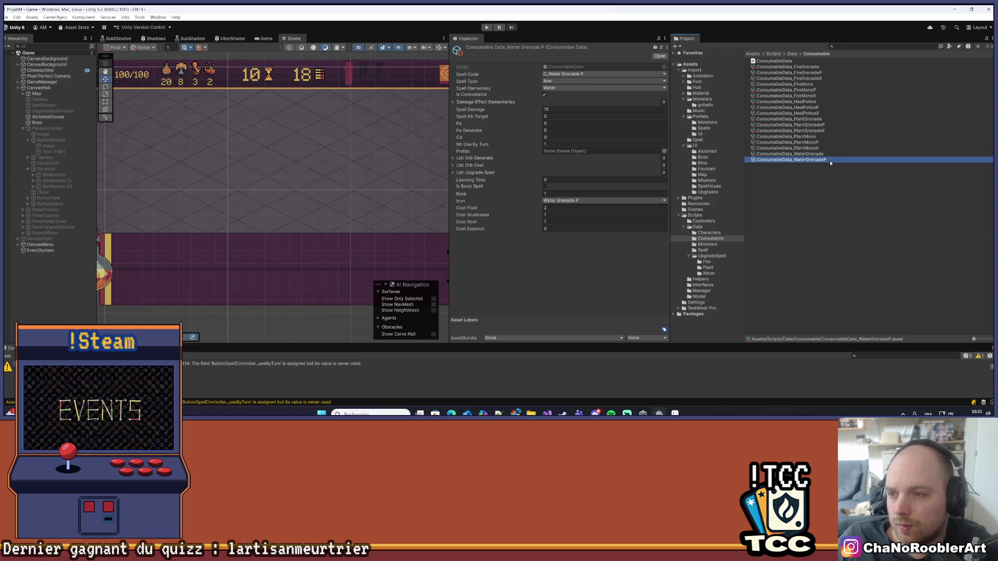
# Duplicate WaterGrenadeP and rename the copy ConsumableData_WaterGrenadeX.
pyautogui.hotkey('ctrl', 'd')
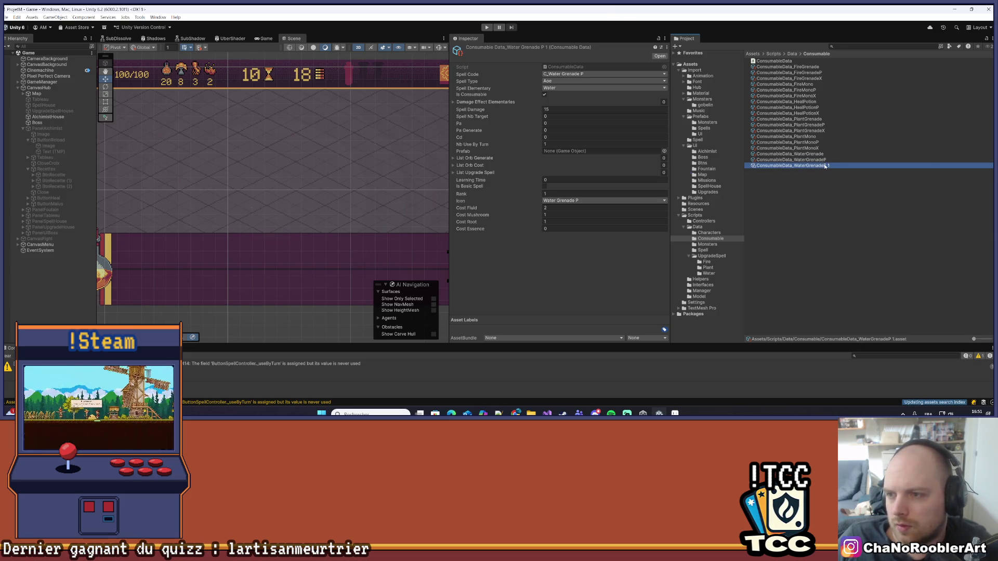
pyautogui.rightClick(823, 165)
pyautogui.click(846, 207)
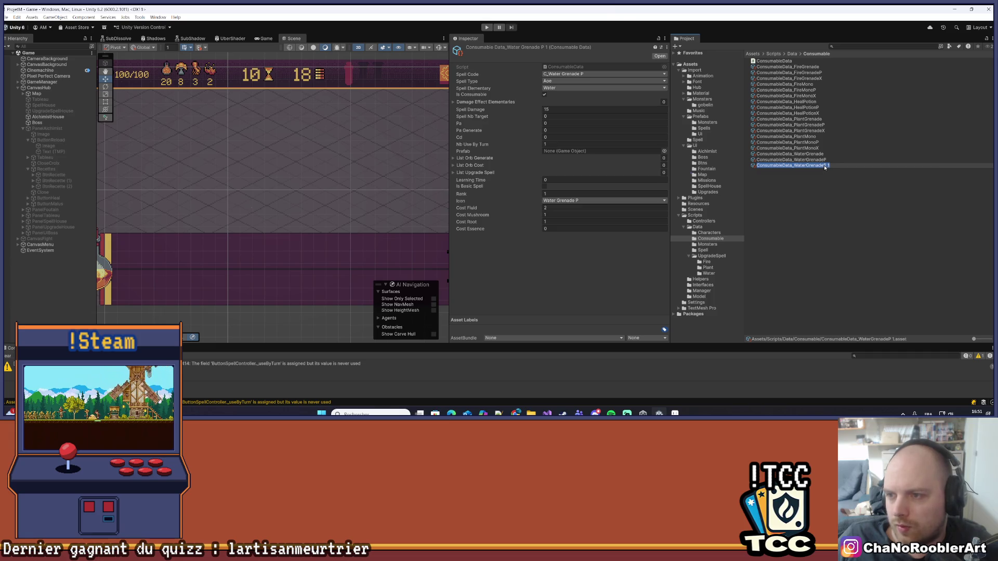
pyautogui.click(824, 167)
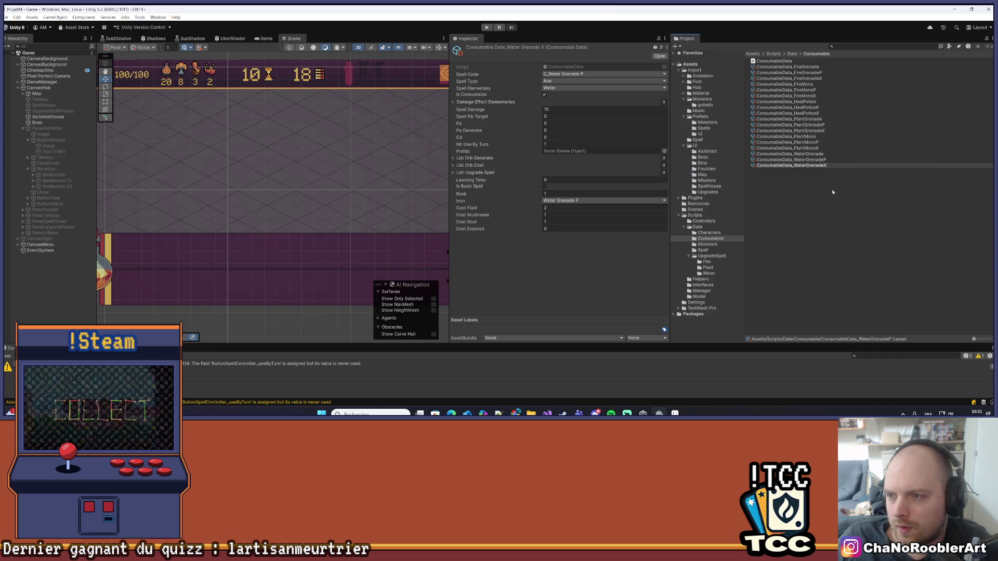
pyautogui.press('Return')
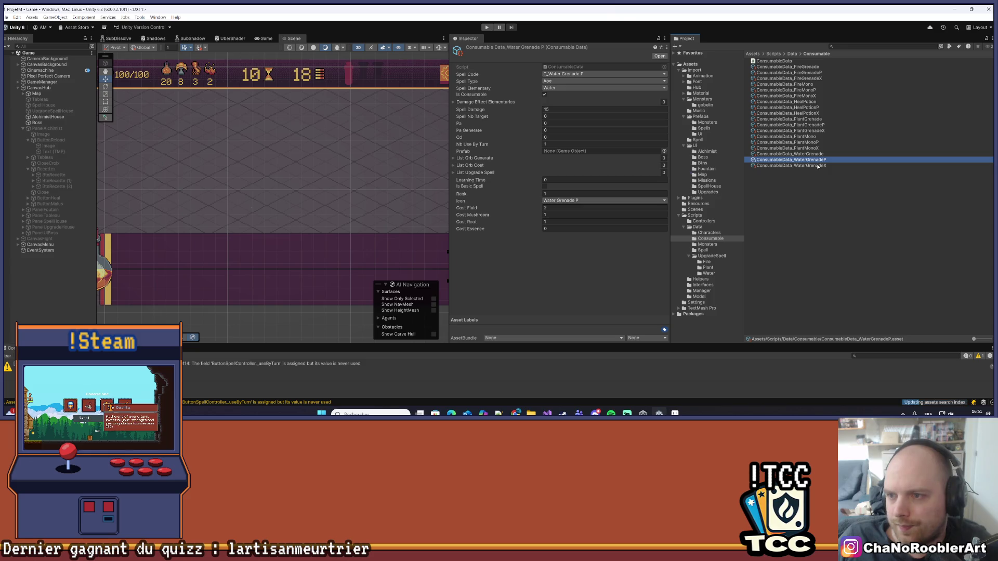
# Set Spell Damage to 20 and both spell code and icon to Water Grenade X.
pyautogui.click(574, 109)
pyautogui.write('20')
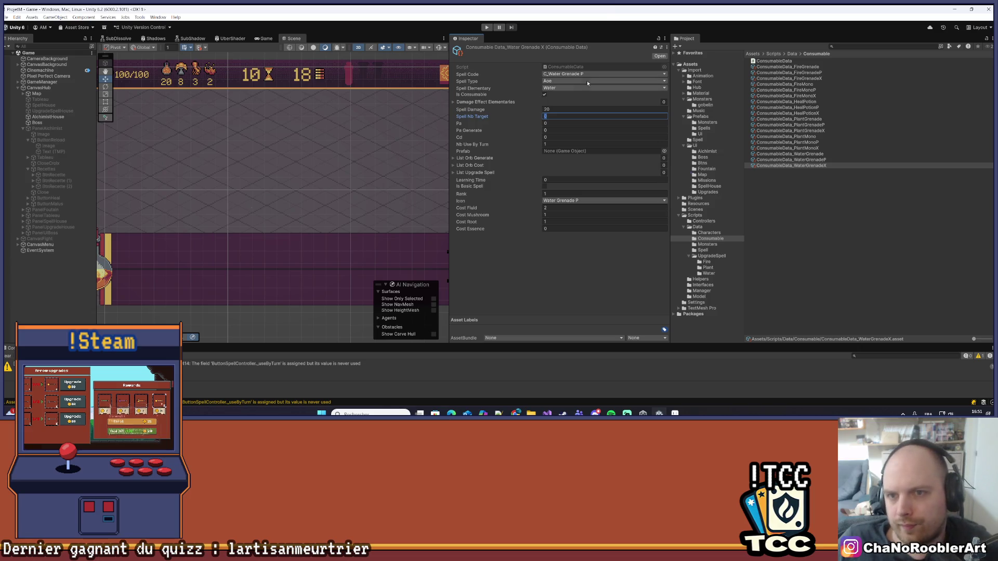
pyautogui.click(587, 75)
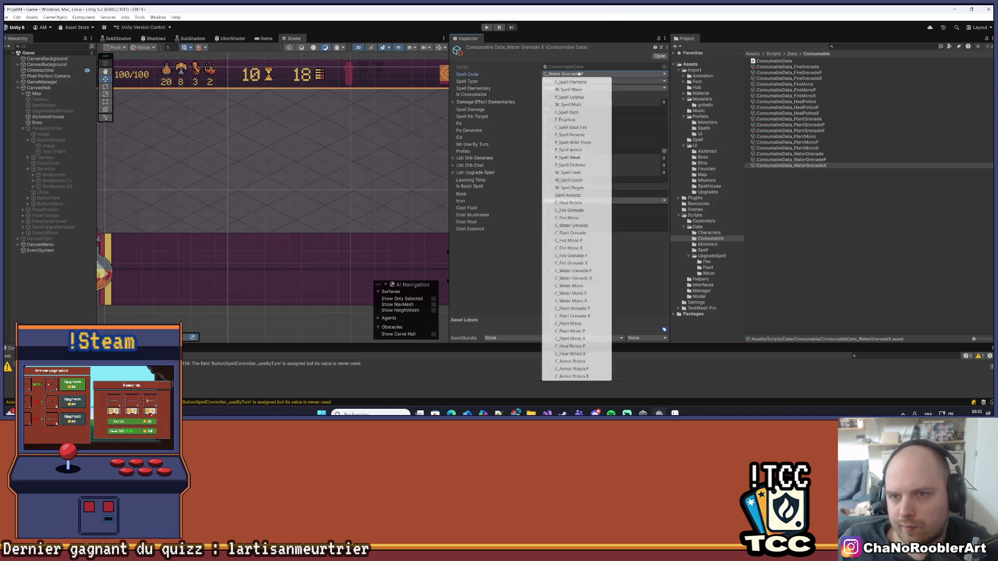
pyautogui.click(579, 278)
pyautogui.click(577, 201)
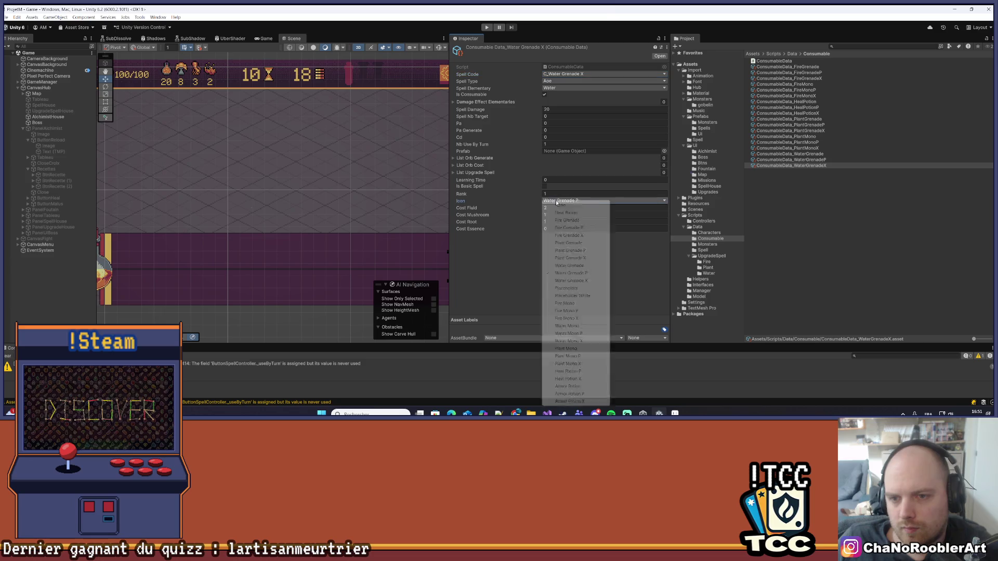
pyautogui.click(569, 281)
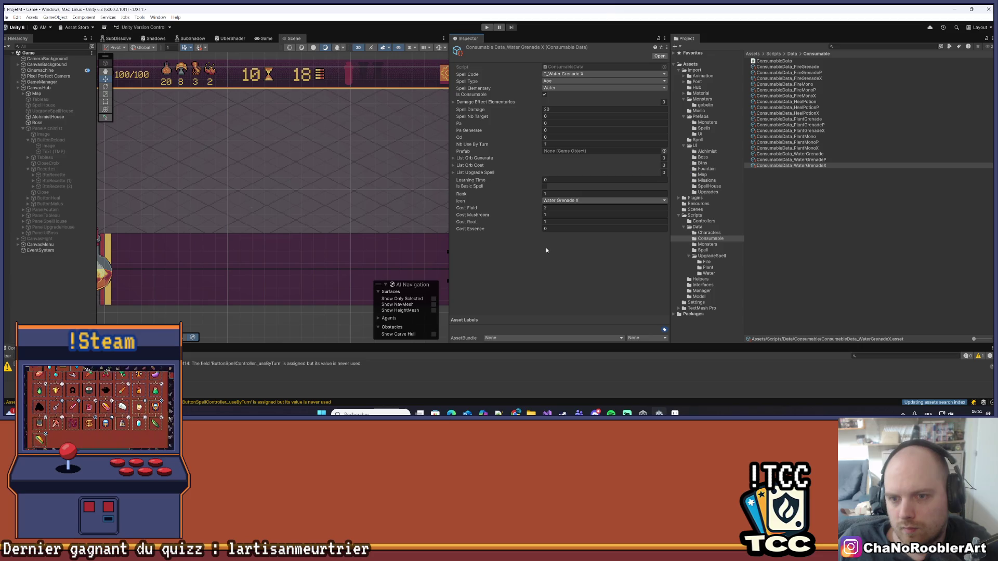
# Set costs to Essence 1, Root 2, Mushroom 0 and Fluid 0.
pyautogui.click(571, 228)
pyautogui.write('1')
pyautogui.click(551, 221)
pyautogui.write('2')
pyautogui.click(551, 215)
pyautogui.write('0')
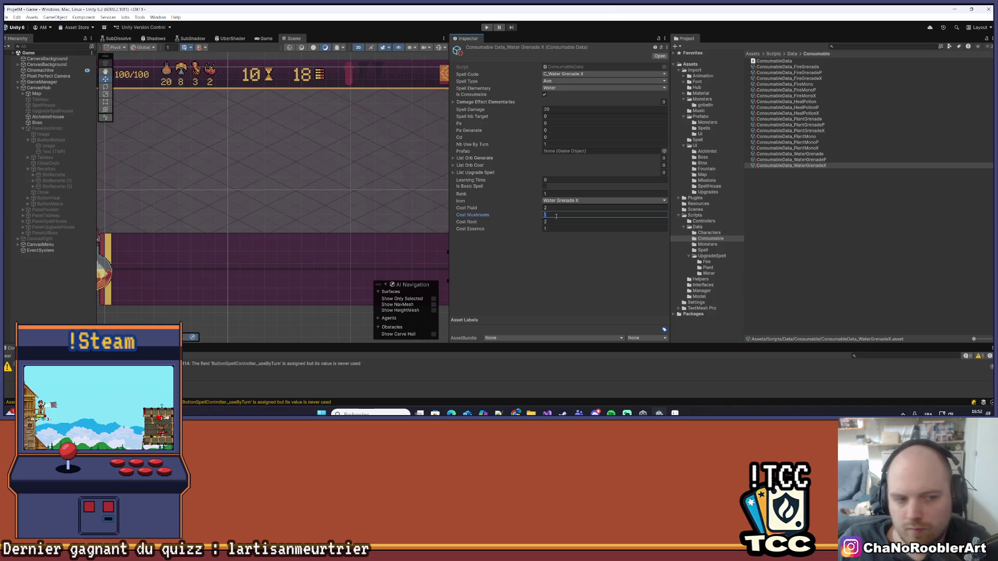
pyautogui.hotkey('shift', 'Tab')
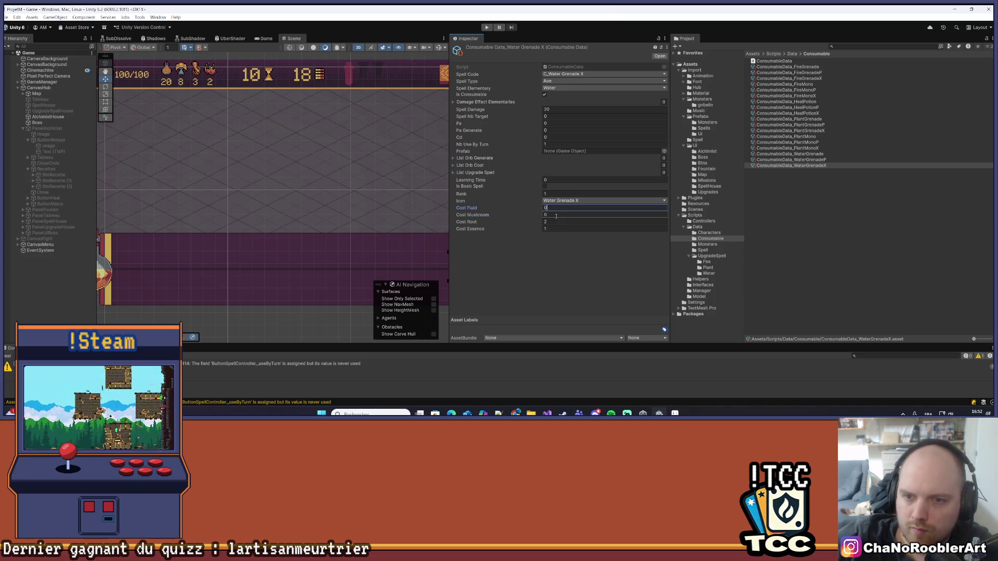
pyautogui.press('Return')
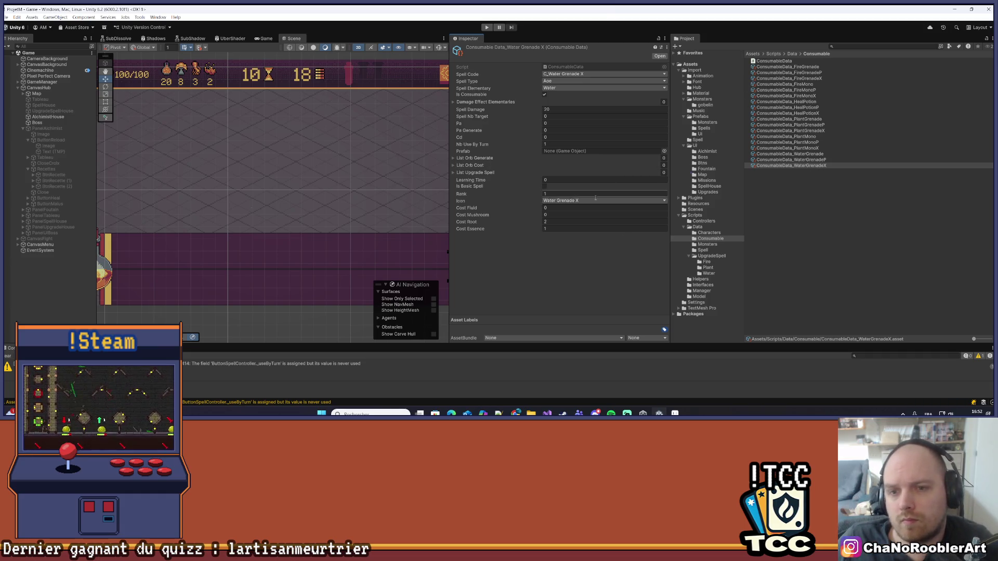
pyautogui.click(846, 227)
pyautogui.click(800, 160)
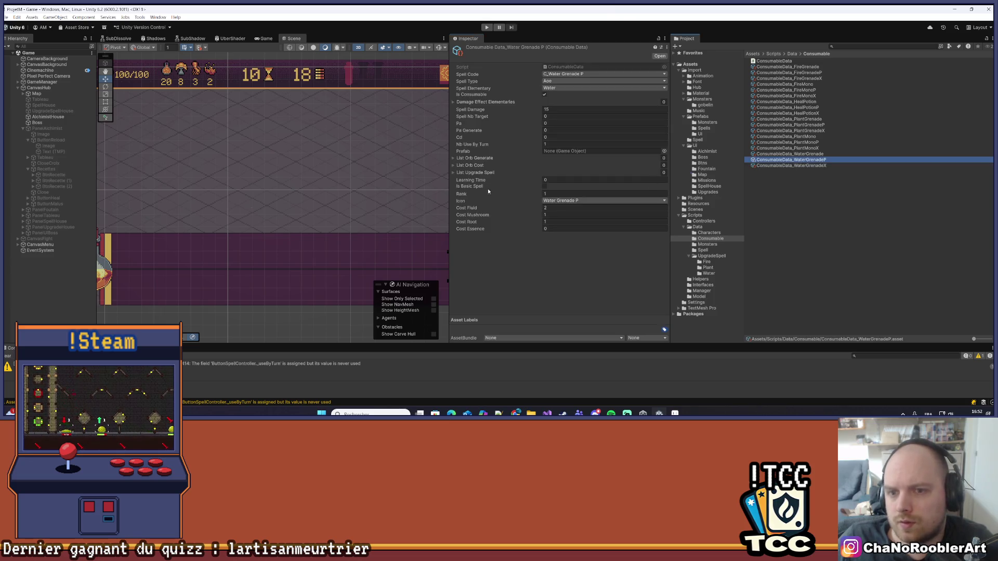
pyautogui.click(802, 178)
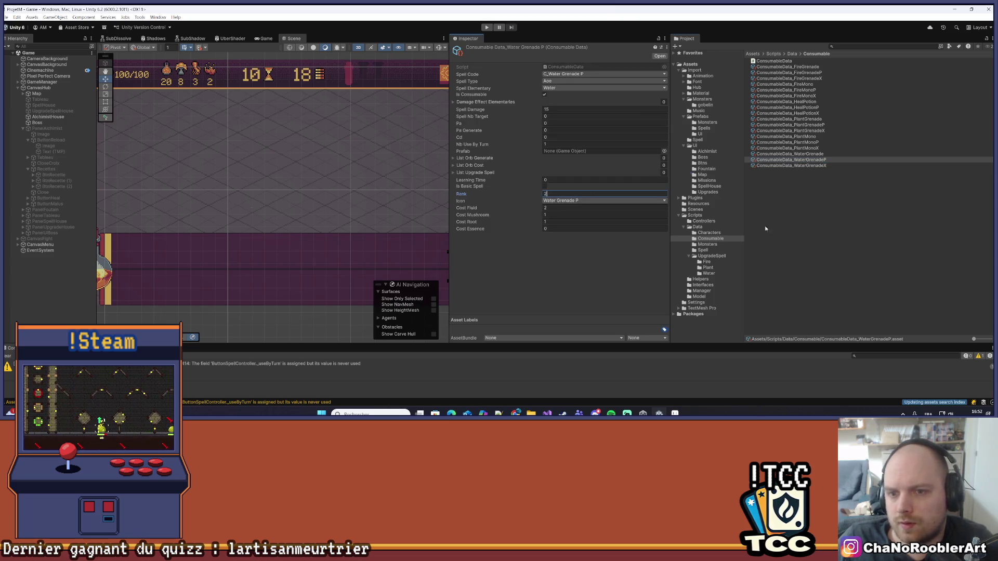
# Duplicate the PlantMono asset and rename the copy ConsumableData_WaterMono.
pyautogui.click(809, 142)
pyautogui.click(814, 137)
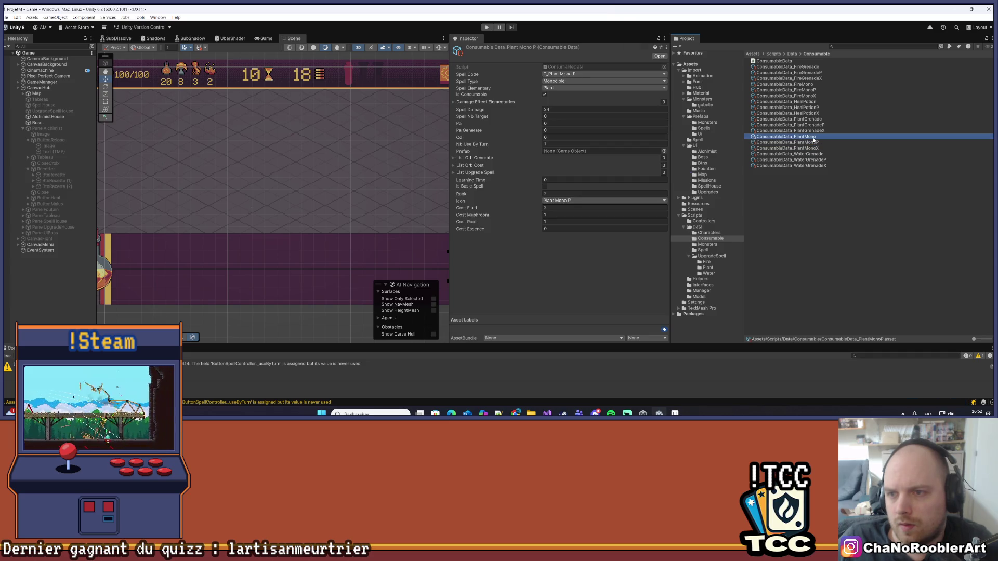
pyautogui.hotkey('ctrl', 'd')
pyautogui.rightClick(811, 143)
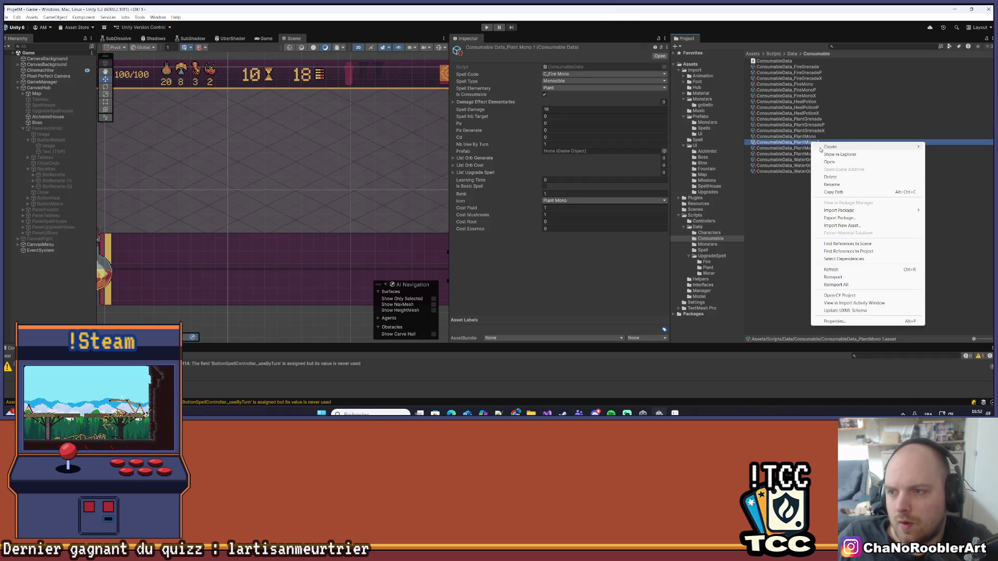
pyautogui.click(832, 184)
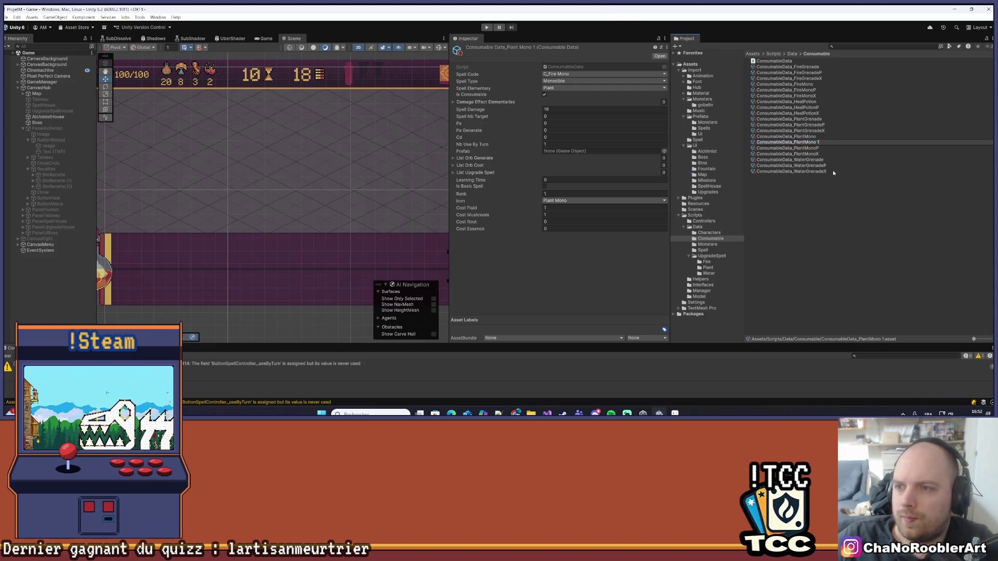
pyautogui.press('BackSpace')
pyautogui.press('BackSpace')
pyautogui.press('BackSpace')
pyautogui.write('Water')
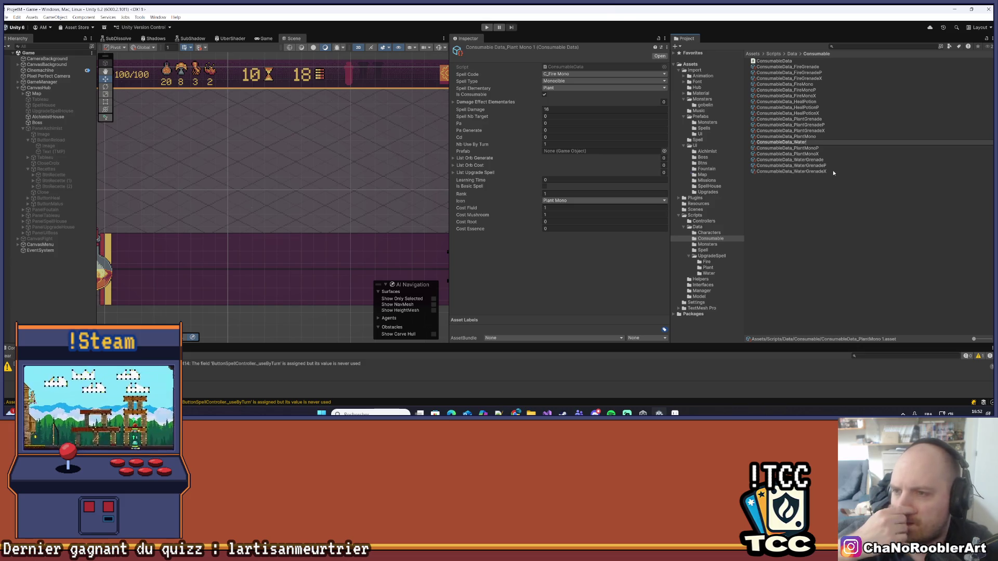
pyautogui.write('Mono')
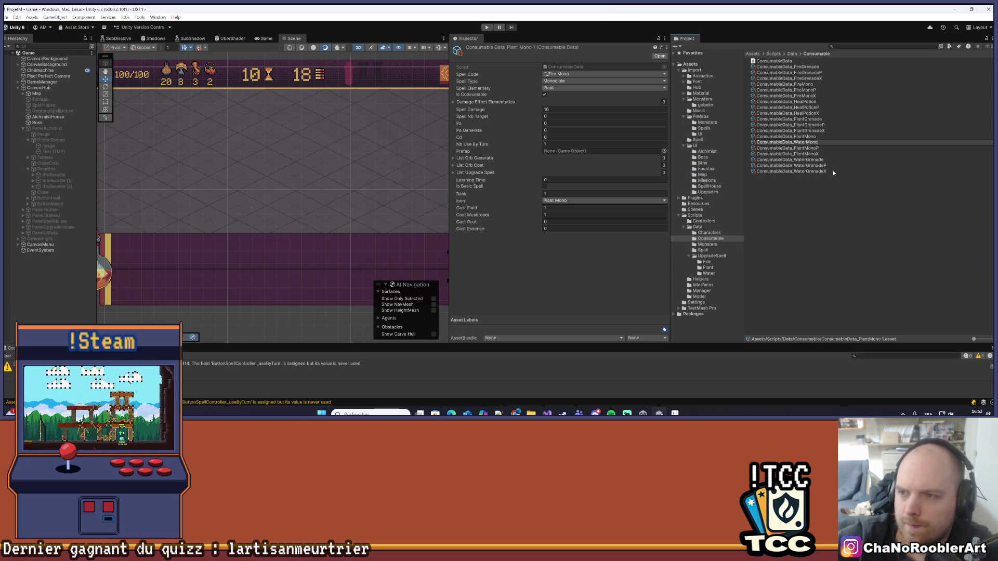
pyautogui.press('Return')
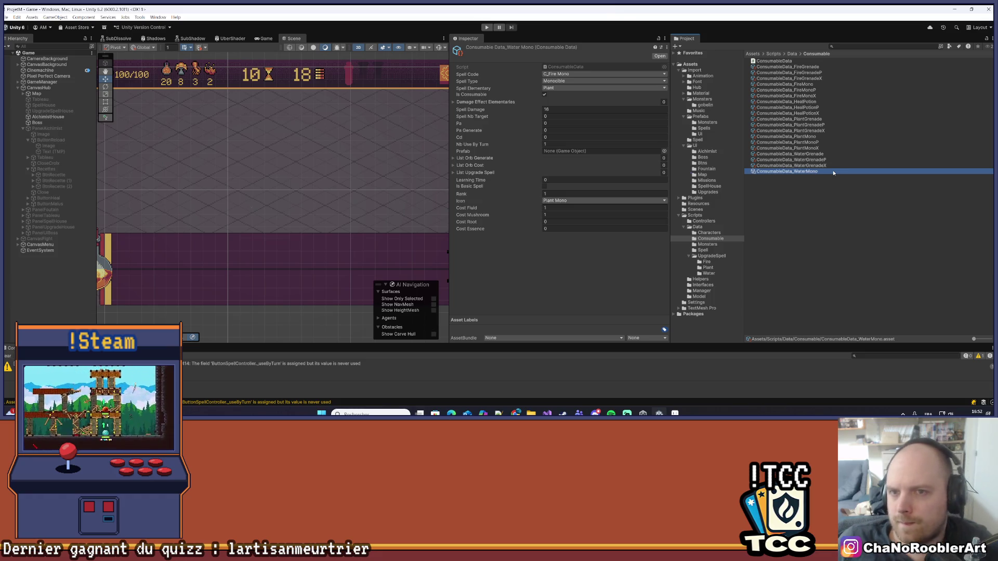
# Set the WaterMono asset's spell code to C_Plant Mono.
pyautogui.click(600, 74)
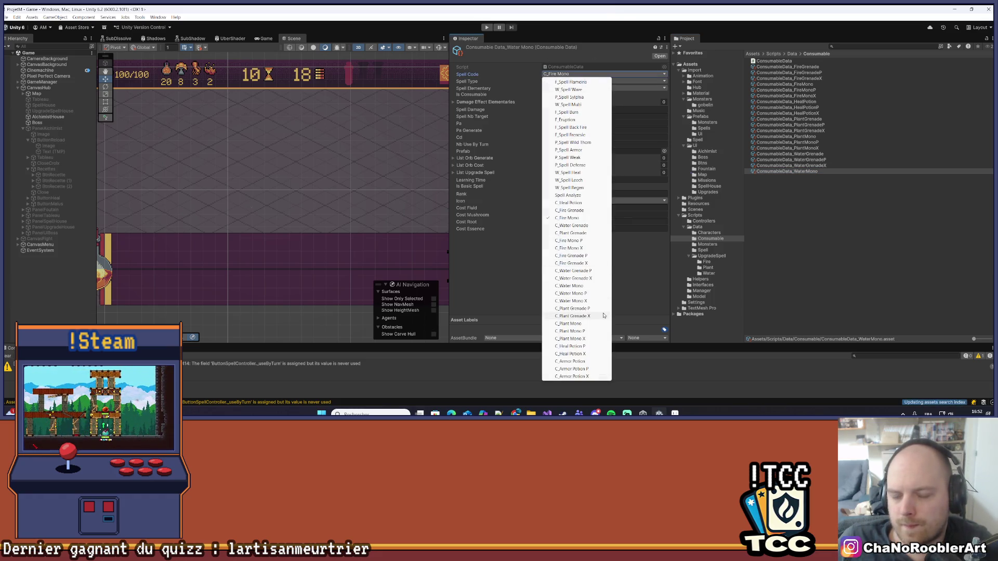
pyautogui.click(598, 323)
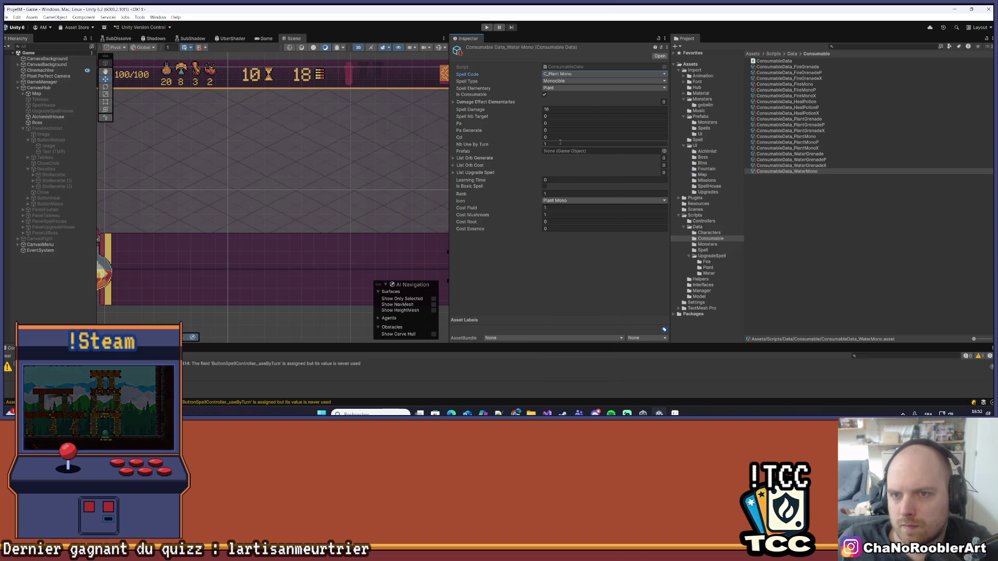
pyautogui.click(562, 110)
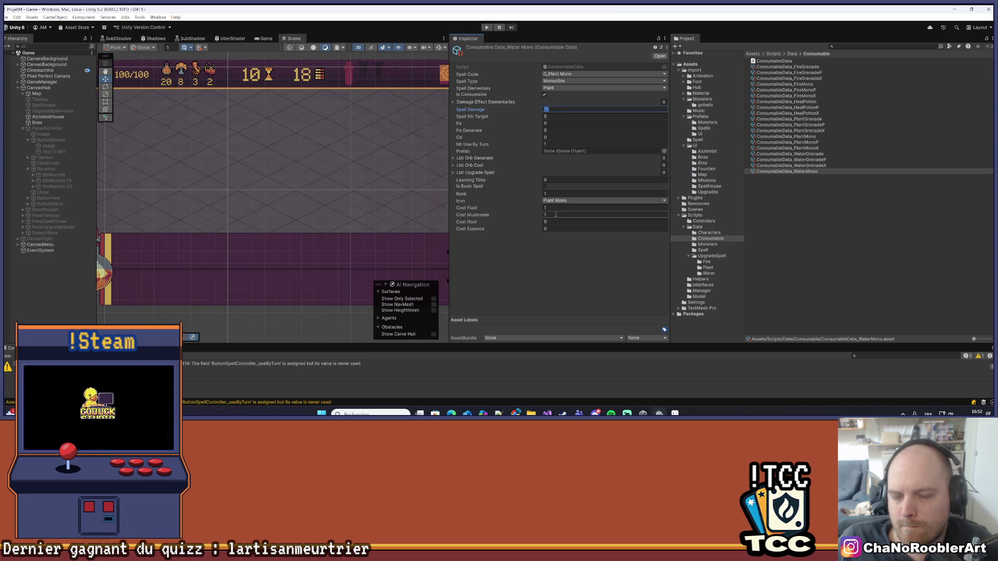
pyautogui.click(813, 218)
pyautogui.click(791, 171)
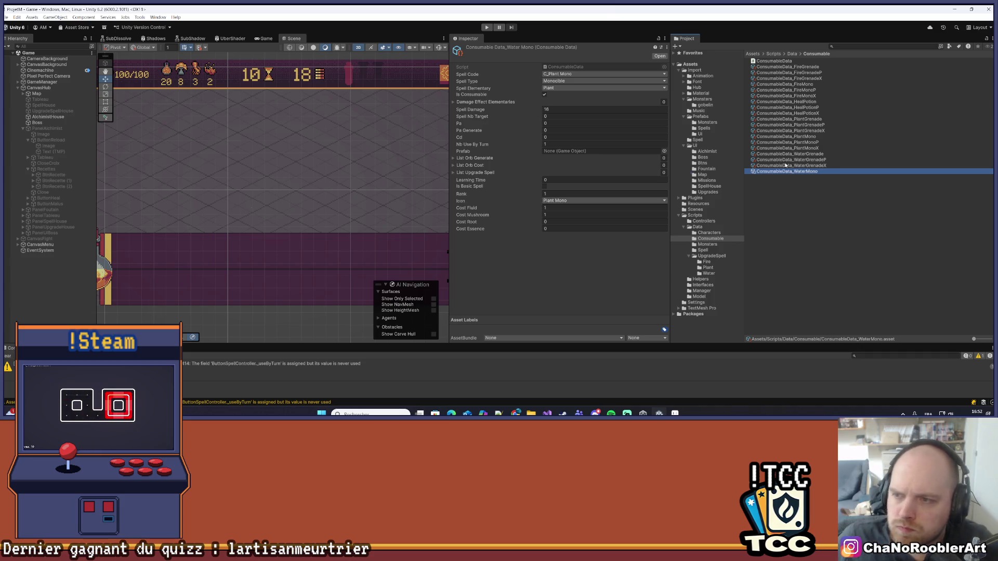
# Duplicate WaterMono and rename the copy ConsumableData_WaterMonoP.
pyautogui.hotkey('ctrl', 'd')
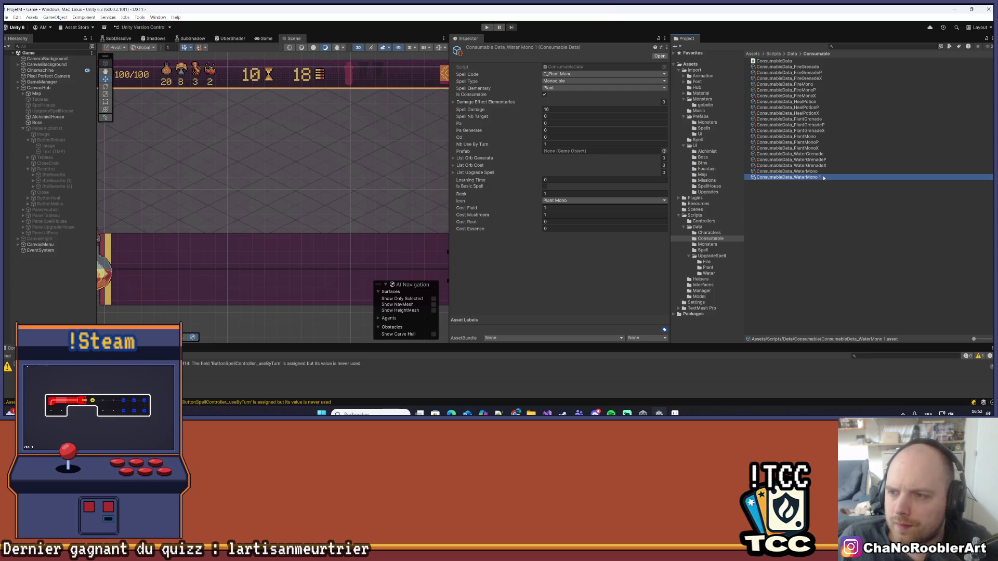
pyautogui.rightClick(826, 177)
pyautogui.click(844, 218)
pyautogui.press('End')
pyautogui.press('BackSpace')
pyautogui.press('BackSpace')
pyautogui.write('P')
pyautogui.press('Return')
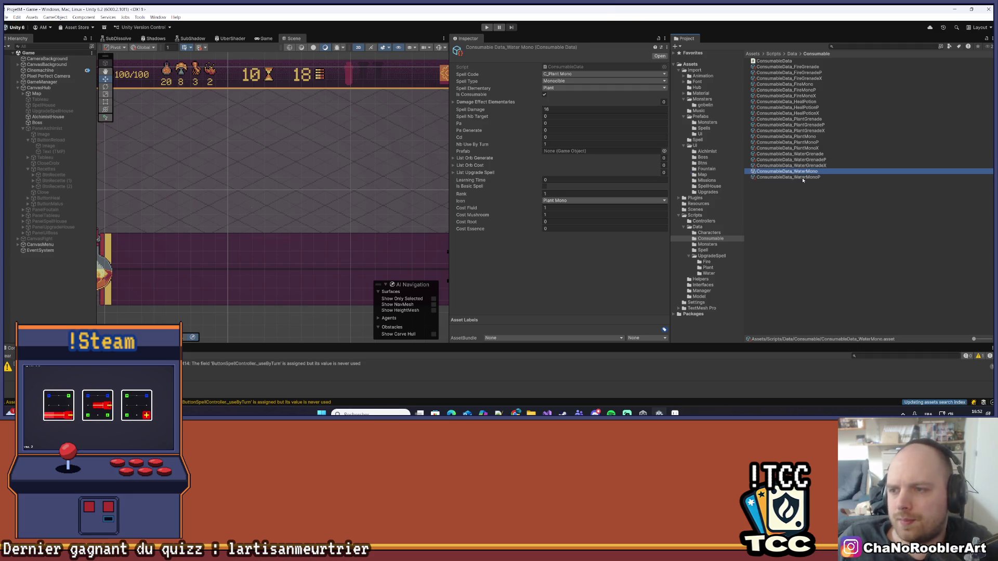
# Set spell code C_Plant Mono P, damage 24, the Plant Mono P icon and the Root cost.
pyautogui.click(584, 74)
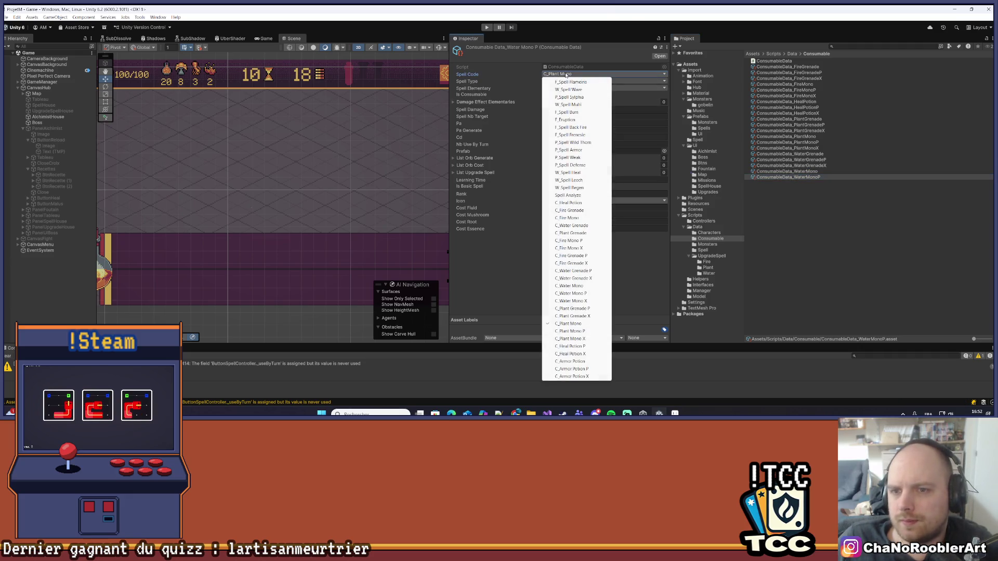
pyautogui.click(578, 333)
pyautogui.click(553, 108)
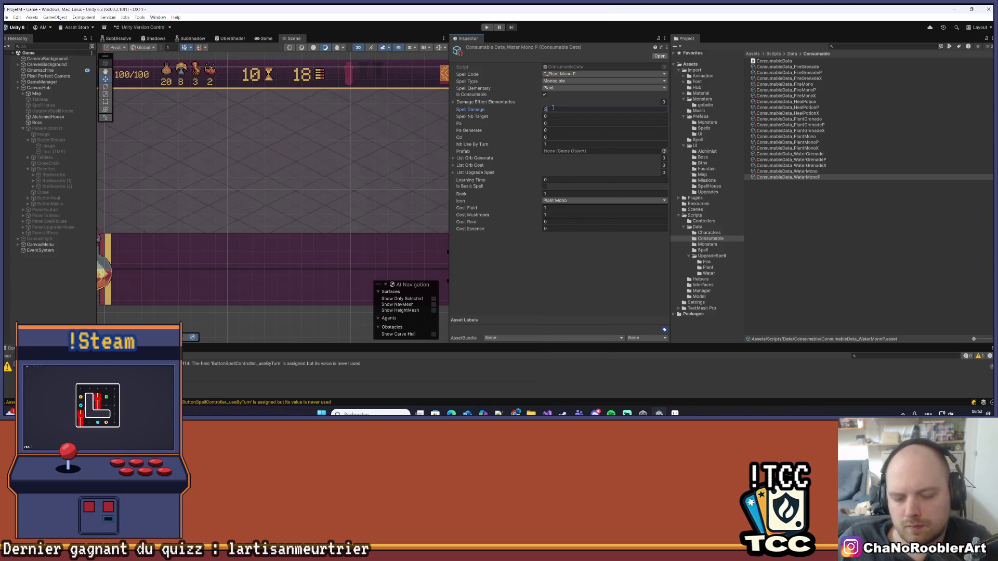
pyautogui.write('24')
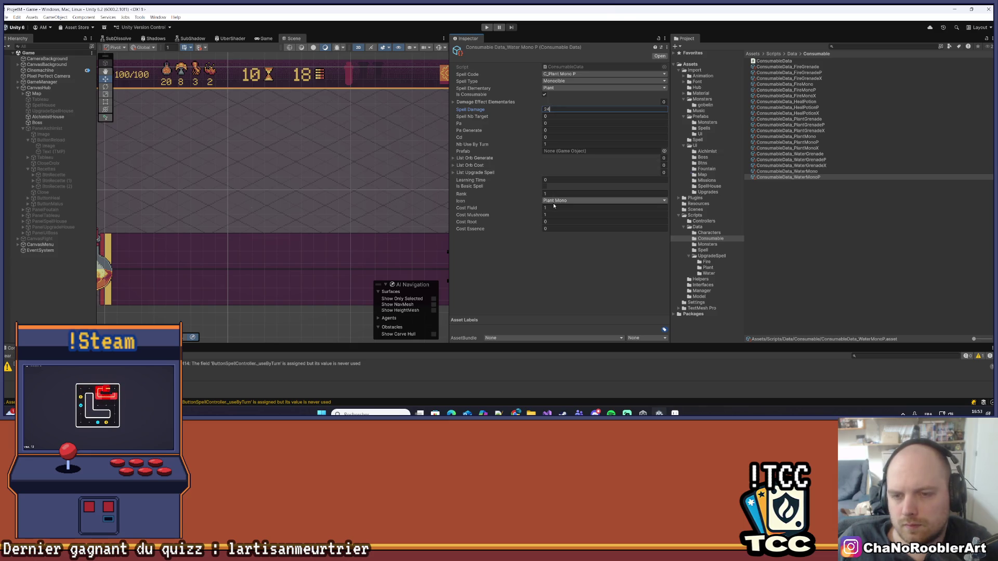
pyautogui.click(553, 201)
pyautogui.click(568, 357)
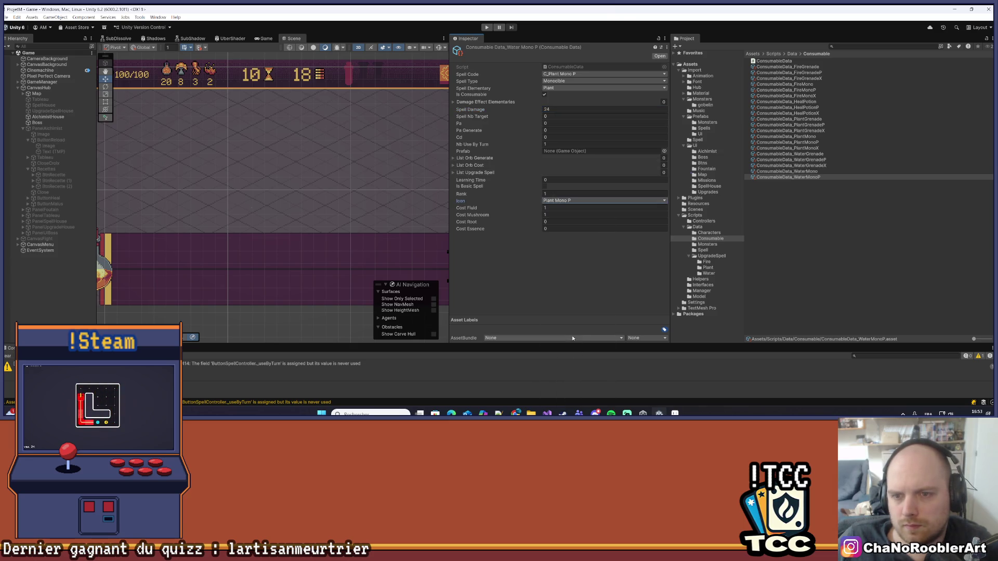
pyautogui.click(552, 221)
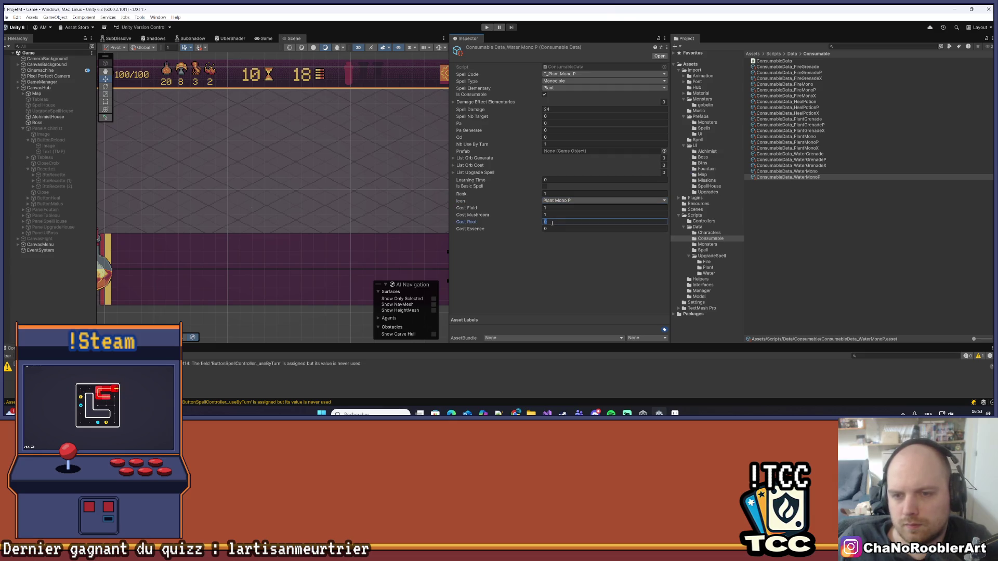
pyautogui.write('1')
pyautogui.press('Return')
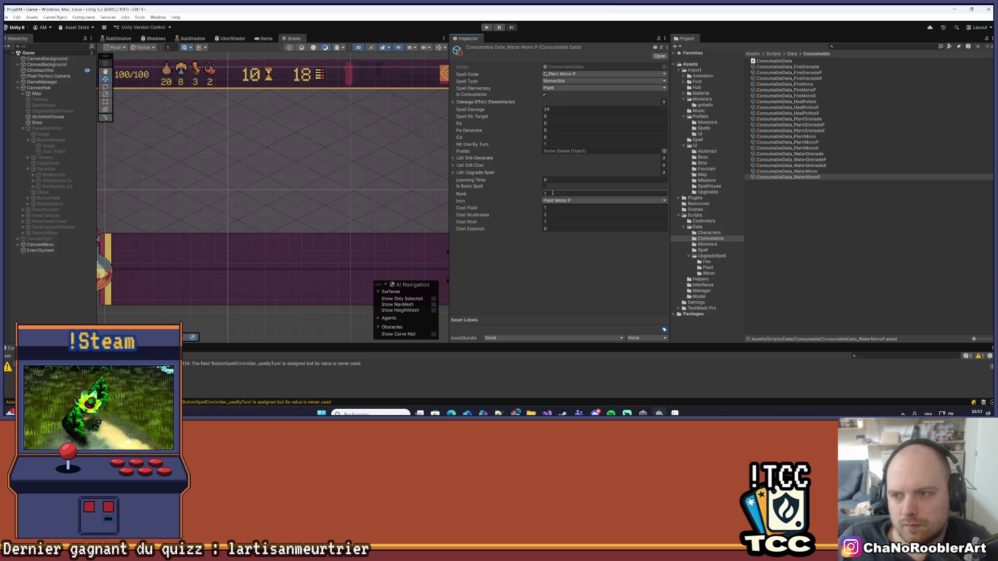
# Give WaterMonoP rank 2, then duplicate it as ConsumableData_WaterMonoX.
pyautogui.write('2')
pyautogui.press('Return')
pyautogui.click(811, 177)
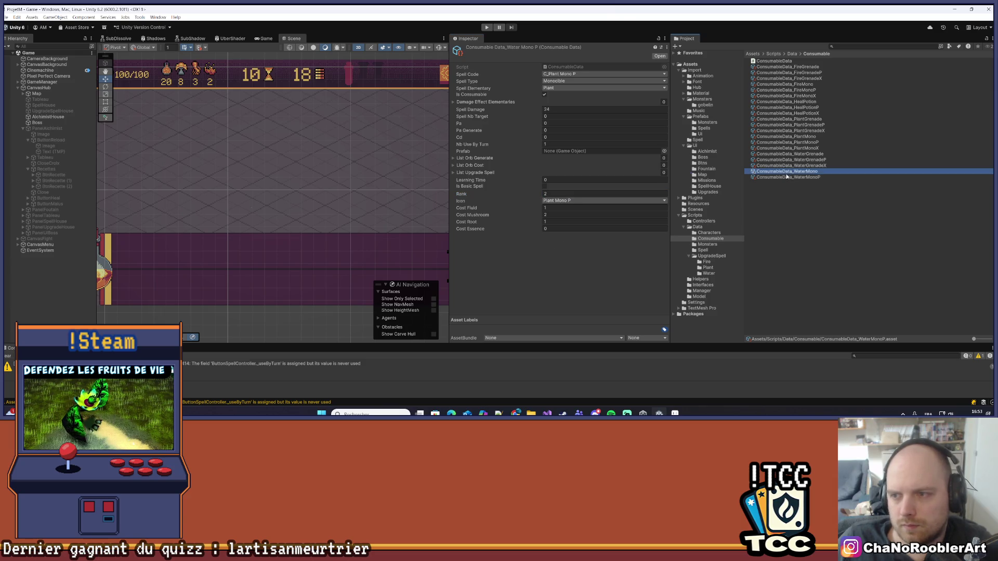
pyautogui.hotkey('ctrl', 'd')
pyautogui.rightClick(821, 183)
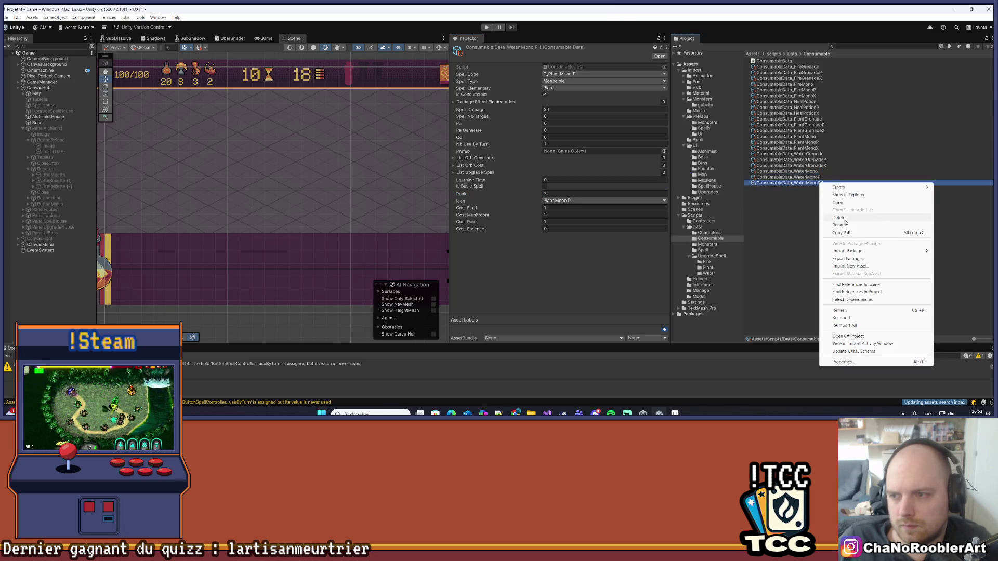
pyautogui.click(844, 224)
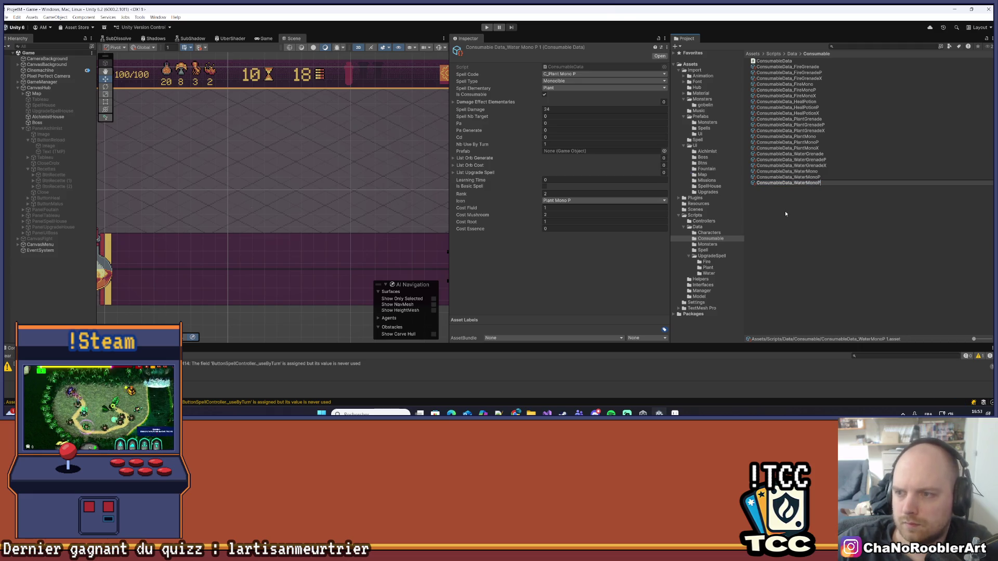
pyautogui.press('BackSpace')
pyautogui.write('X')
pyautogui.press('Return')
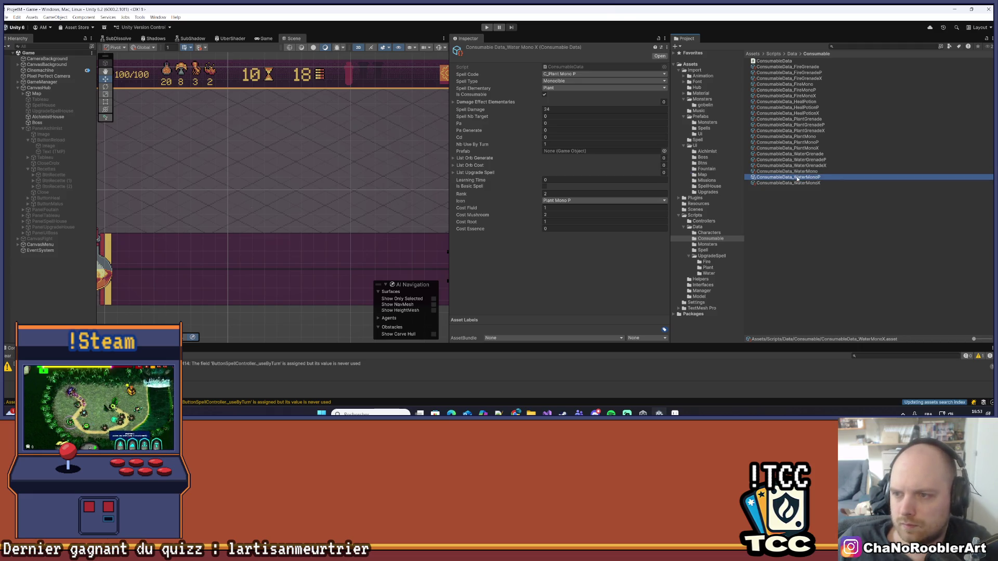
# Set WaterMonoX damage 32, costs Essence 1, Root 2, Mushroom 0, Fluid 0, and rank 3.
pyautogui.click(559, 109)
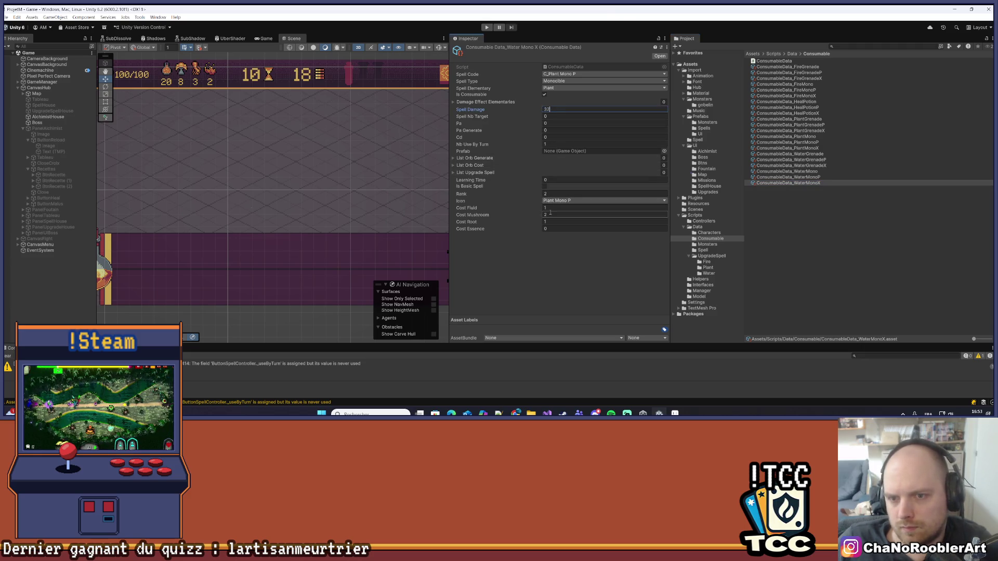
pyautogui.click(551, 228)
pyautogui.write('1')
pyautogui.click(552, 222)
pyautogui.write('2')
pyautogui.click(552, 215)
pyautogui.write('0')
pyautogui.click(552, 207)
pyautogui.write('0')
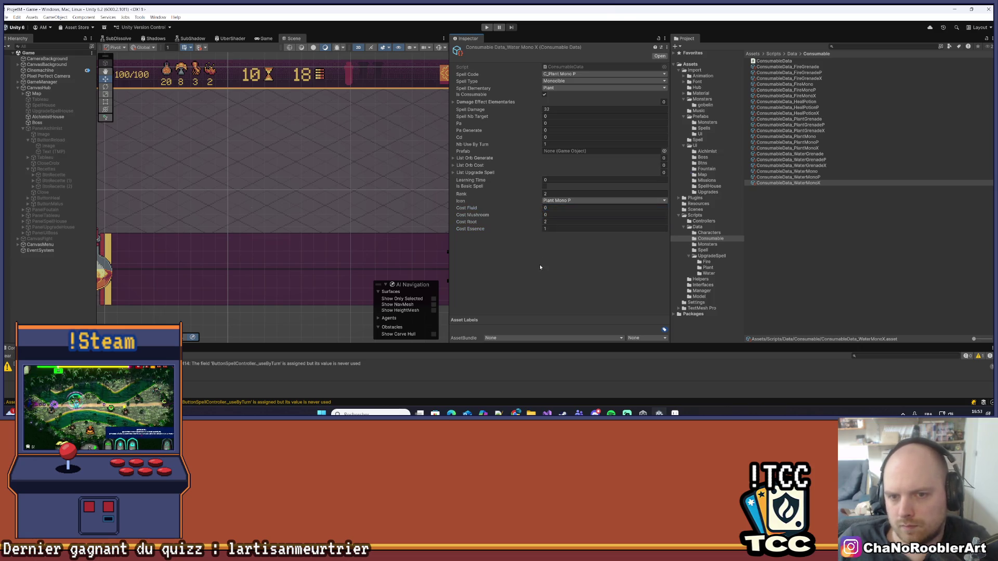
pyautogui.click(548, 194)
pyautogui.write('3')
pyautogui.press('Return')
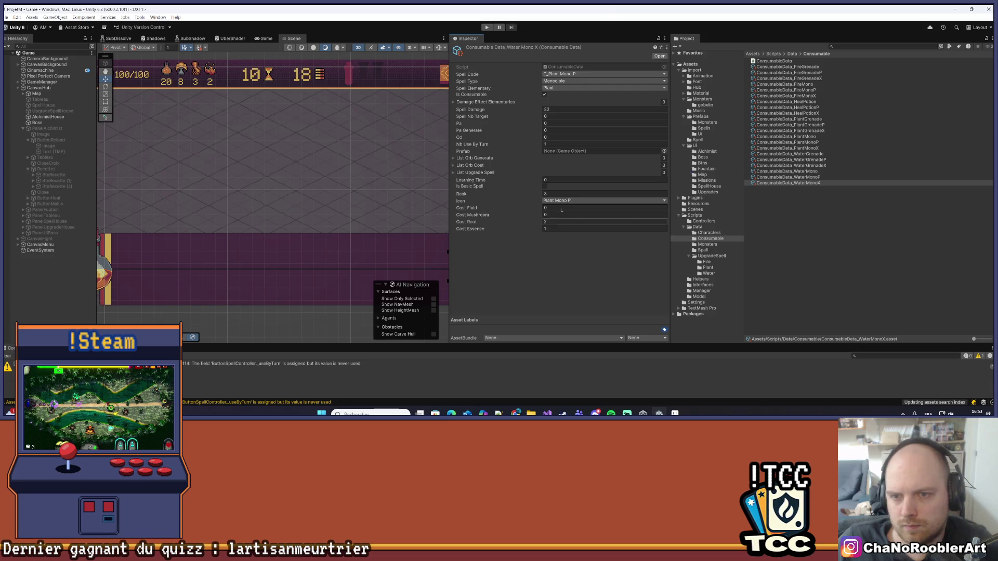
# Set the WaterMonoX spell code to C_Plant Mono X.
pyautogui.click(588, 74)
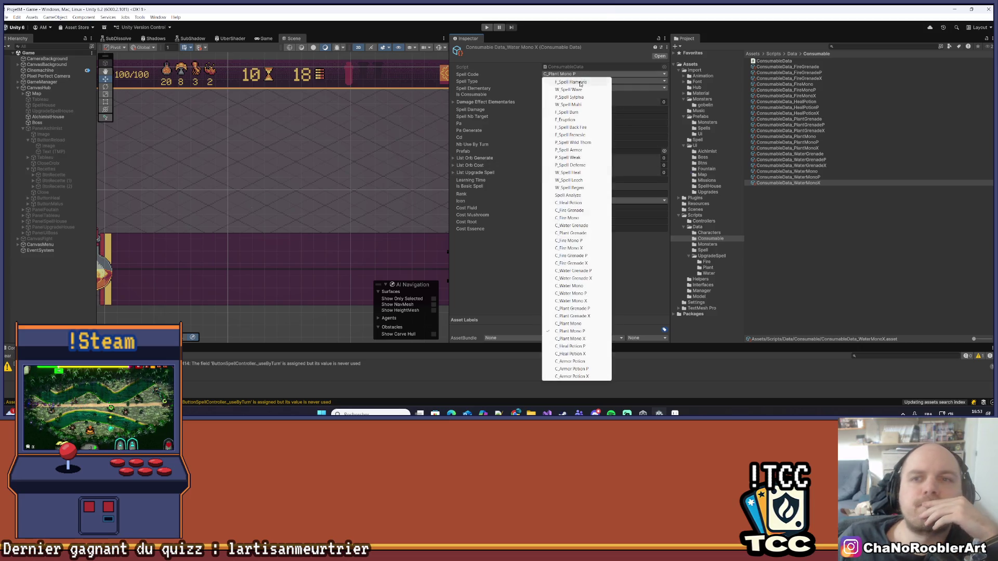
pyautogui.click(578, 339)
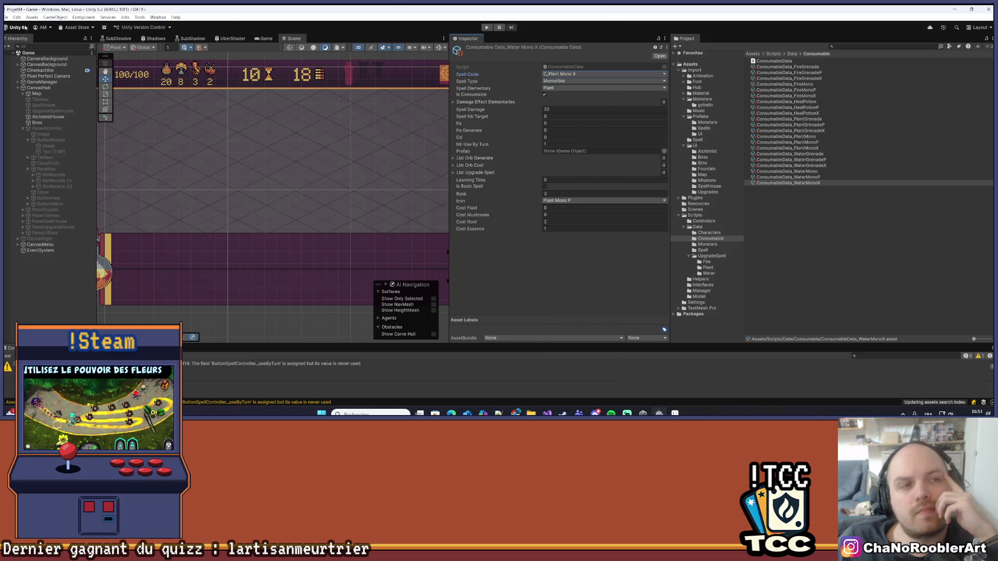
pyautogui.click(5, 17)
pyautogui.click(23, 54)
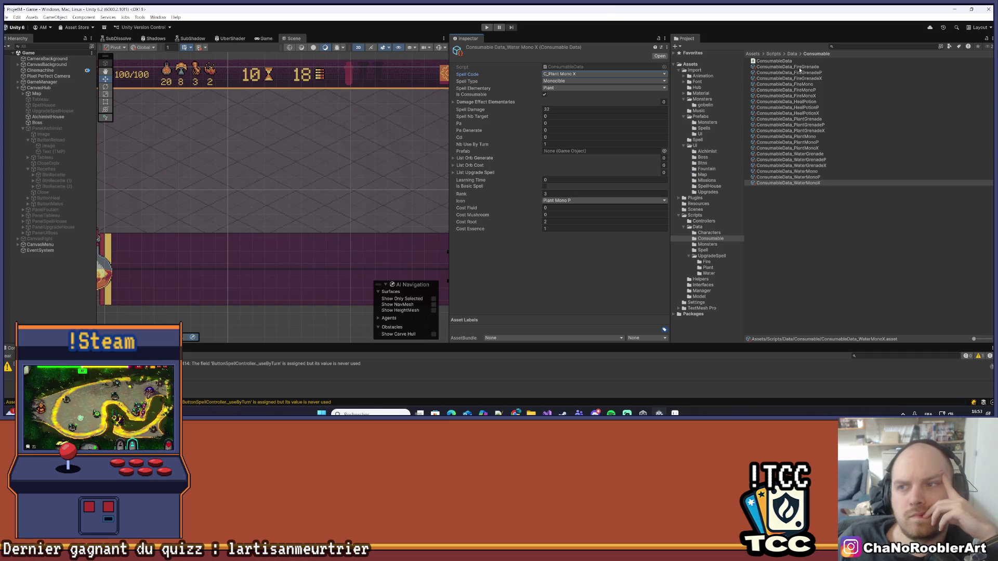
# Create a ConsumableData scriptable object in the Consumable folder named ConsumableData_ArmorPotion.
pyautogui.rightClick(809, 213)
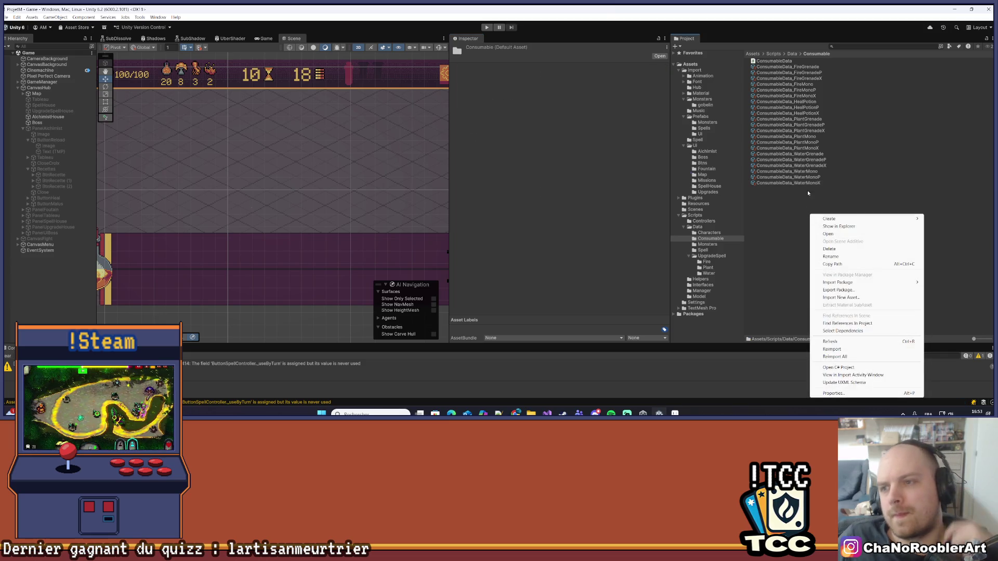
pyautogui.moveTo(832, 218)
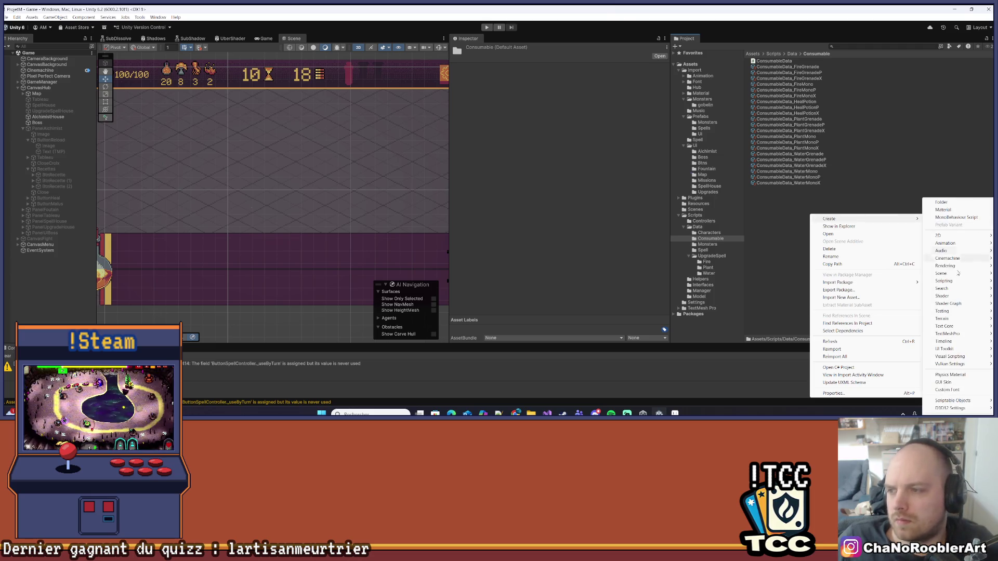
pyautogui.moveTo(951, 401)
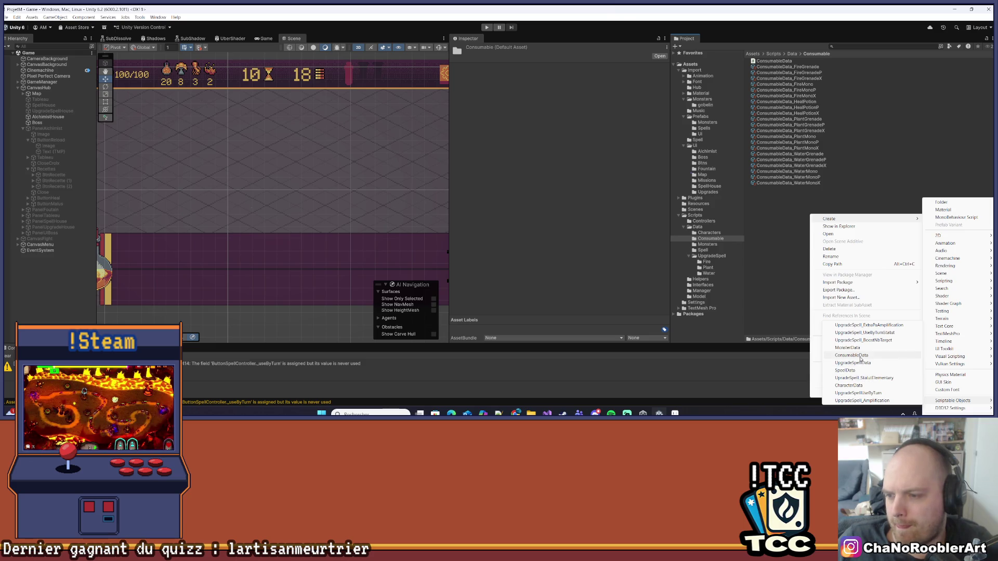
pyautogui.click(852, 356)
pyautogui.press('Right')
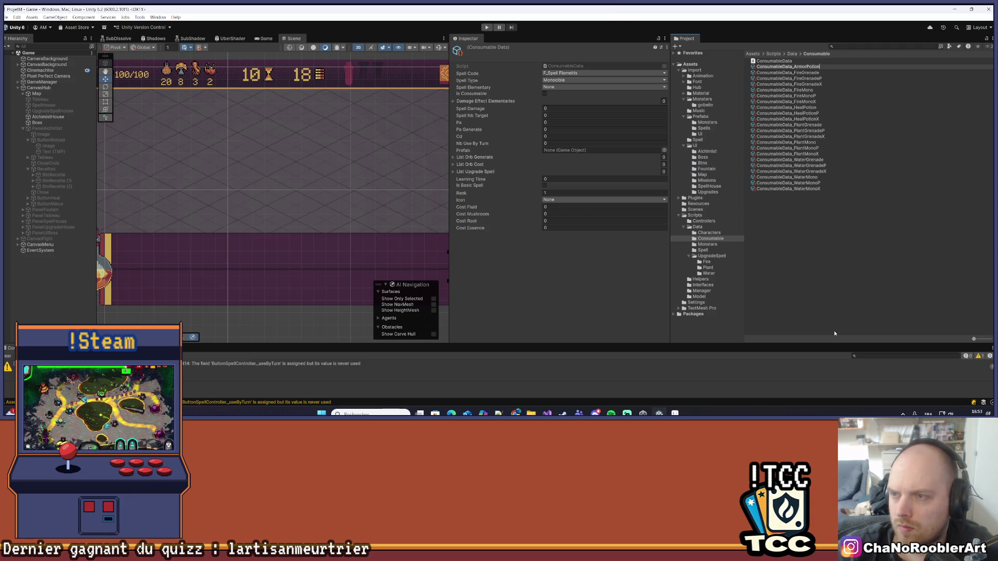
pyautogui.press('Return')
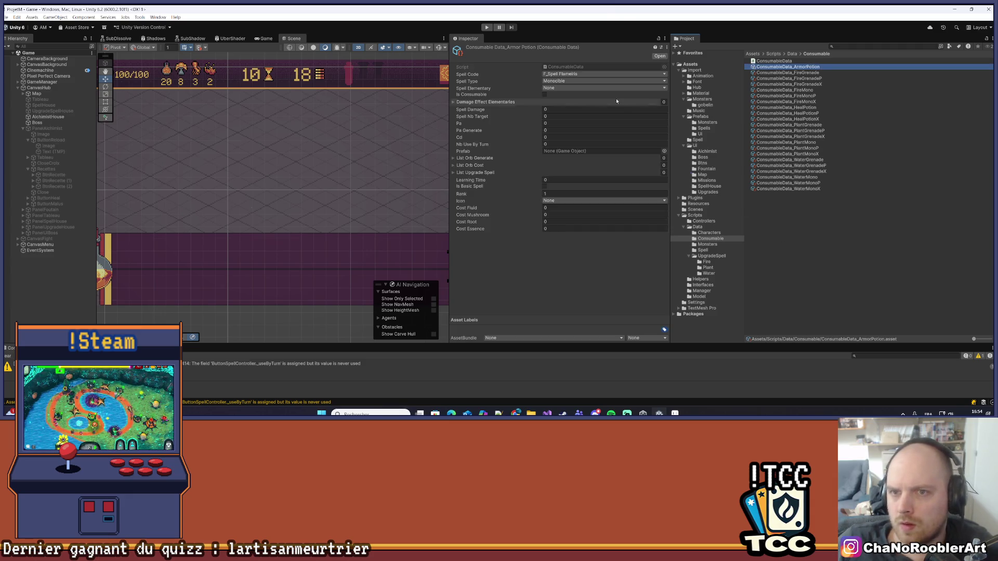
# Set code C_Armor Potion, a One Self spell type, Plant element, and mark it consumable.
pyautogui.click(598, 74)
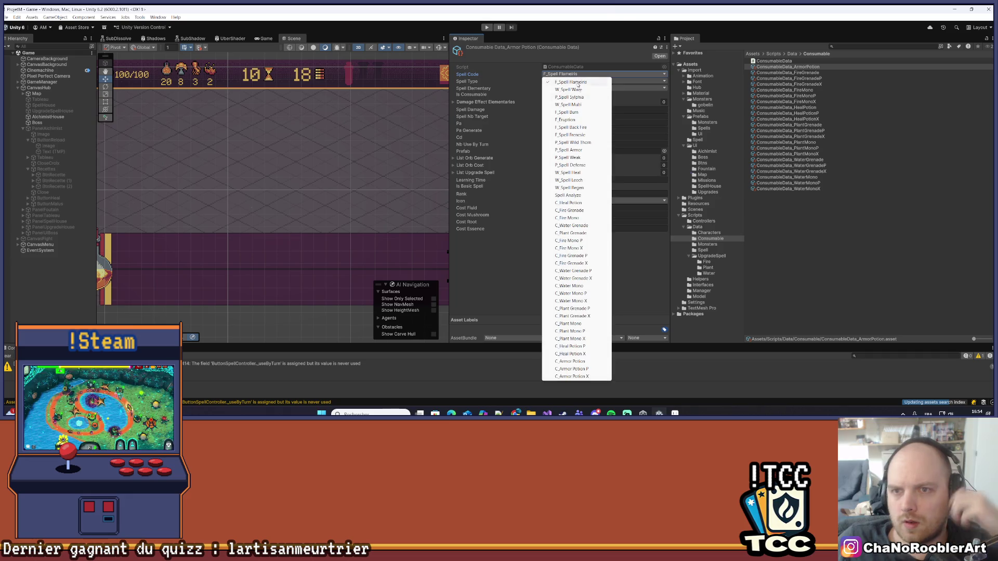
pyautogui.click(573, 362)
pyautogui.click(553, 82)
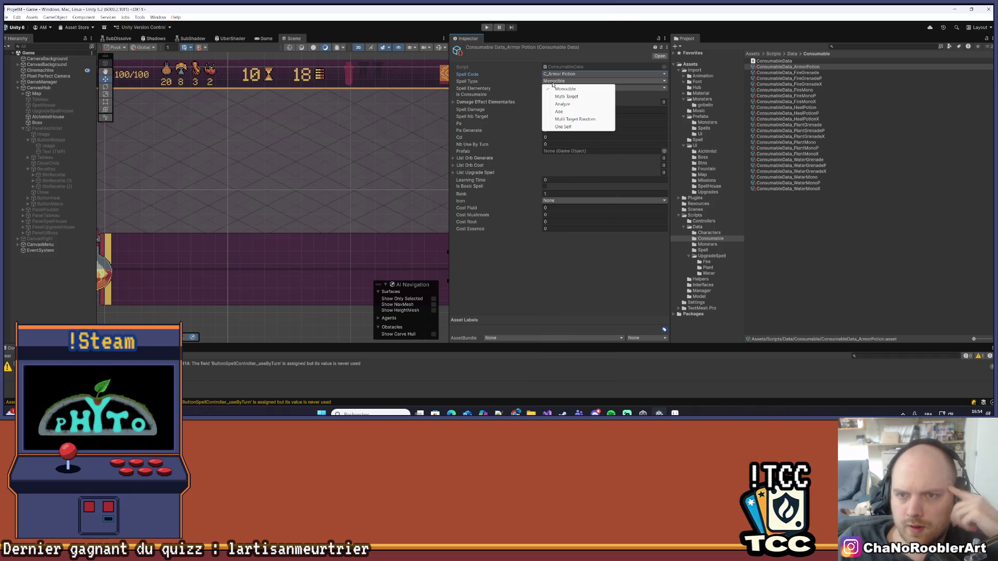
pyautogui.click(563, 127)
pyautogui.click(563, 89)
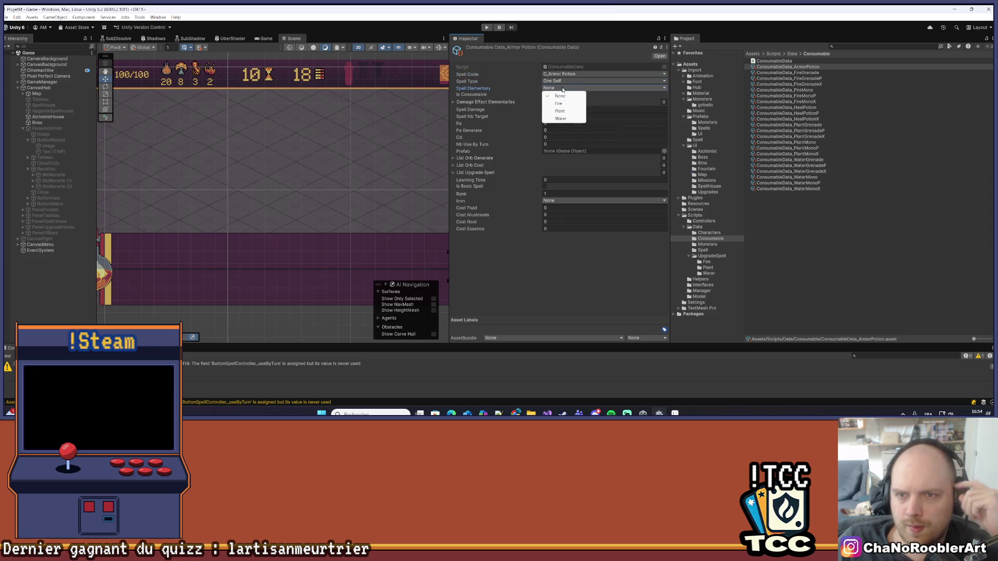
pyautogui.click(560, 111)
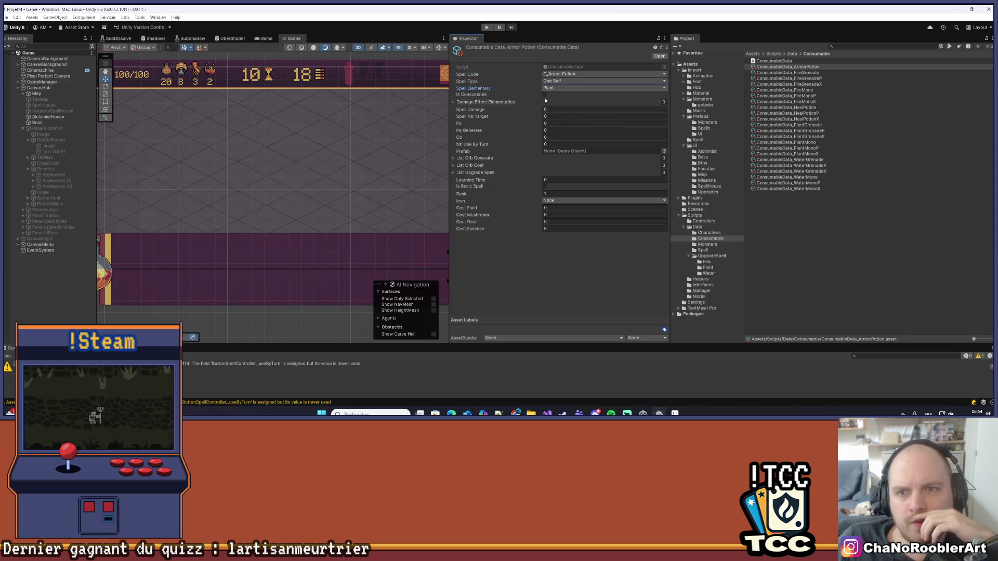
pyautogui.click(545, 94)
# Add a P_Armor status effect with value 15 to the damage effect elements.
pyautogui.click(543, 102)
pyautogui.click(648, 120)
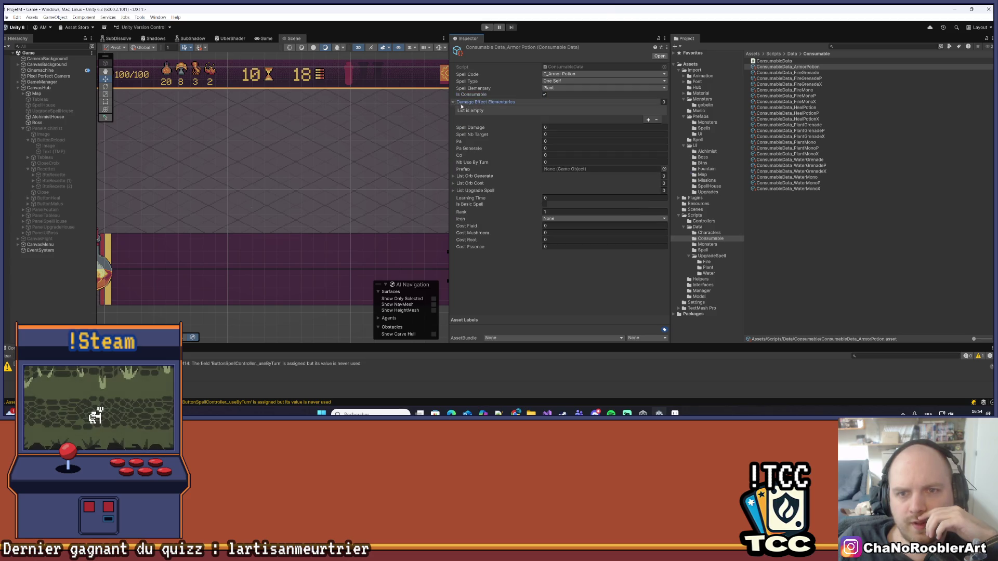
pyautogui.click(647, 118)
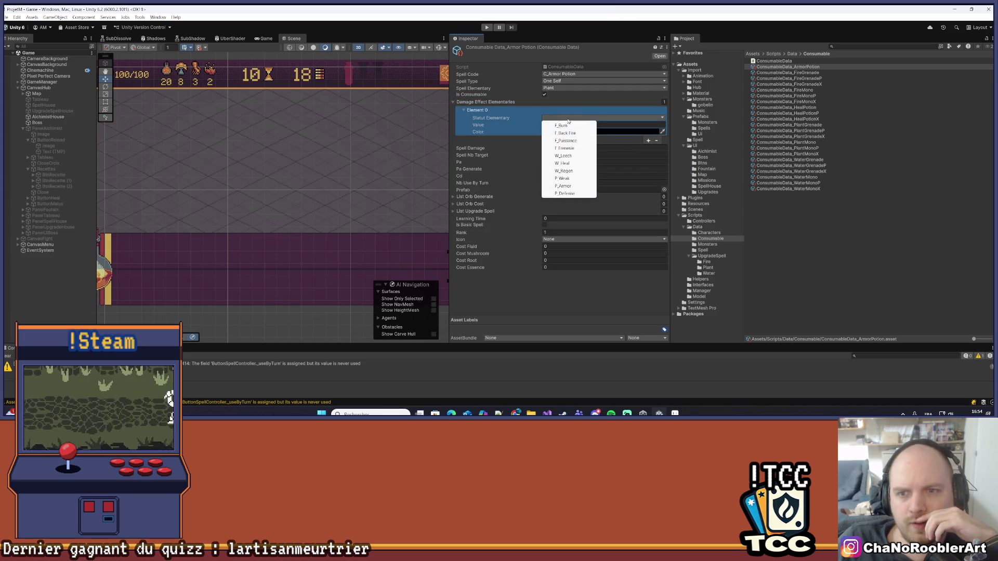
pyautogui.click(569, 186)
pyautogui.click(552, 126)
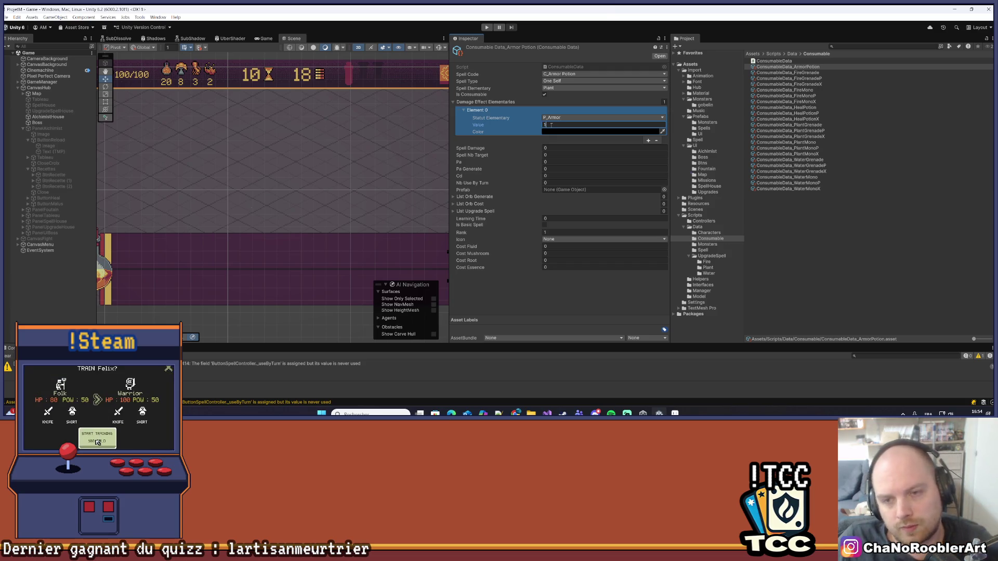
pyautogui.write('5')
pyautogui.press('Return')
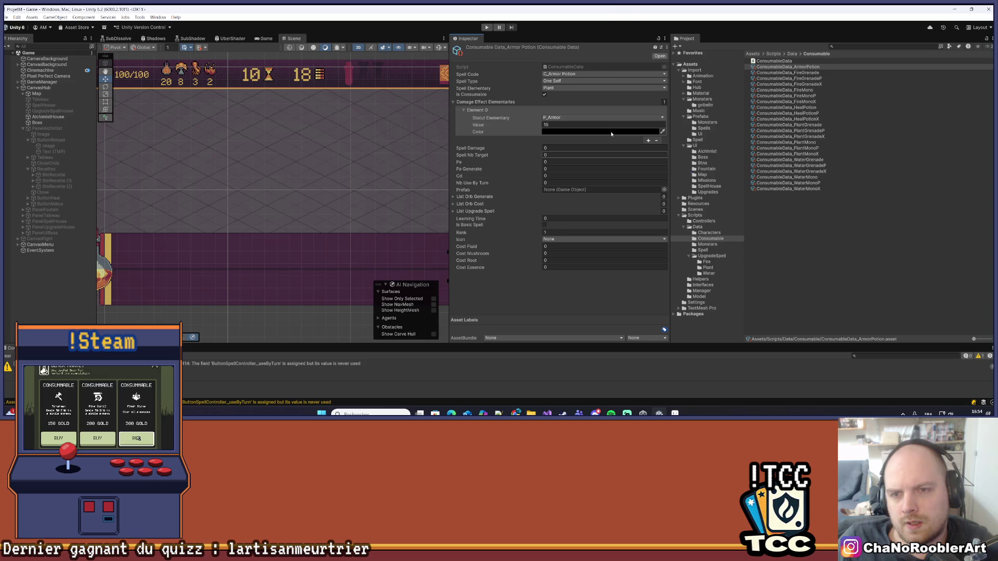
# Give the potion the Armor Potion icon and a mushroom cost of 2.
pyautogui.click(555, 239)
pyautogui.click(577, 230)
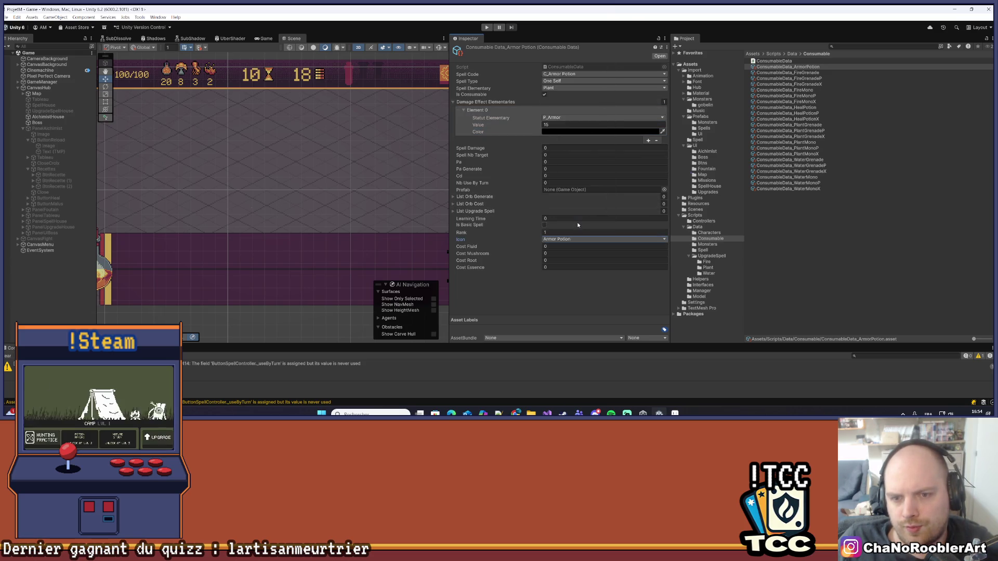
pyautogui.click(558, 254)
pyautogui.write('2')
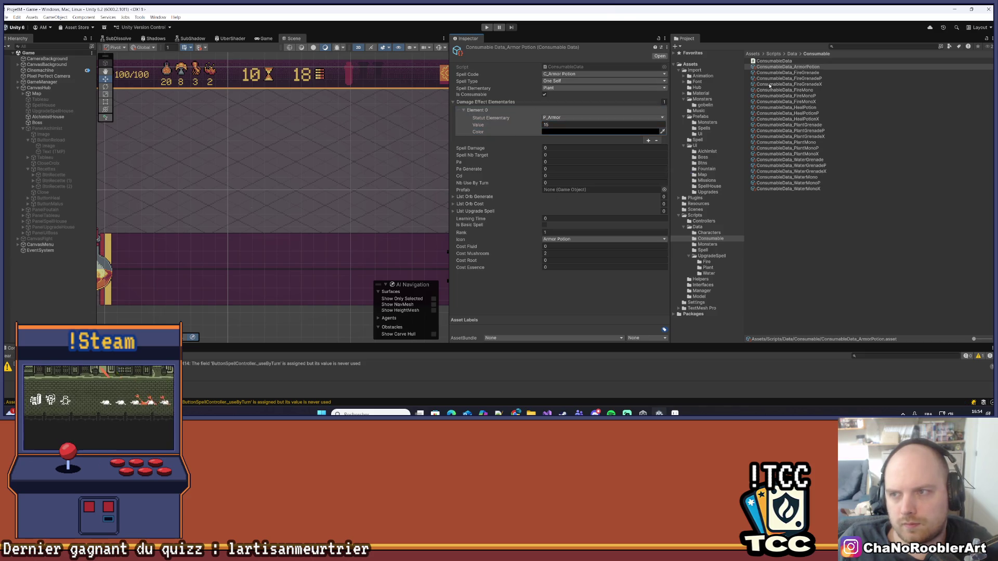
pyautogui.click(801, 73)
pyautogui.click(826, 67)
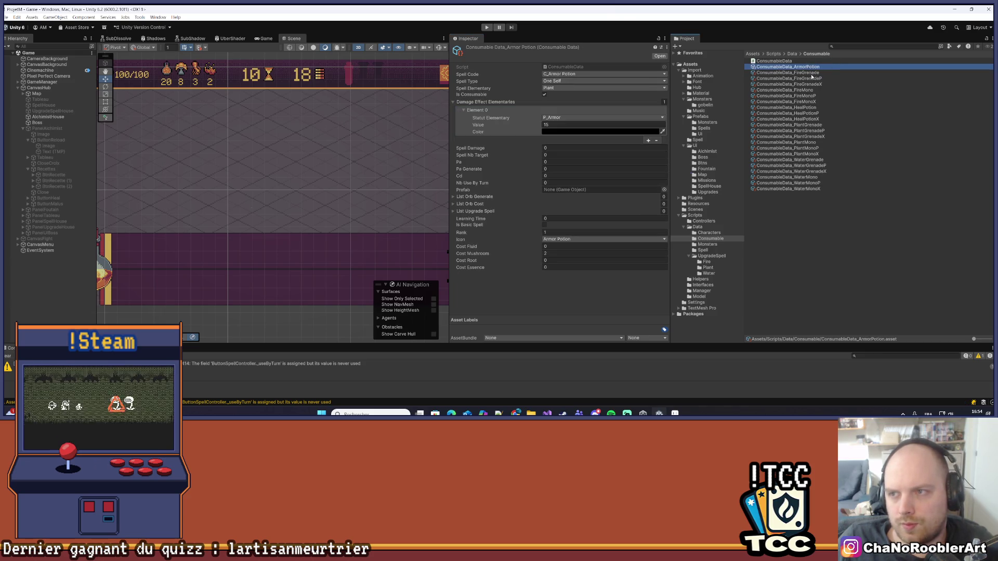
pyautogui.rightClick(812, 68)
# Duplicate the Armor Potion asset as ConsumableData_ArmorPotionP.
pyautogui.click(842, 125)
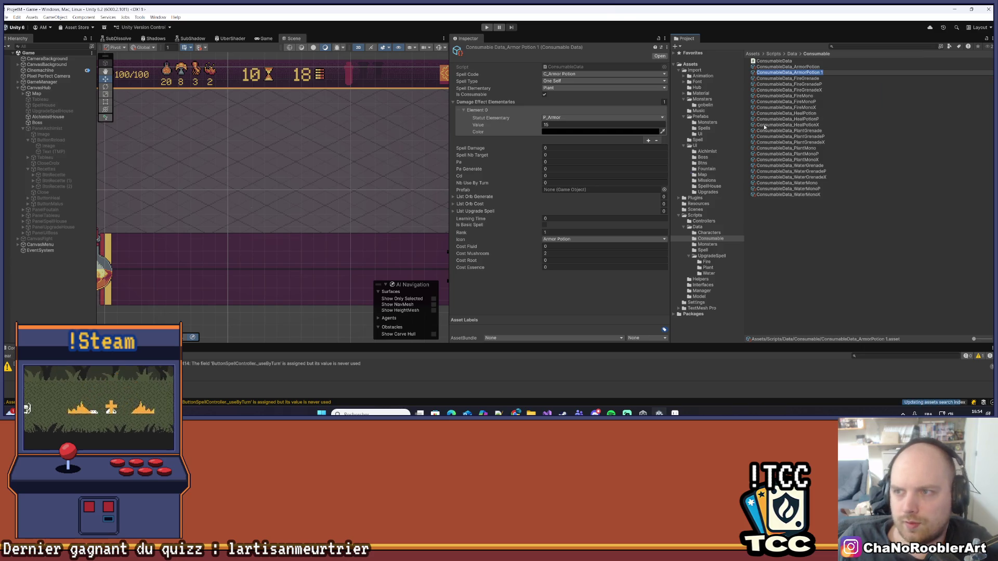
pyautogui.press('End')
pyautogui.press('Return')
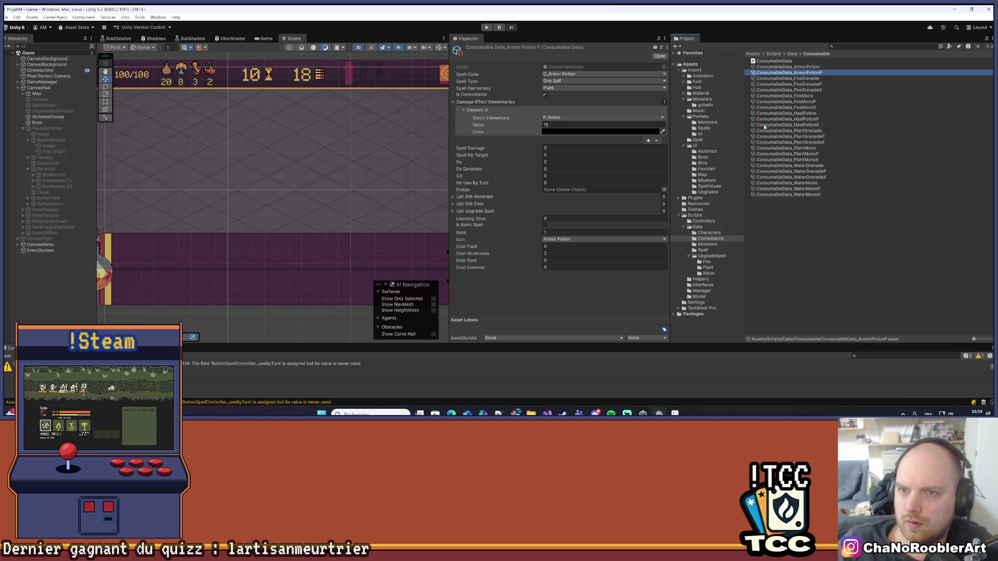
# Set ArmorPotionP armor value 25, mushroom cost 3, the Armor Potion P icon and rank 2.
pyautogui.click(579, 125)
pyautogui.write('2')
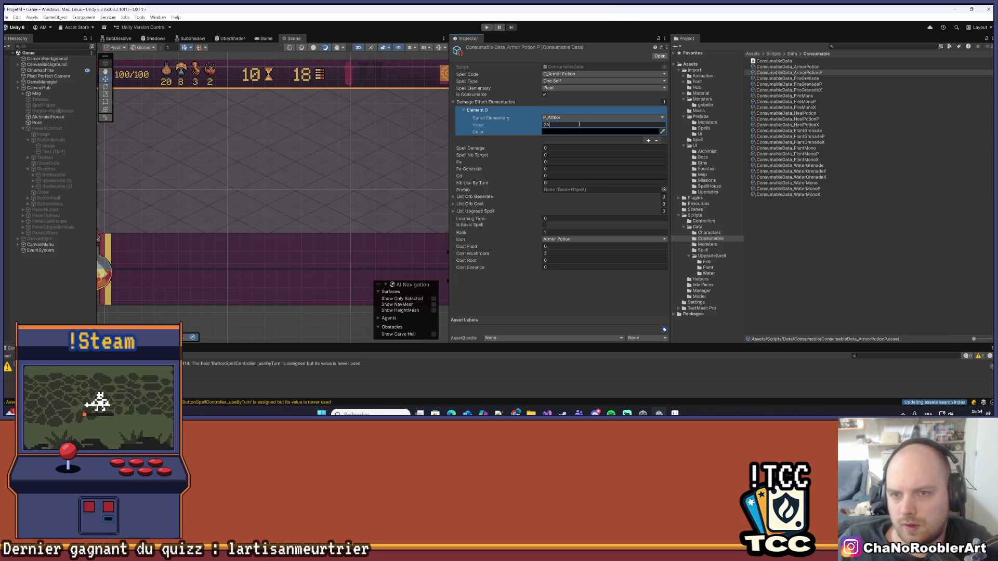
pyautogui.click(552, 260)
pyautogui.click(551, 253)
pyautogui.write('3')
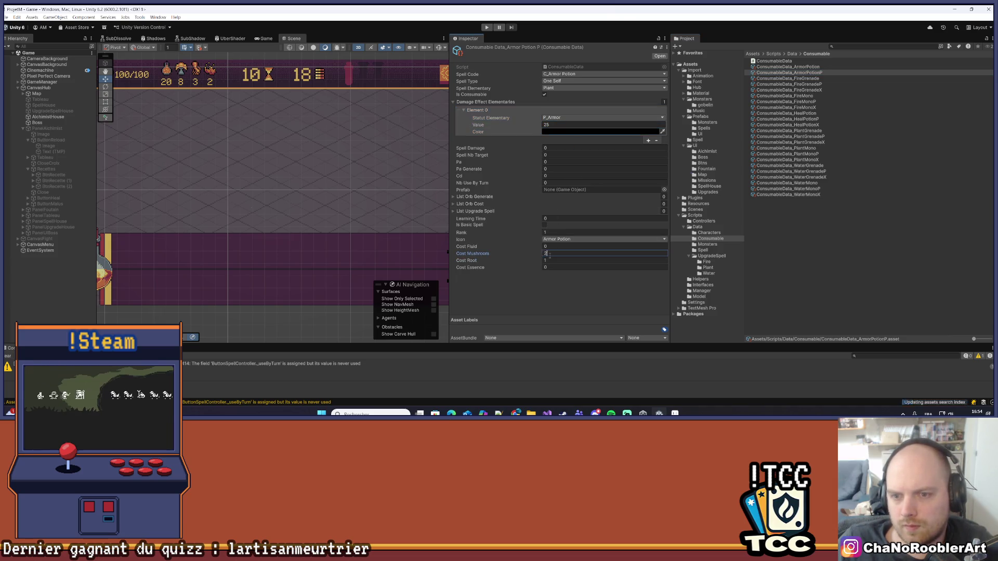
pyautogui.click(564, 239)
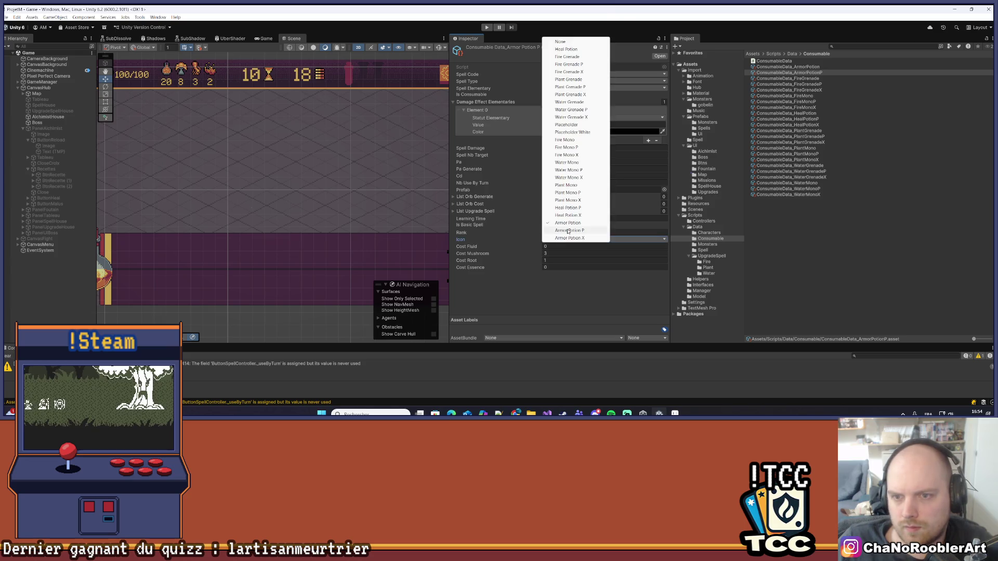
pyautogui.click(568, 230)
pyautogui.click(566, 232)
pyautogui.write('2')
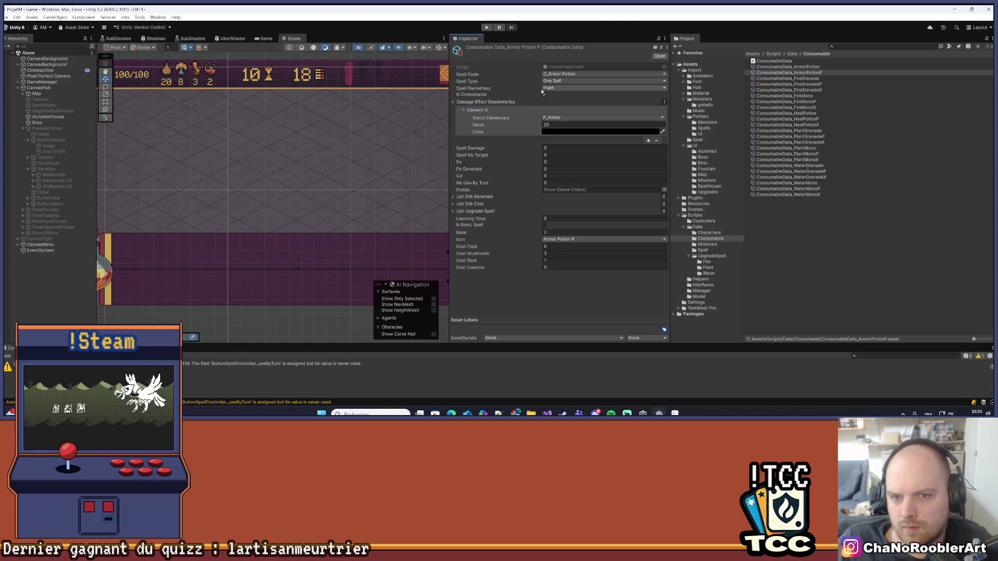
pyautogui.click(805, 73)
# Duplicate the ArmorPotionP asset and rename the copy ArmorPotionX.
pyautogui.rightClick(824, 73)
pyautogui.click(846, 123)
pyautogui.press('End')
pyautogui.press('BackSpace')
pyautogui.press('BackSpace')
pyautogui.press('BackSpace')
pyautogui.write('X')
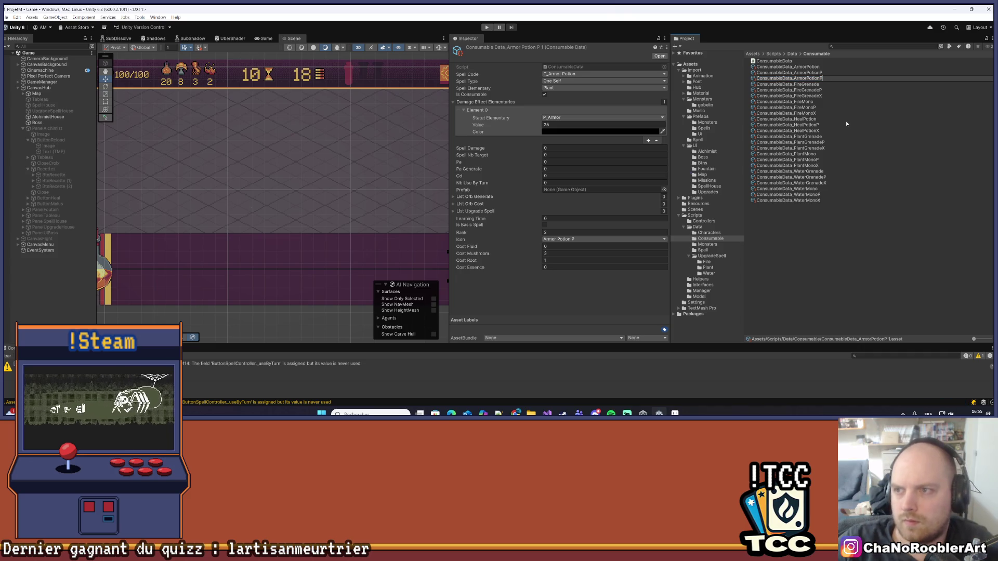
pyautogui.press('Return')
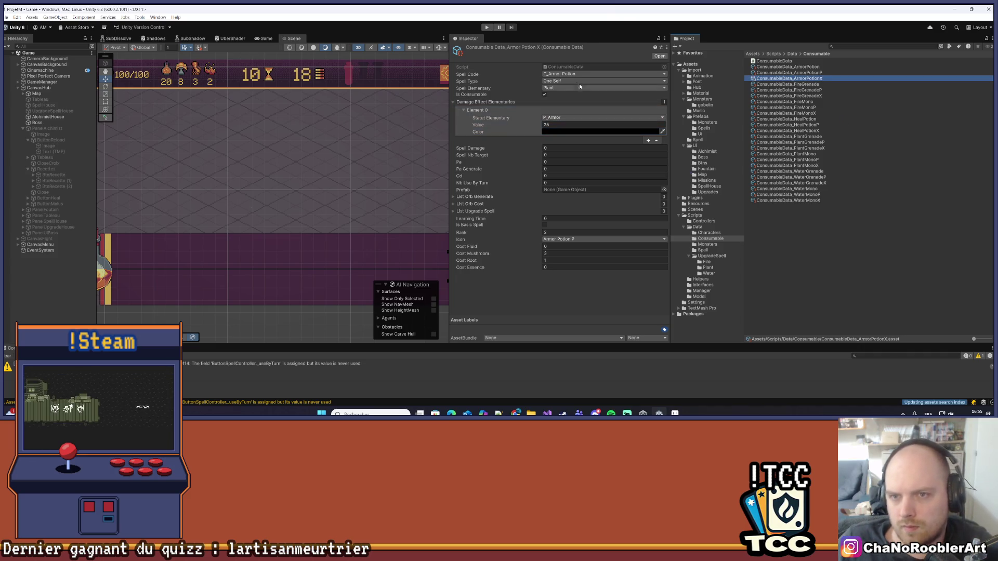
# Keep P_Armor at value 35 and set essence cost 1, root cost 2, mushroom cost 0.
pyautogui.click(634, 119)
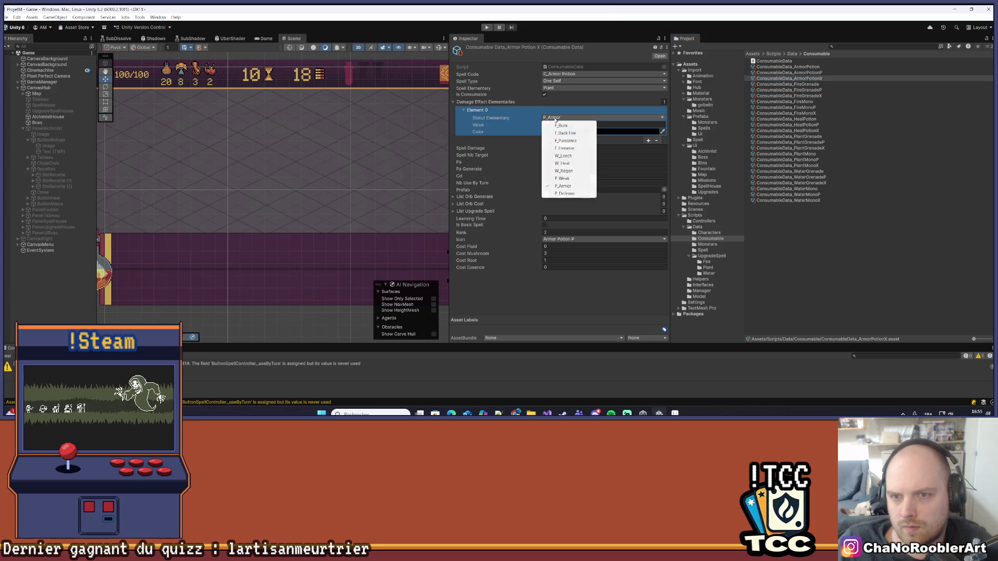
pyautogui.click(621, 124)
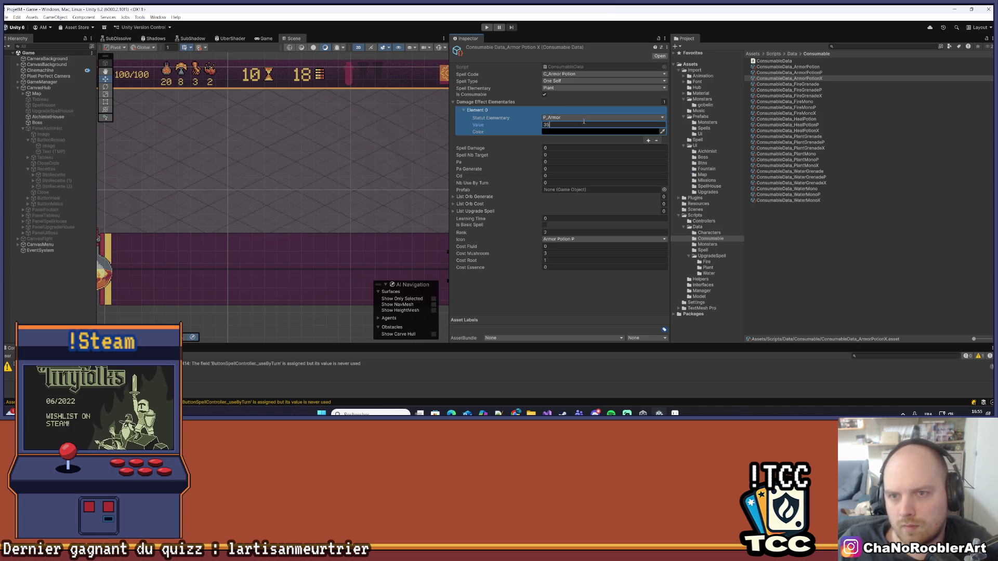
pyautogui.click(571, 267)
pyautogui.write('1')
pyautogui.click(558, 260)
pyautogui.write('2')
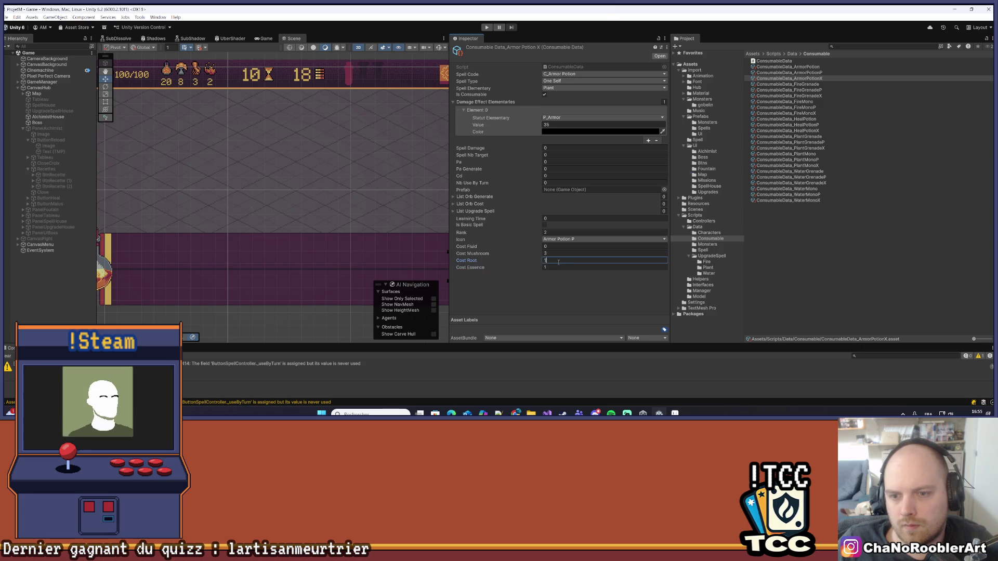
pyautogui.click(555, 254)
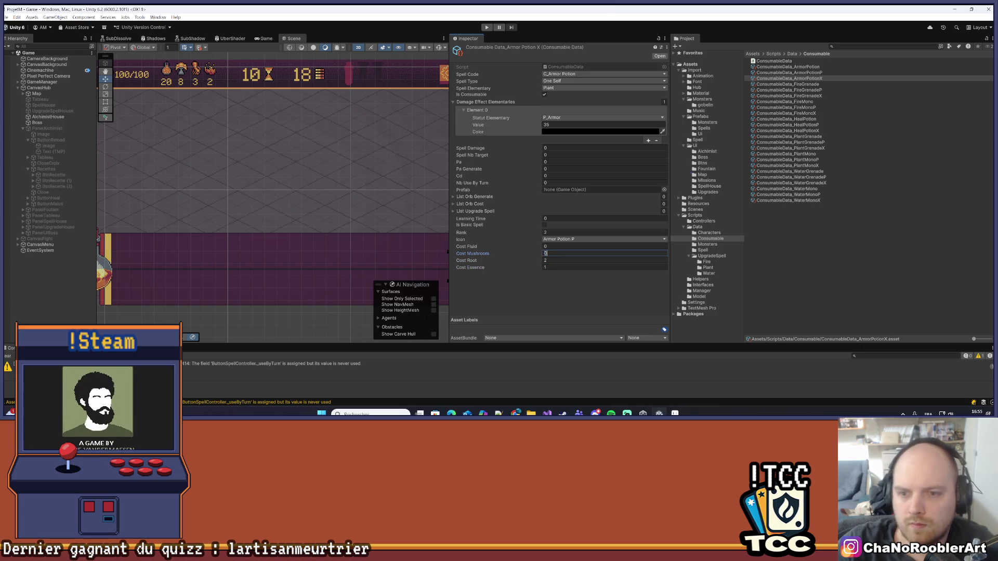
pyautogui.click(538, 279)
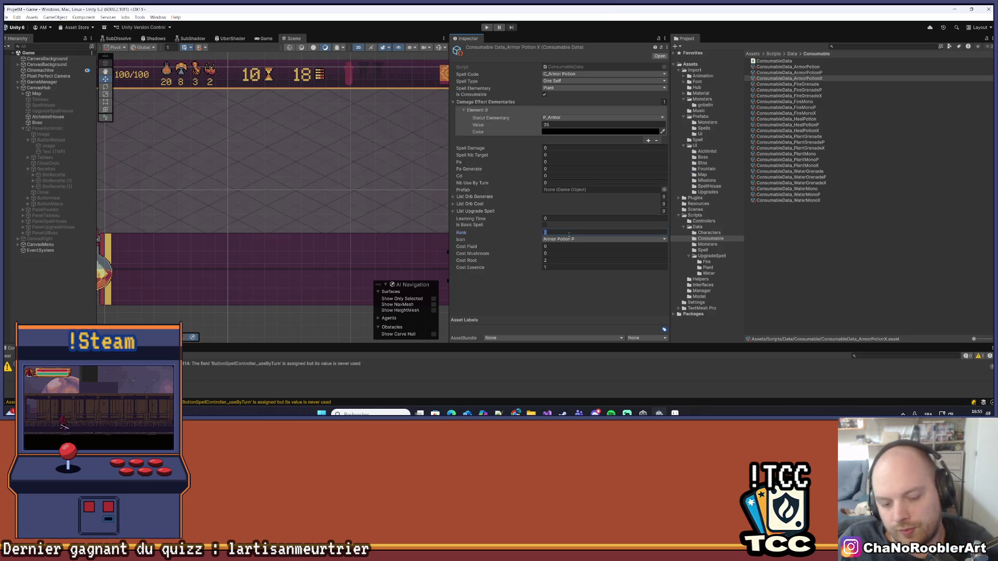
# Compare ArmorPotionX against the original ArmorPotion data.
pyautogui.press('Up')
pyautogui.press('Up')
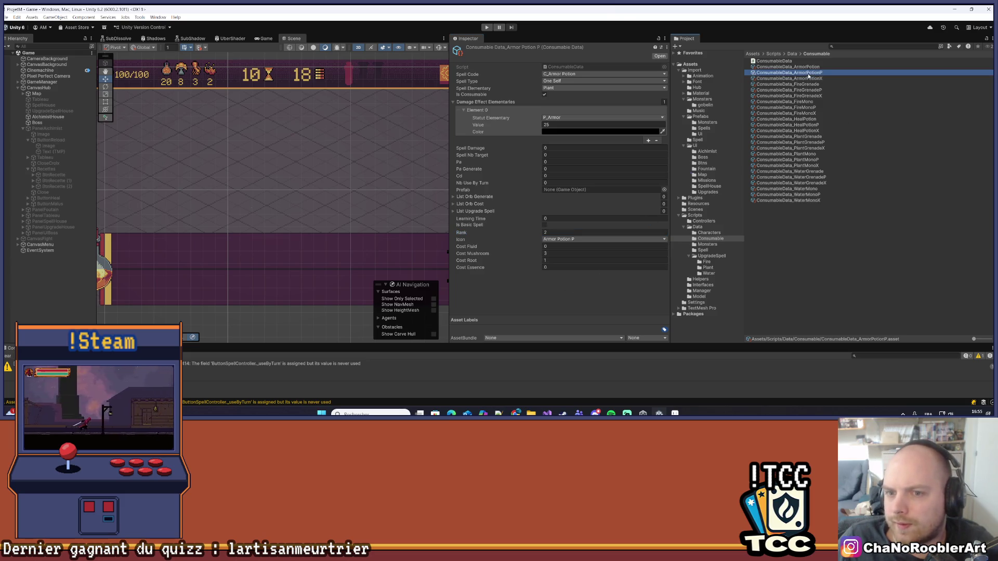
pyautogui.press('Down')
pyautogui.press('Down')
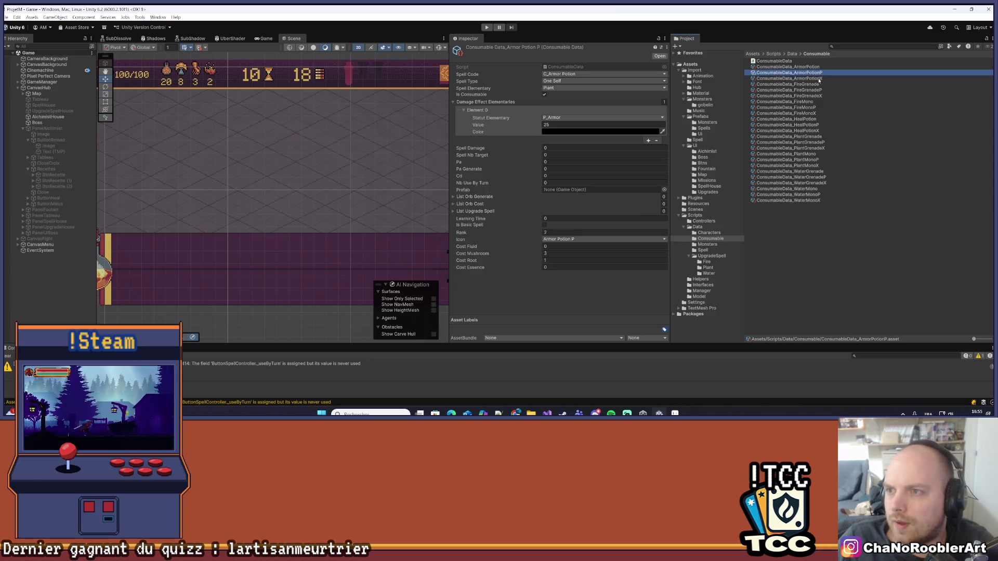
pyautogui.click(843, 67)
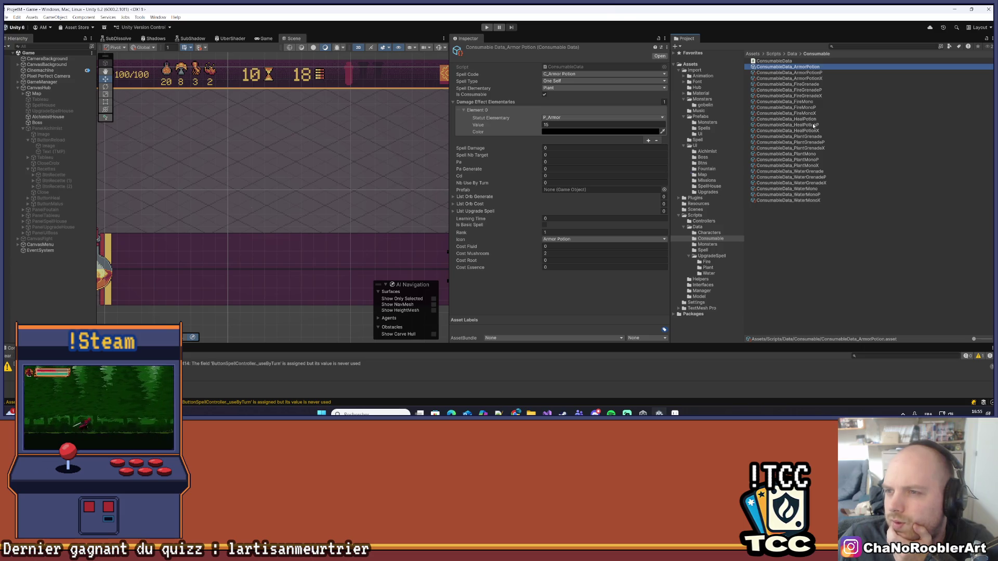
# Select GameManager and lock the Inspector on its components.
pyautogui.hotkey('ctrl', 'z')
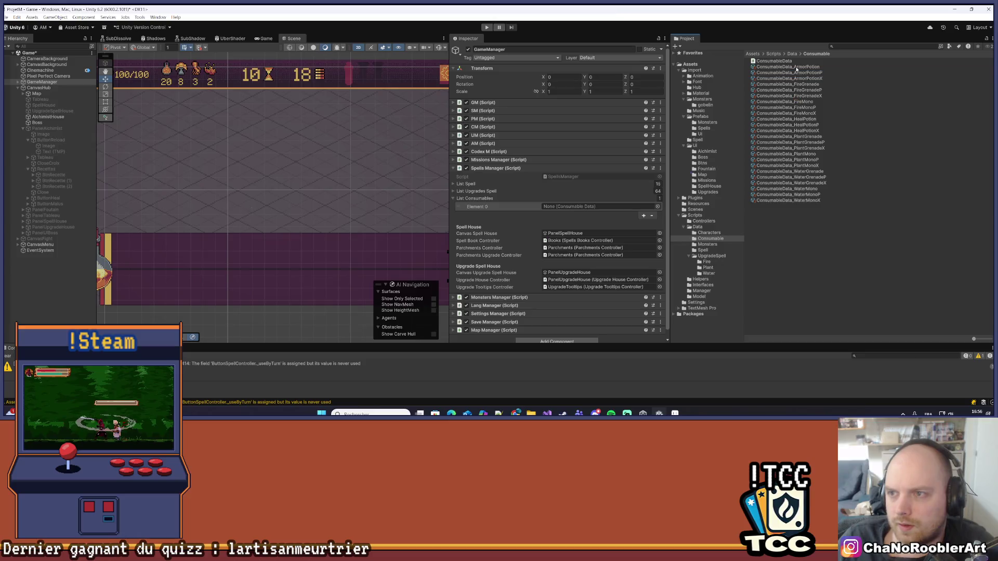
pyautogui.press('Down')
pyautogui.press('Down')
pyautogui.press('Down')
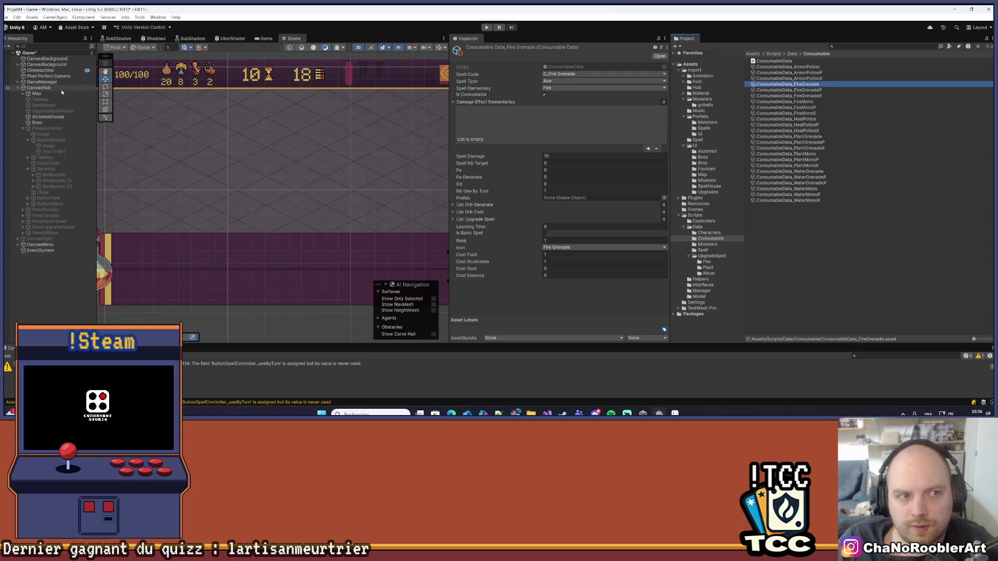
pyautogui.click(86, 82)
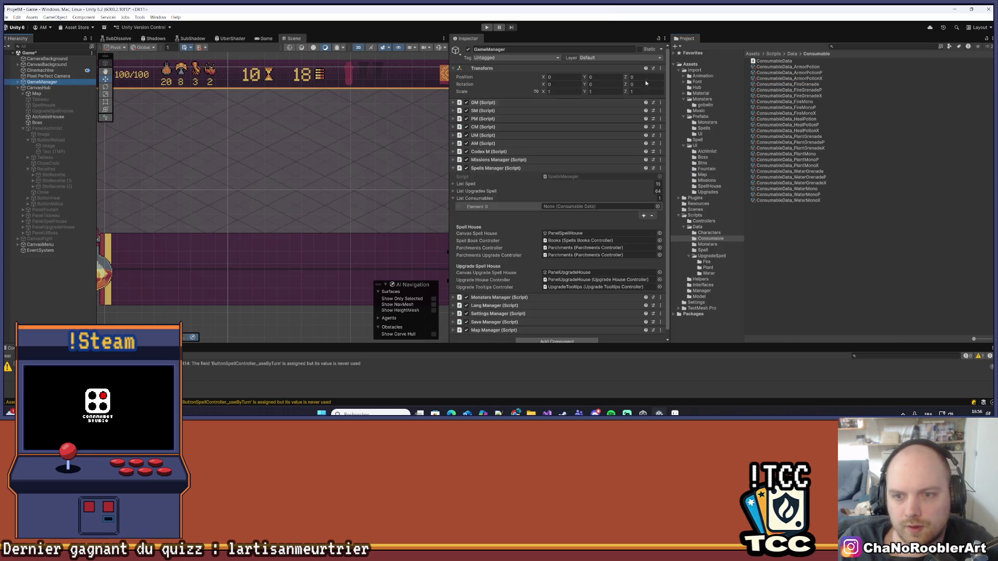
pyautogui.click(657, 39)
# Drag ConsumableData_ArmorPotion into Element 0 of List Consumables.
pyautogui.moveTo(786, 67); pyautogui.dragTo(795, 201)
pyautogui.moveTo(800, 68); pyautogui.dragTo(590, 206)
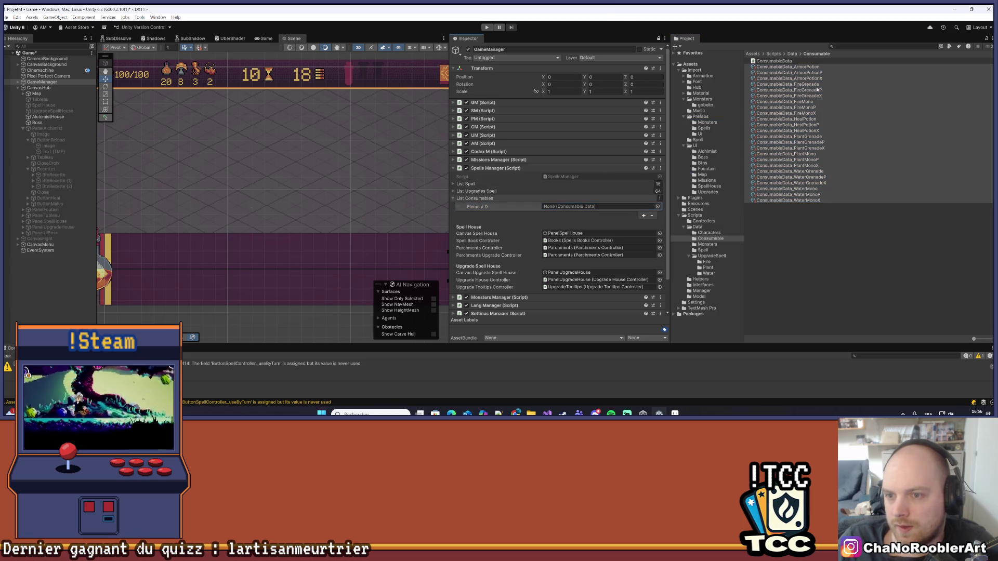
pyautogui.click(802, 67)
pyautogui.moveTo(732, 102); pyautogui.dragTo(590, 206)
pyautogui.moveTo(790, 67)
pyautogui.mouseDown()
pyautogui.moveTo(671, 135)
pyautogui.moveTo(592, 207)
pyautogui.mouseUp()
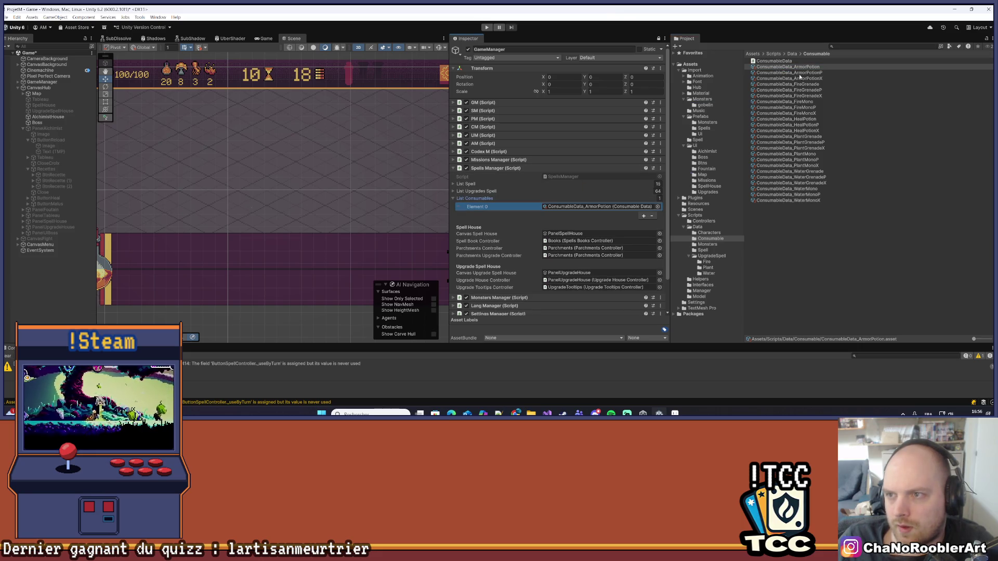
pyautogui.moveTo(800, 67); pyautogui.dragTo(493, 206)
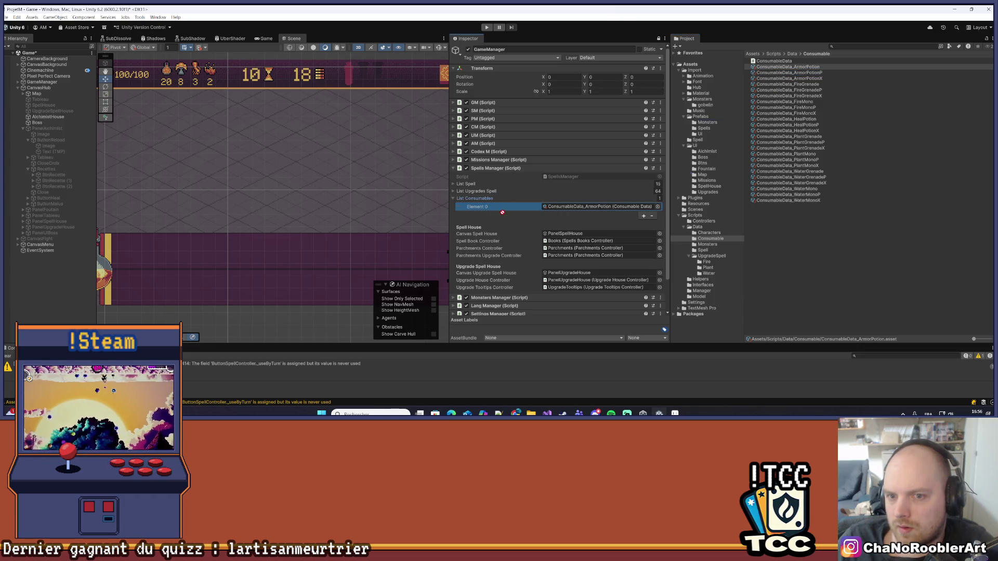
# Add entries with the + button until List Consumables holds 24 ArmorPotion elements.
pyautogui.click(643, 215)
pyautogui.click(644, 224)
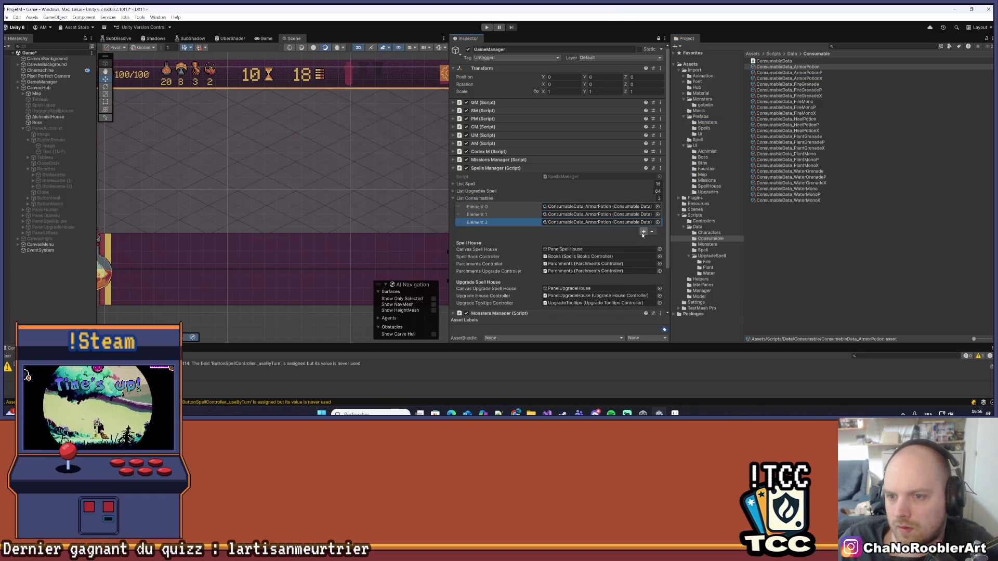
pyautogui.click(643, 232)
pyautogui.click(644, 239)
pyautogui.click(644, 248)
pyautogui.click(644, 255)
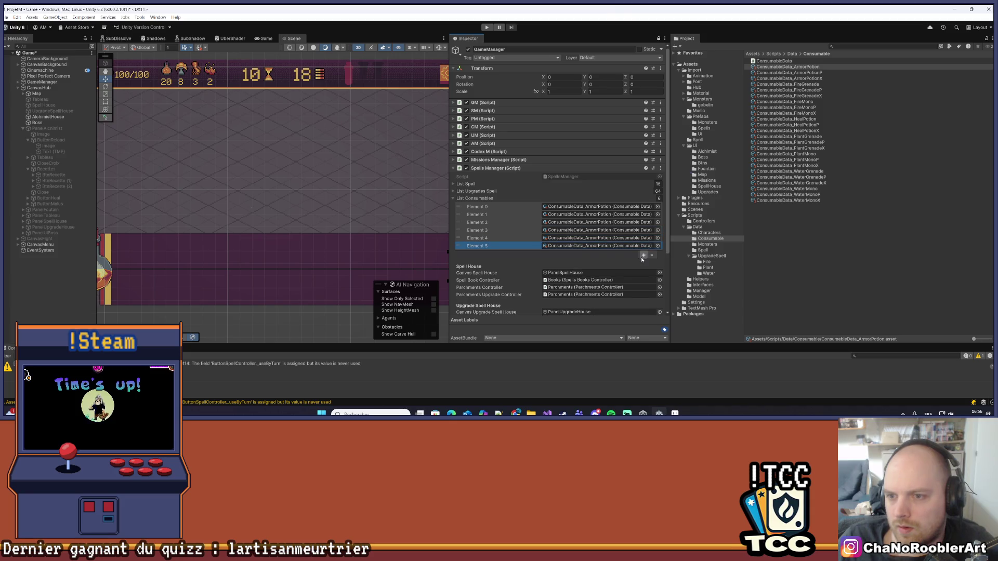
pyautogui.click(644, 263)
pyautogui.click(643, 271)
pyautogui.click(643, 280)
pyautogui.click(643, 287)
pyautogui.click(643, 295)
pyautogui.click(644, 302)
pyautogui.click(643, 310)
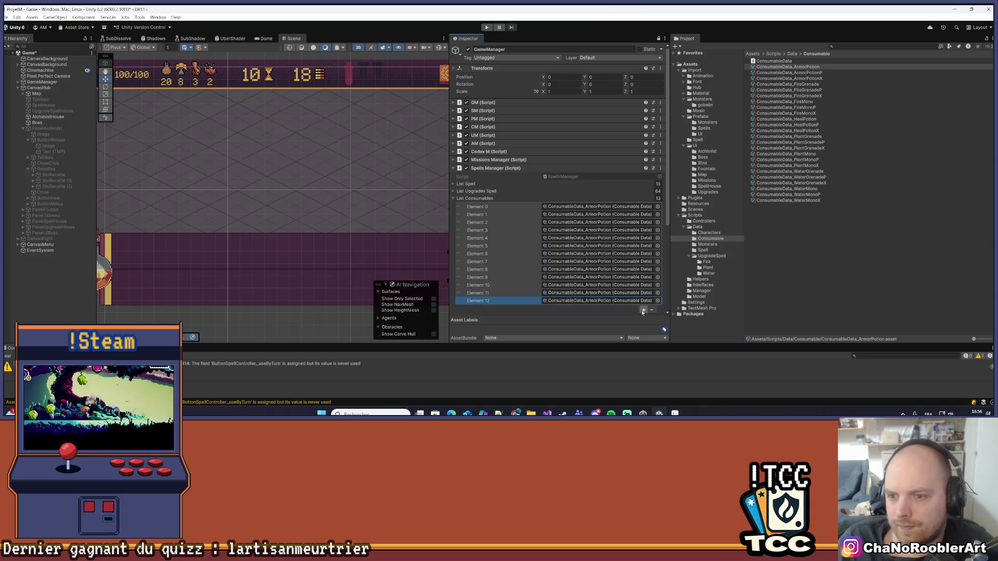
pyautogui.scroll(-3, 642, 307)
pyautogui.click(644, 259)
pyautogui.click(643, 267)
pyautogui.click(644, 275)
pyautogui.click(644, 284)
pyautogui.click(644, 292)
pyautogui.click(644, 299)
pyautogui.scroll(-3, 643, 297)
pyautogui.click(643, 266)
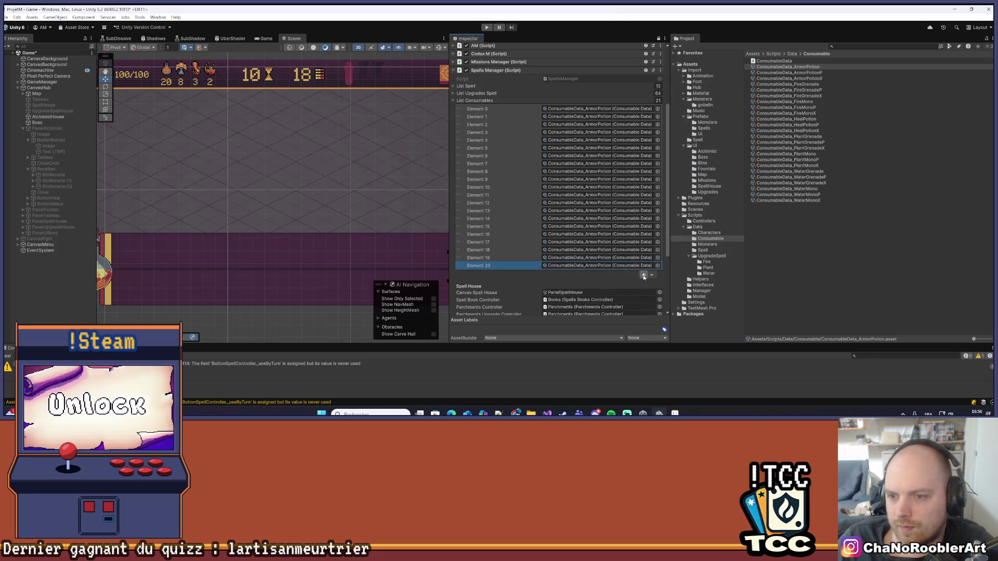
pyautogui.click(643, 274)
pyautogui.click(643, 282)
pyautogui.click(644, 282)
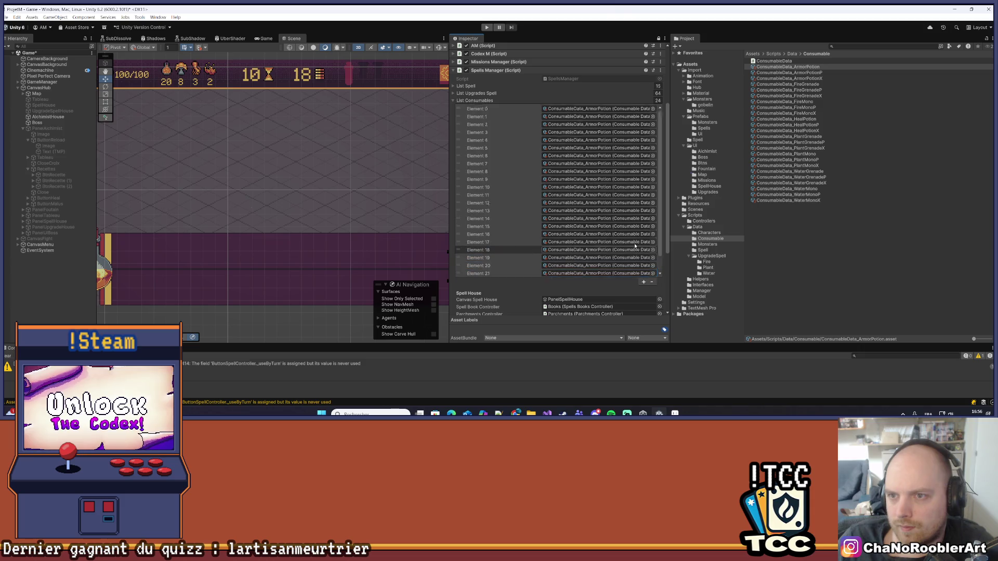
pyautogui.scroll(5, 642, 234)
pyautogui.scroll(-6, 650, 183)
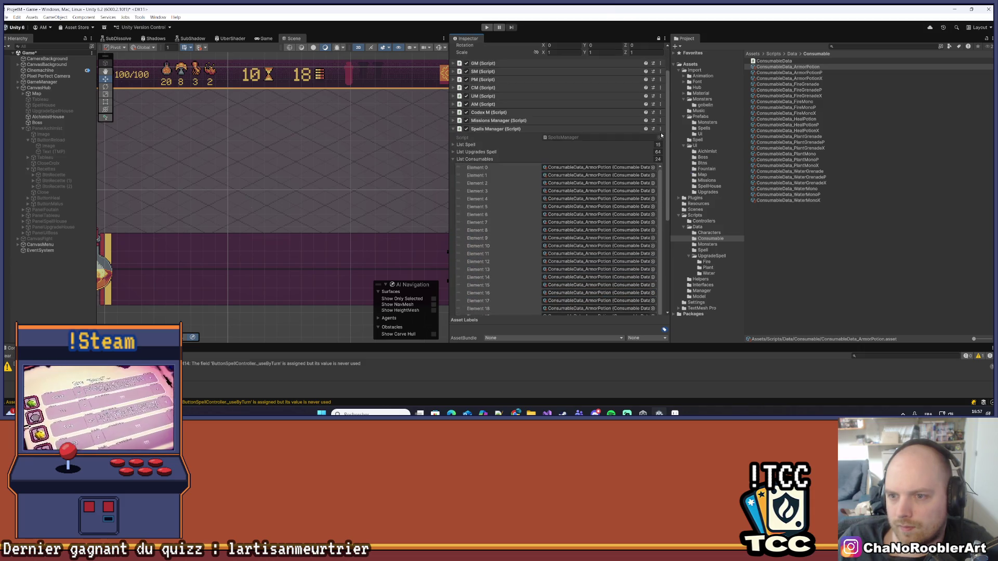
# Assign ArmorPotionP through PlantGrenadeP, including Fire and Heal variants, to Elements 1–13.
pyautogui.moveTo(798, 72); pyautogui.dragTo(598, 136)
pyautogui.moveTo(793, 78); pyautogui.dragTo(598, 143)
pyautogui.moveTo(790, 84)
pyautogui.mouseDown()
pyautogui.moveTo(727, 115)
pyautogui.moveTo(598, 152)
pyautogui.mouseUp()
pyautogui.moveTo(790, 90)
pyautogui.mouseDown()
pyautogui.moveTo(623, 161)
pyautogui.moveTo(598, 159)
pyautogui.mouseUp()
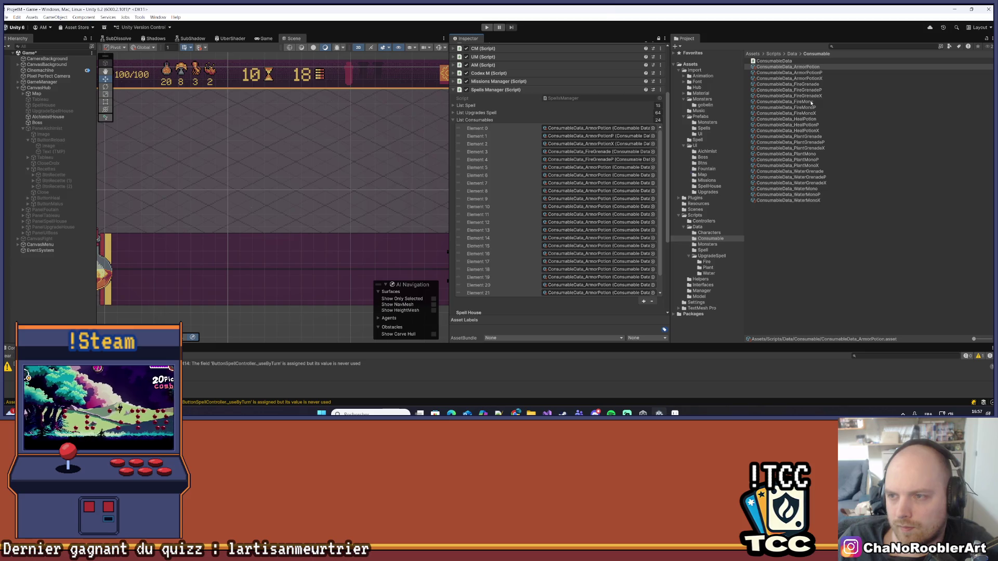
pyautogui.moveTo(814, 96); pyautogui.dragTo(598, 167)
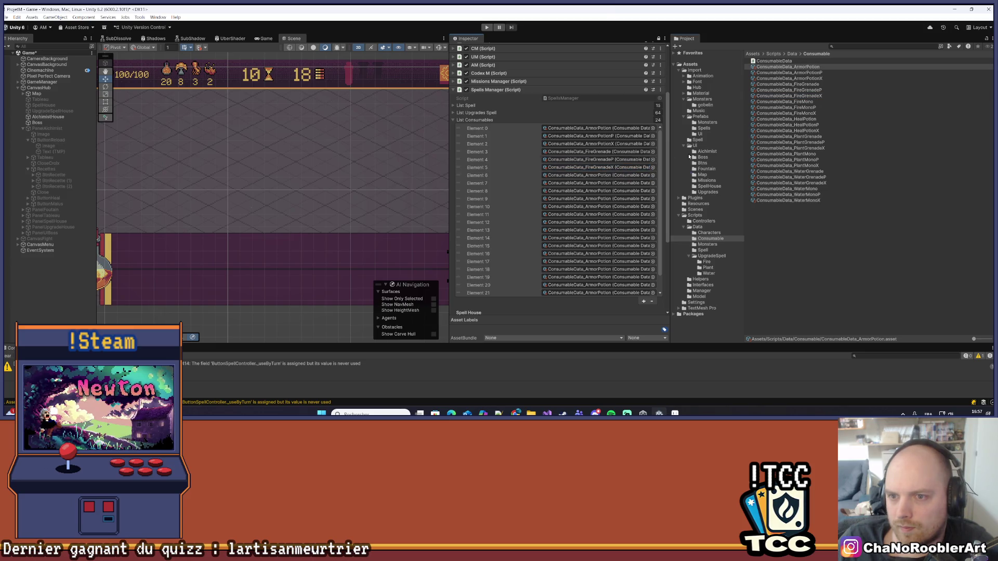
pyautogui.moveTo(806, 102); pyautogui.dragTo(598, 175)
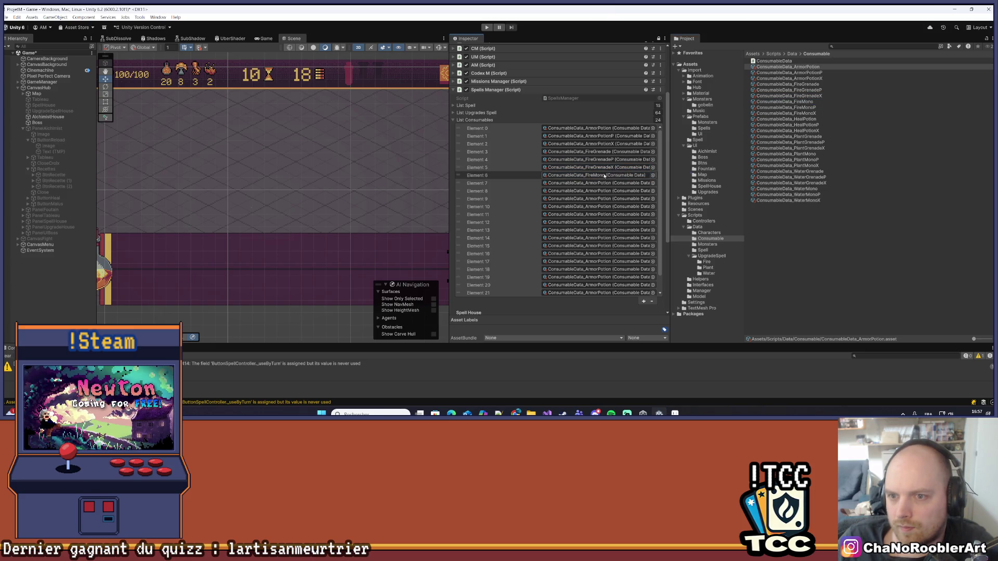
pyautogui.moveTo(801, 108); pyautogui.dragTo(598, 183)
pyautogui.moveTo(801, 113); pyautogui.dragTo(597, 191)
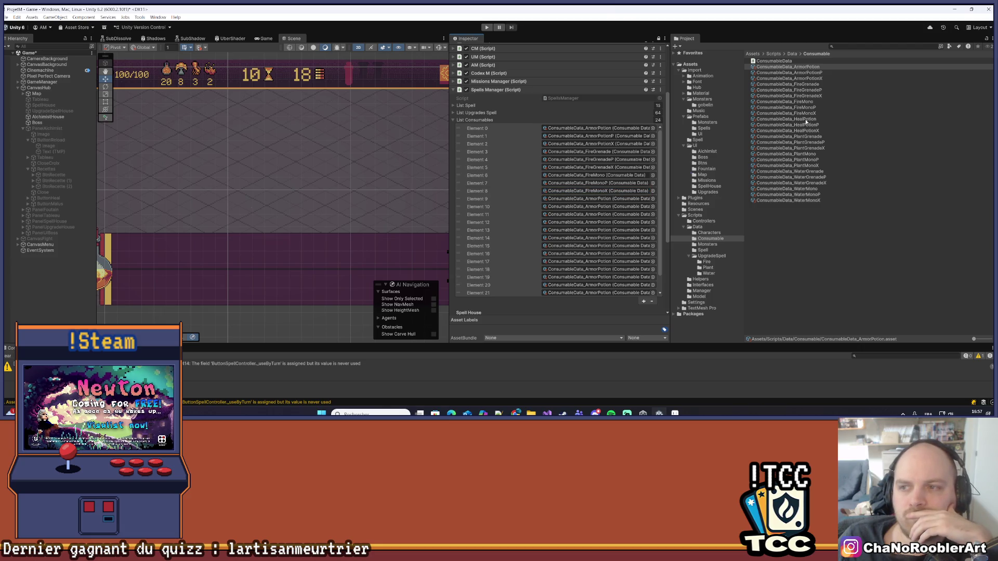
pyautogui.moveTo(803, 119); pyautogui.dragTo(611, 202)
pyautogui.moveTo(787, 125); pyautogui.dragTo(620, 211)
pyautogui.moveTo(788, 131); pyautogui.dragTo(598, 214)
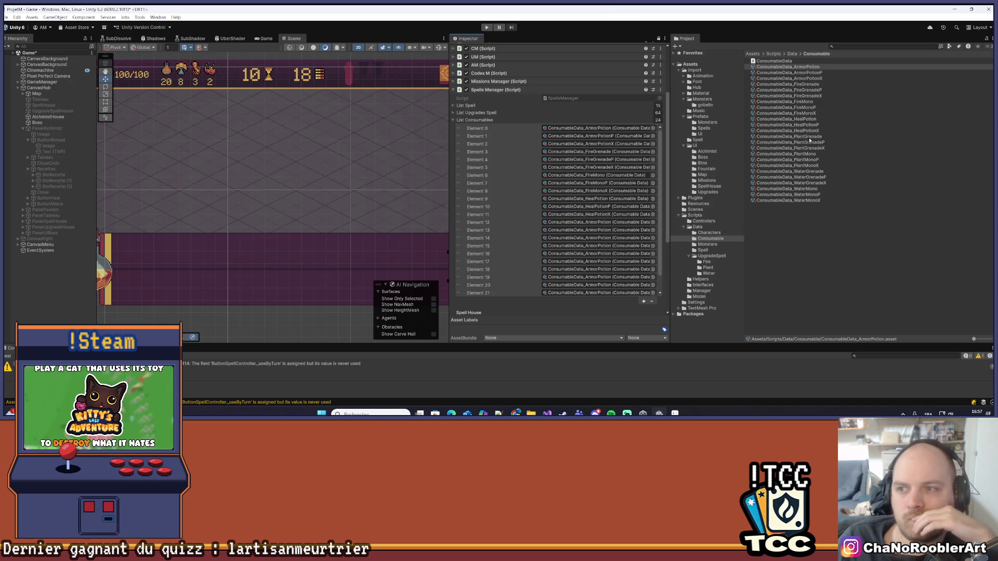
pyautogui.moveTo(814, 138); pyautogui.dragTo(598, 222)
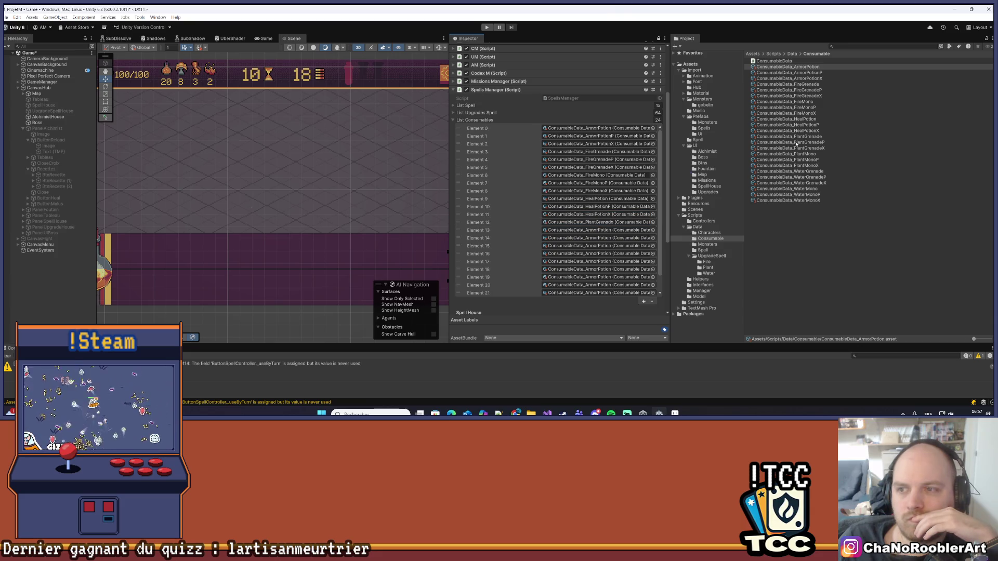
pyautogui.moveTo(807, 145)
pyautogui.mouseDown()
pyautogui.moveTo(676, 208)
pyautogui.moveTo(598, 230)
pyautogui.mouseUp()
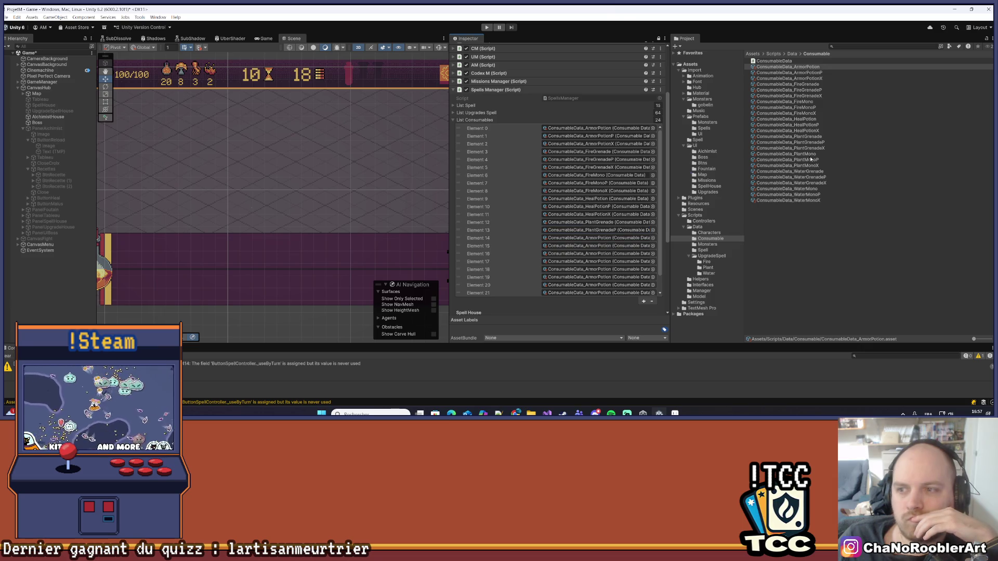
# Assign the remaining Plant and Water consumables, ending with WaterMonoX, to Elements 14–23.
pyautogui.moveTo(809, 151)
pyautogui.mouseDown()
pyautogui.moveTo(649, 229)
pyautogui.moveTo(598, 238)
pyautogui.mouseUp()
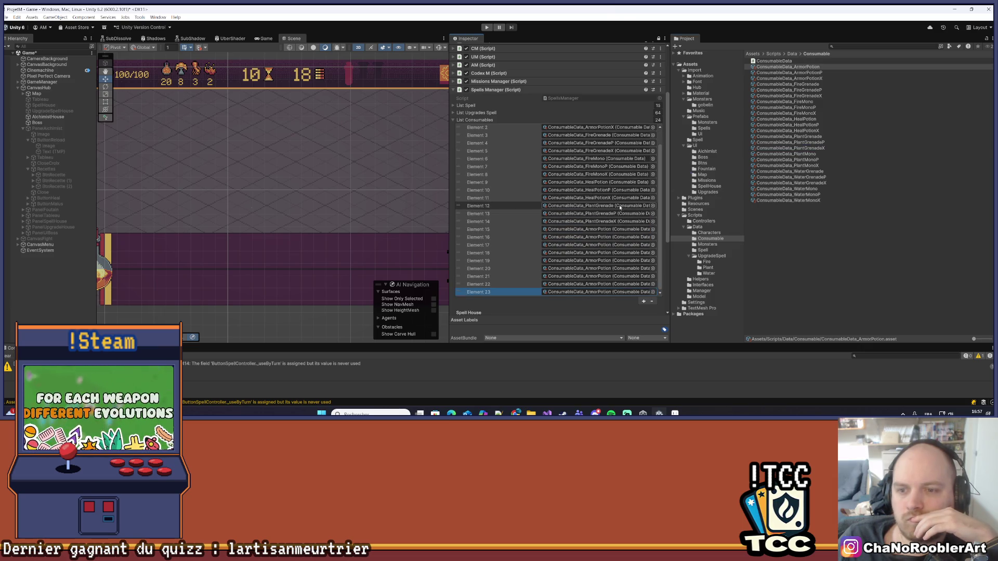
pyautogui.scroll(-1, 619, 205)
pyautogui.scroll(-1, 622, 207)
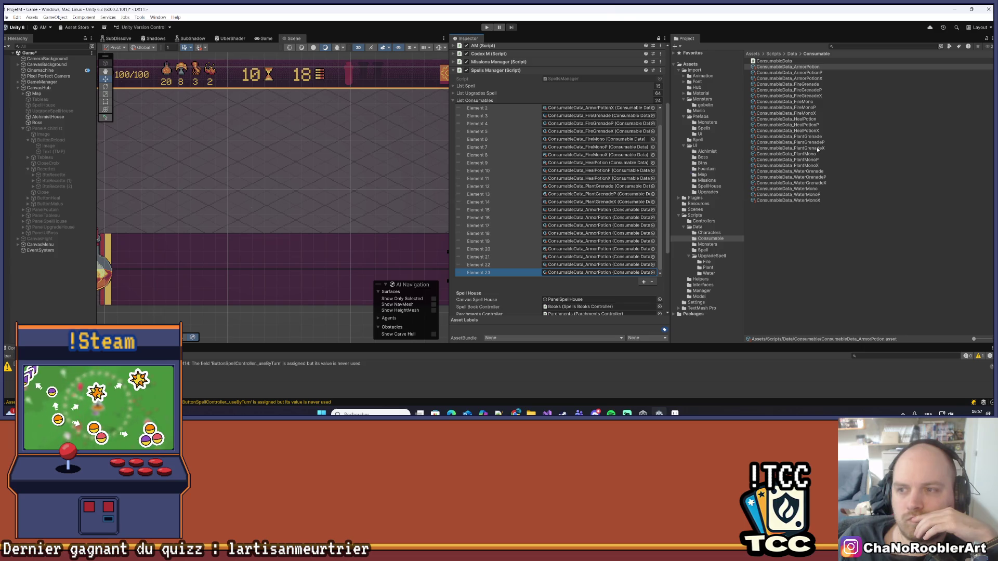
pyautogui.moveTo(806, 155)
pyautogui.mouseDown()
pyautogui.moveTo(675, 208)
pyautogui.moveTo(598, 210)
pyautogui.mouseUp()
pyautogui.moveTo(801, 161); pyautogui.dragTo(604, 221)
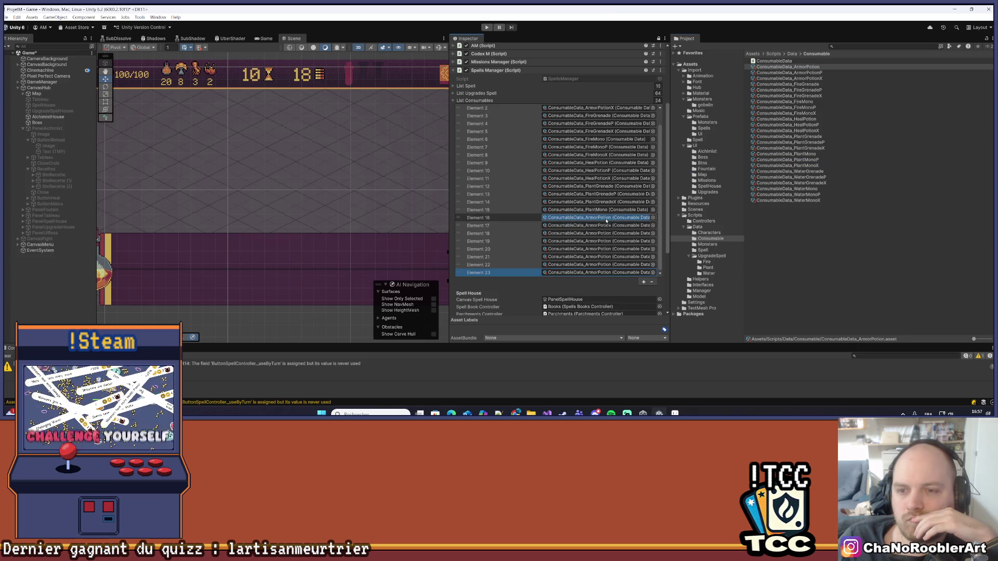
pyautogui.moveTo(802, 167)
pyautogui.mouseDown()
pyautogui.moveTo(606, 236)
pyautogui.moveTo(603, 225)
pyautogui.mouseUp()
pyautogui.moveTo(809, 173)
pyautogui.mouseDown()
pyautogui.moveTo(603, 250)
pyautogui.moveTo(603, 233)
pyautogui.mouseUp()
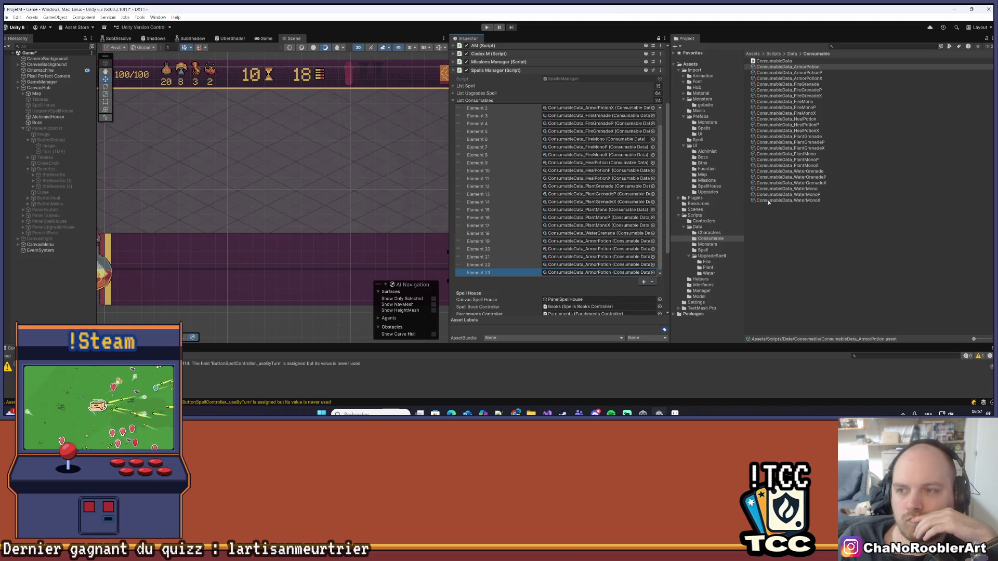
pyautogui.moveTo(797, 183)
pyautogui.mouseDown()
pyautogui.moveTo(605, 251)
pyautogui.moveTo(605, 241)
pyautogui.mouseUp()
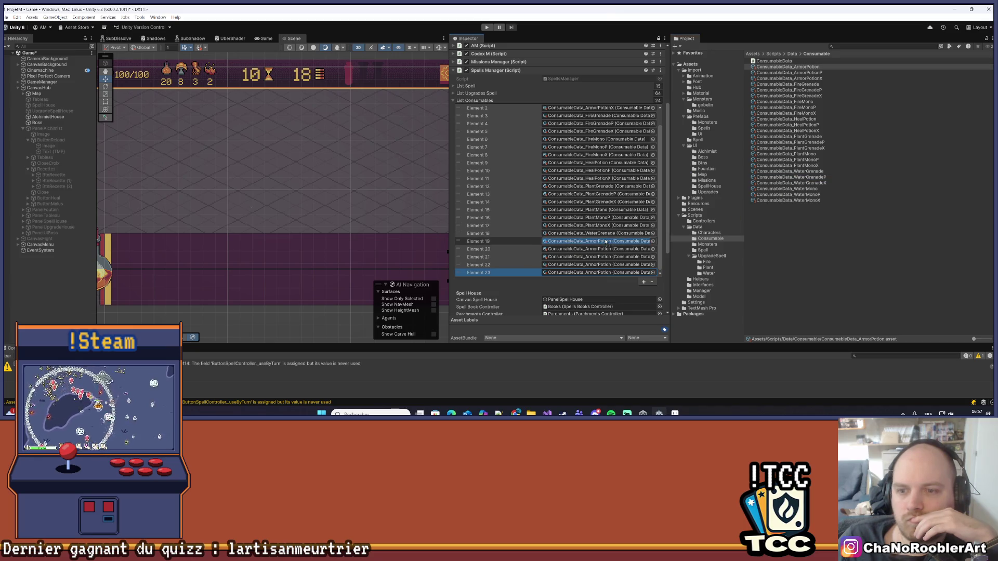
pyautogui.moveTo(790, 183); pyautogui.dragTo(606, 250)
pyautogui.moveTo(808, 191); pyautogui.dragTo(598, 257)
pyautogui.moveTo(802, 195); pyautogui.dragTo(597, 265)
pyautogui.moveTo(796, 200); pyautogui.dragTo(604, 274)
pyautogui.press('super')
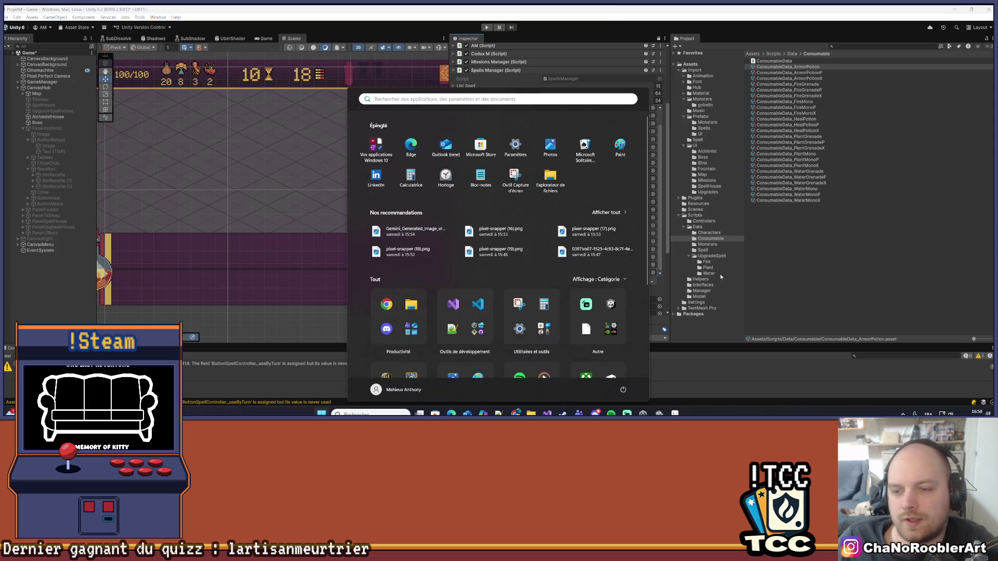
# Collapse List Consumables, readjust the Scene and Inspector panel widths, and enter Play mode.
pyautogui.press('Escape')
pyautogui.scroll(2, 603, 252)
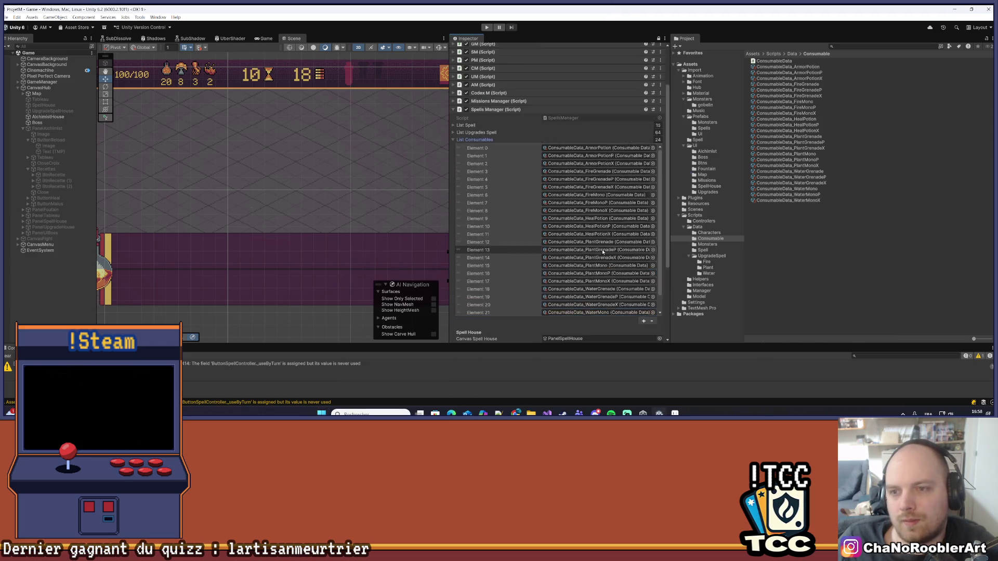
pyautogui.scroll(3, 603, 252)
pyautogui.click(453, 196)
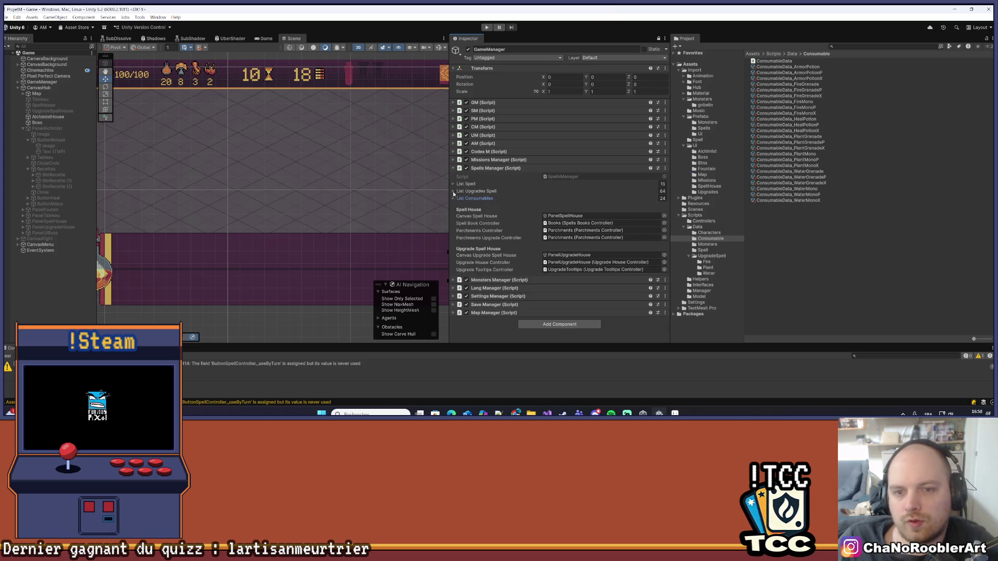
pyautogui.moveTo(450, 178); pyautogui.dragTo(756, 181)
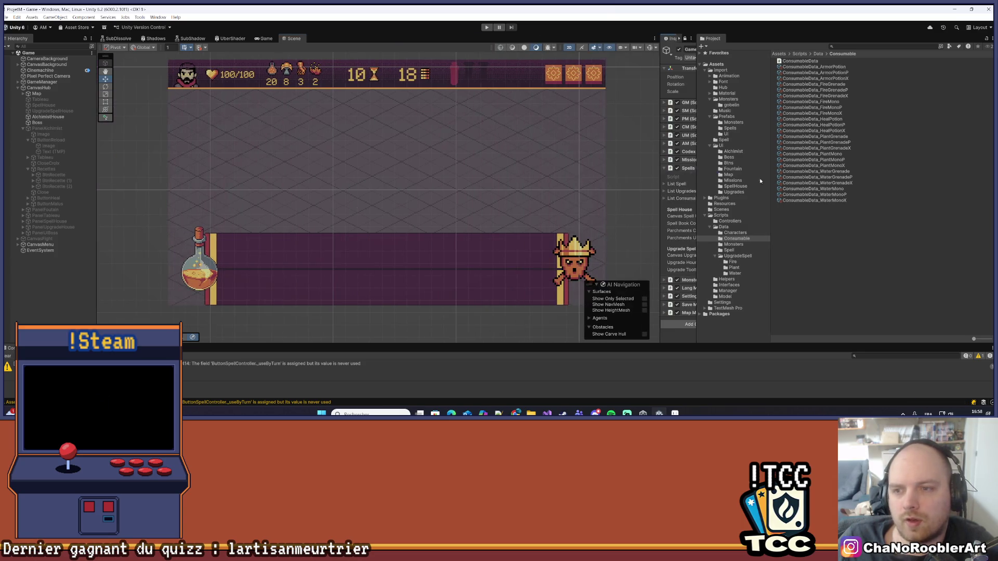
pyautogui.moveTo(660, 152); pyautogui.dragTo(599, 154)
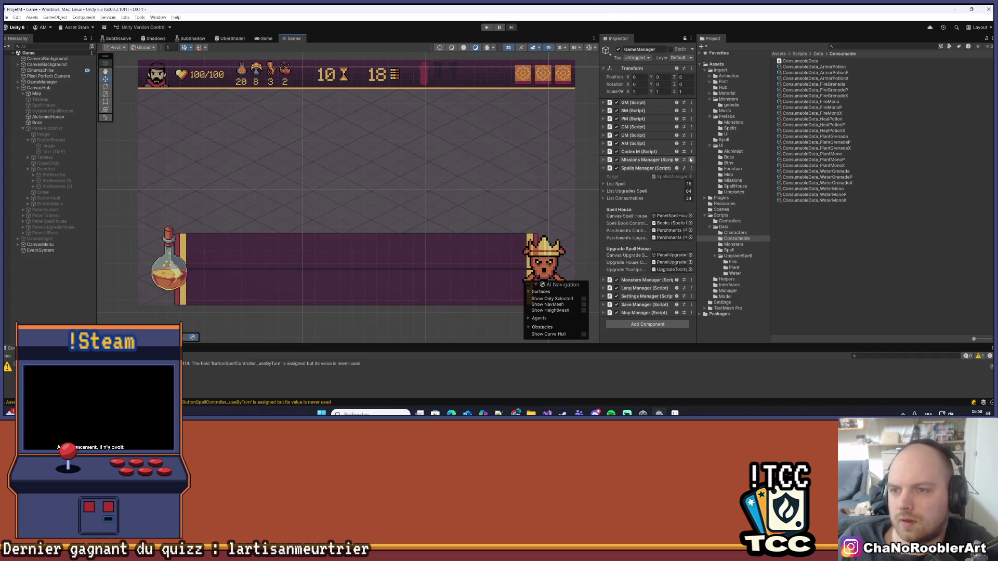
pyautogui.moveTo(696, 158); pyautogui.dragTo(781, 164)
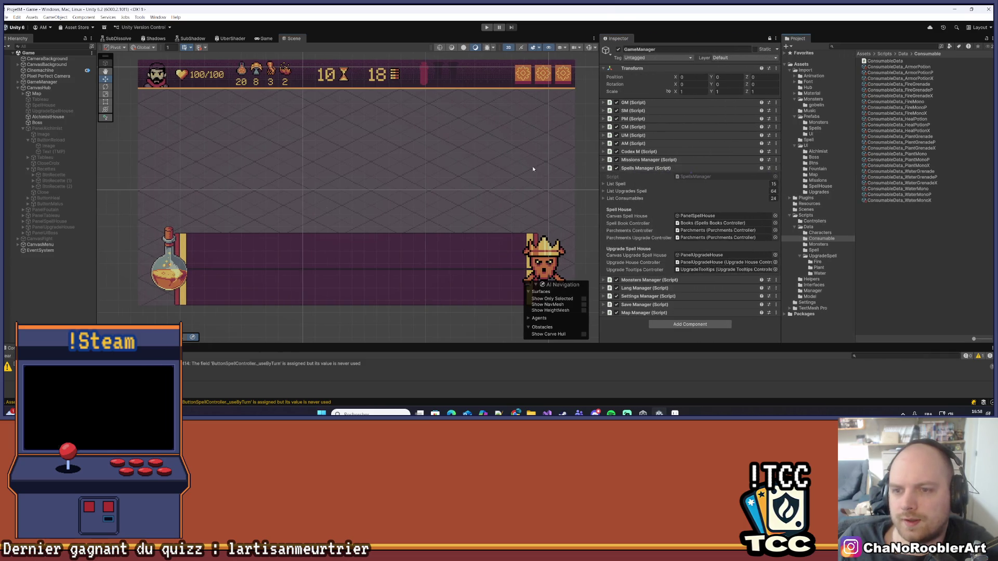
pyautogui.click(487, 27)
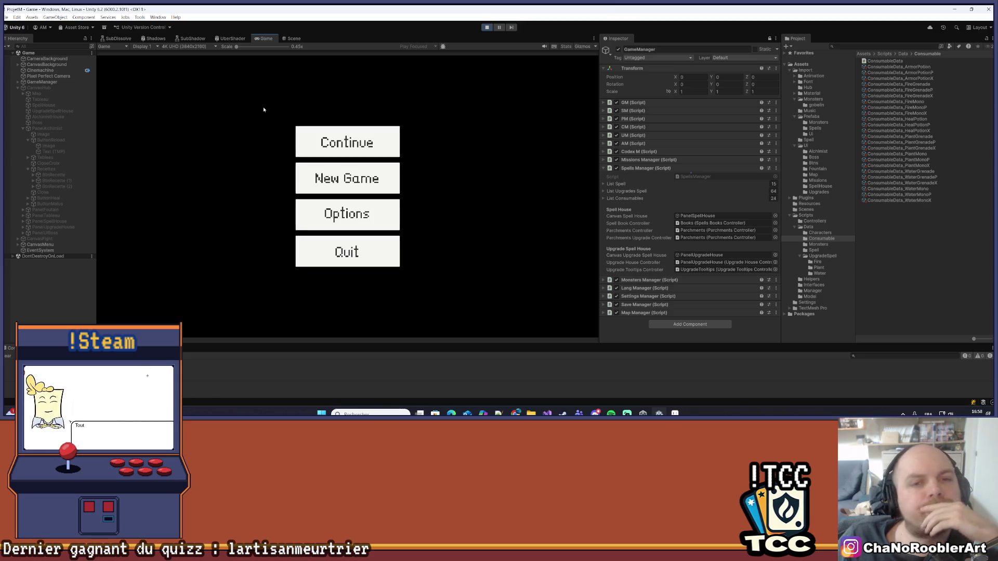
# Continue the saved game, maximize the Game view, and view FireGrenadeP, PlantMonoX and FireMono descriptions.
pyautogui.click(347, 142)
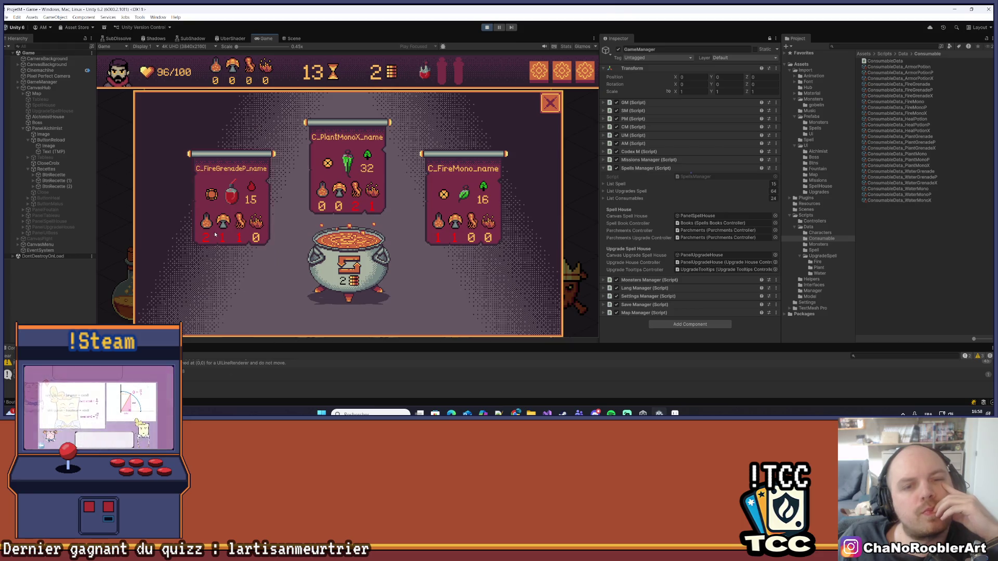
pyautogui.click(593, 38)
pyautogui.click(614, 64)
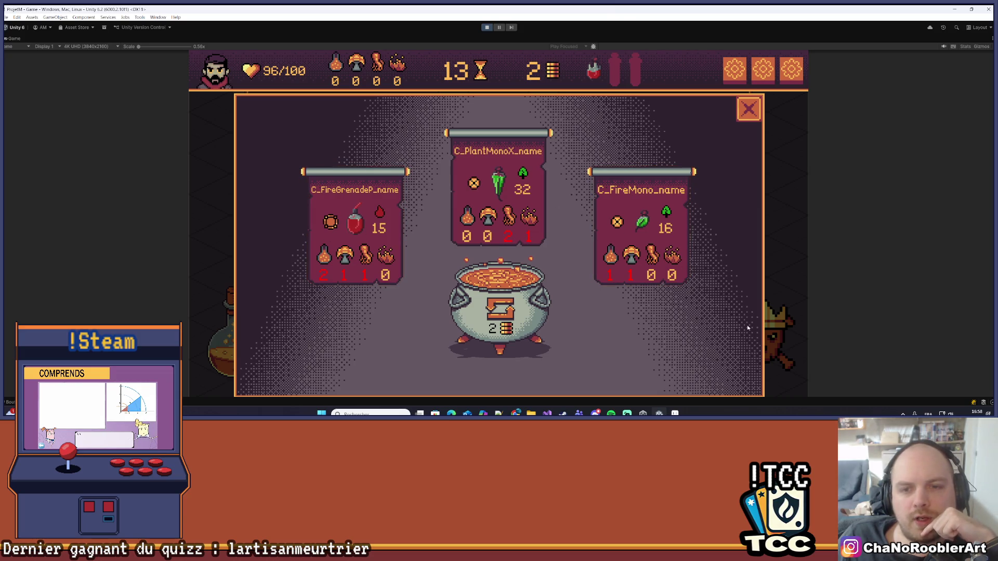
pyautogui.moveTo(641, 222)
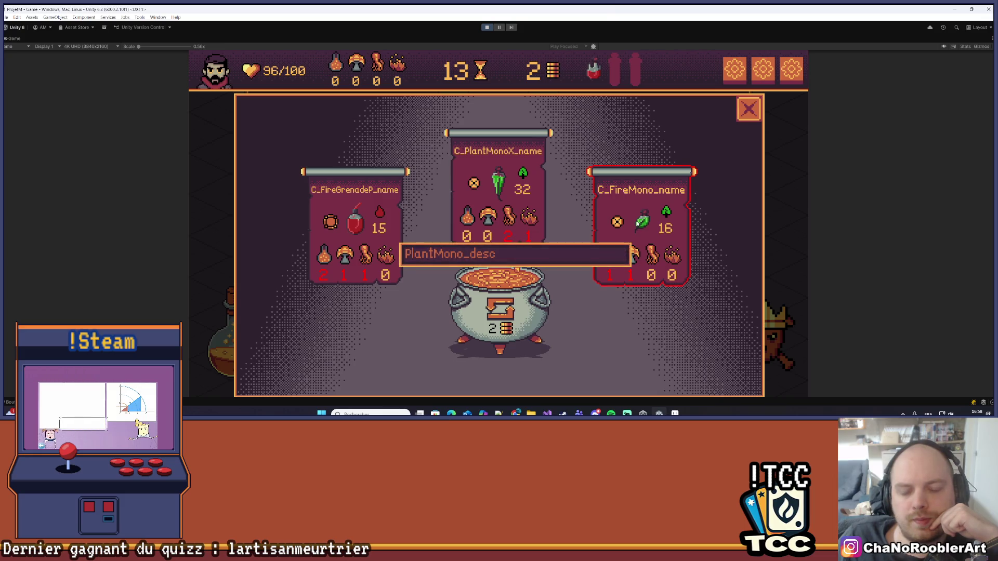
pyautogui.moveTo(495, 178)
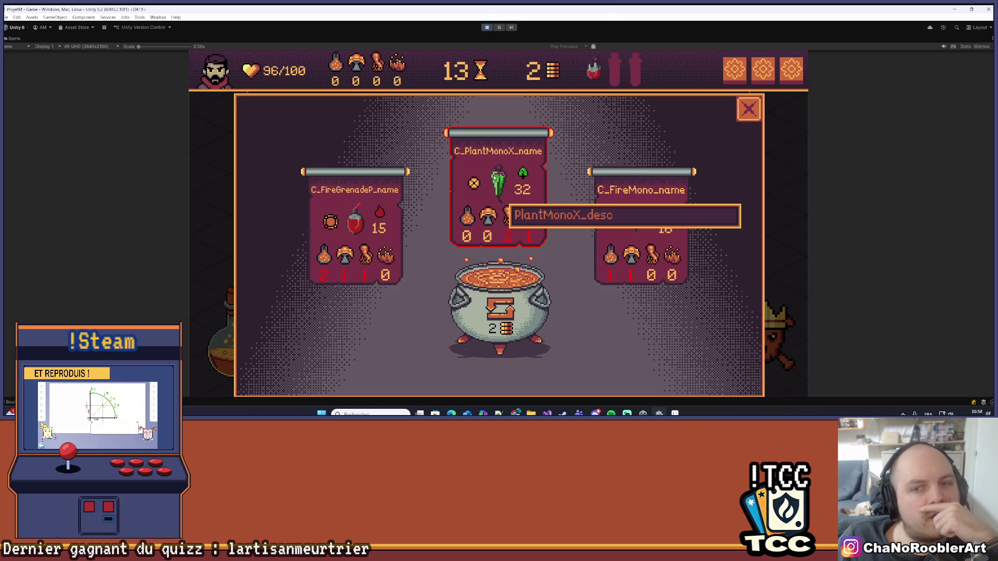
pyautogui.moveTo(350, 227)
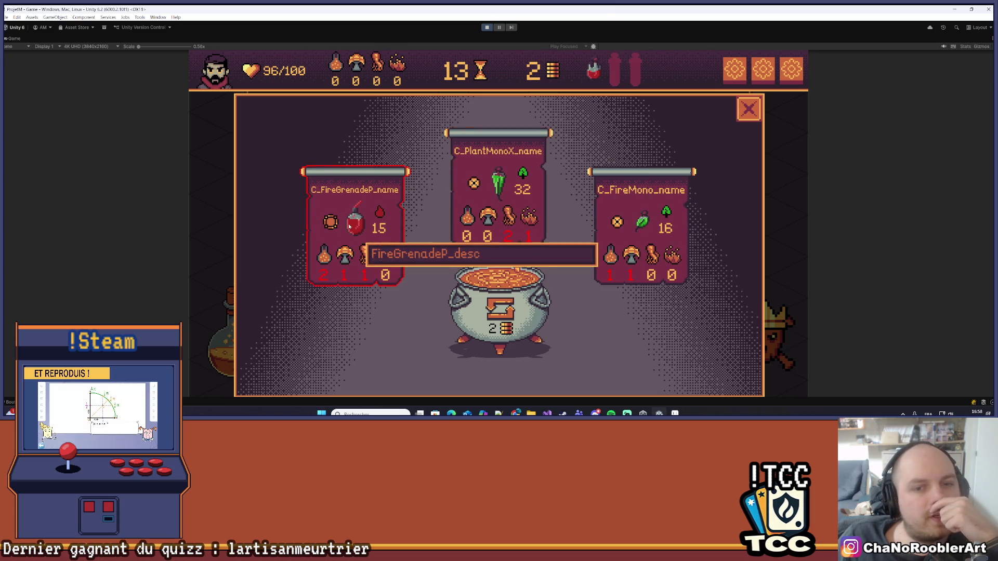
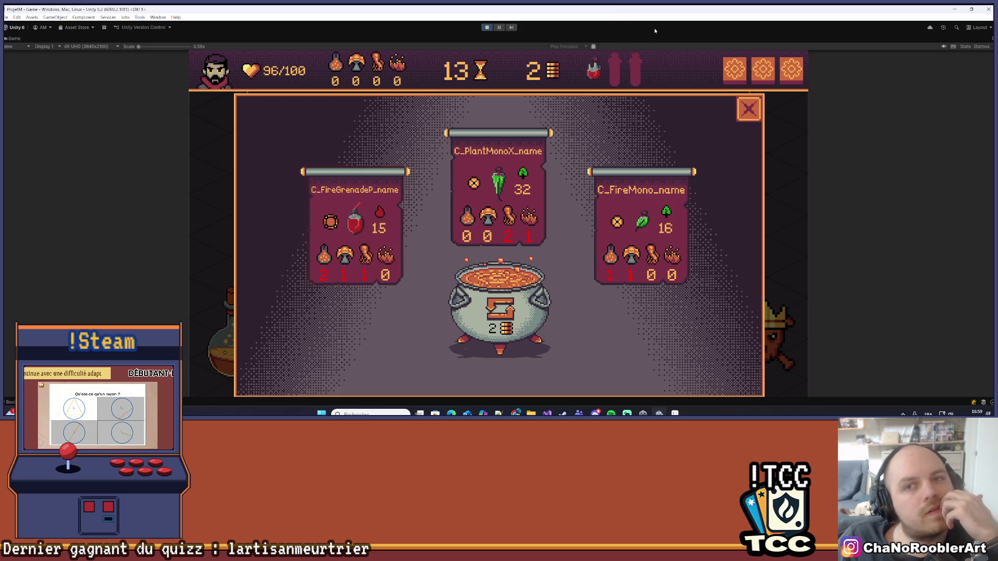
# Check the red potion's tooltip, then un-maximize the Game view from its tab menu.
pyautogui.moveTo(595, 78)
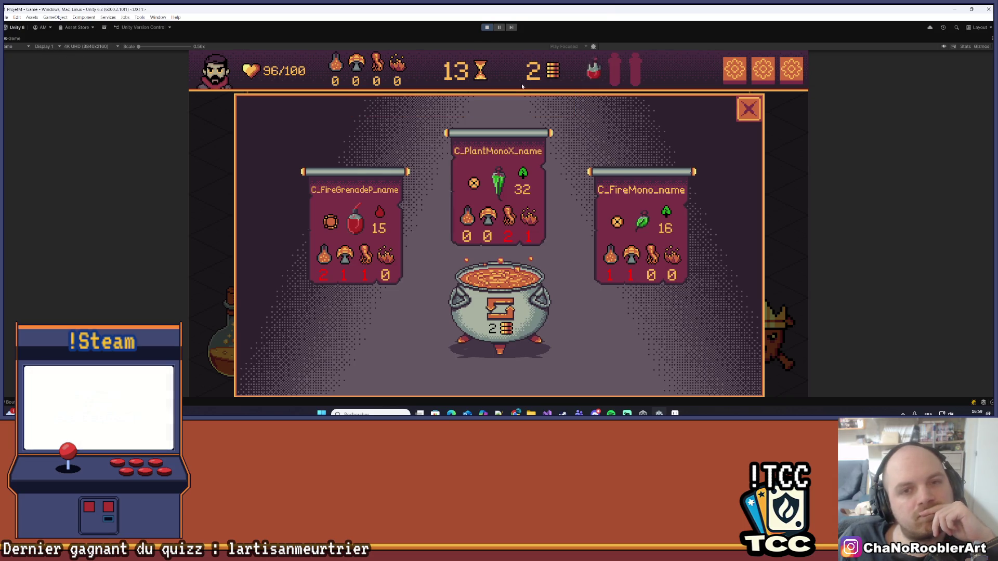
pyautogui.click(992, 39)
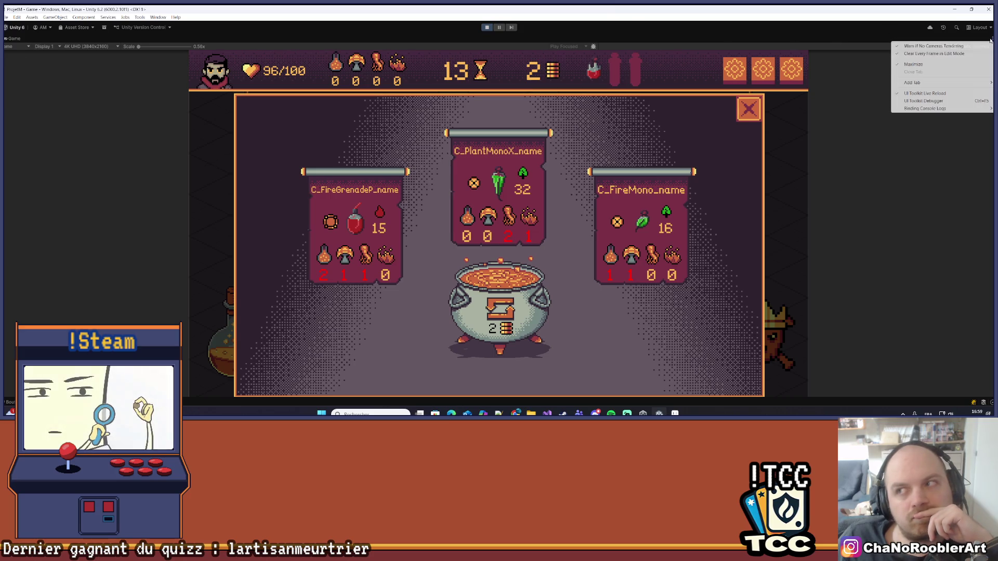
pyautogui.click(910, 65)
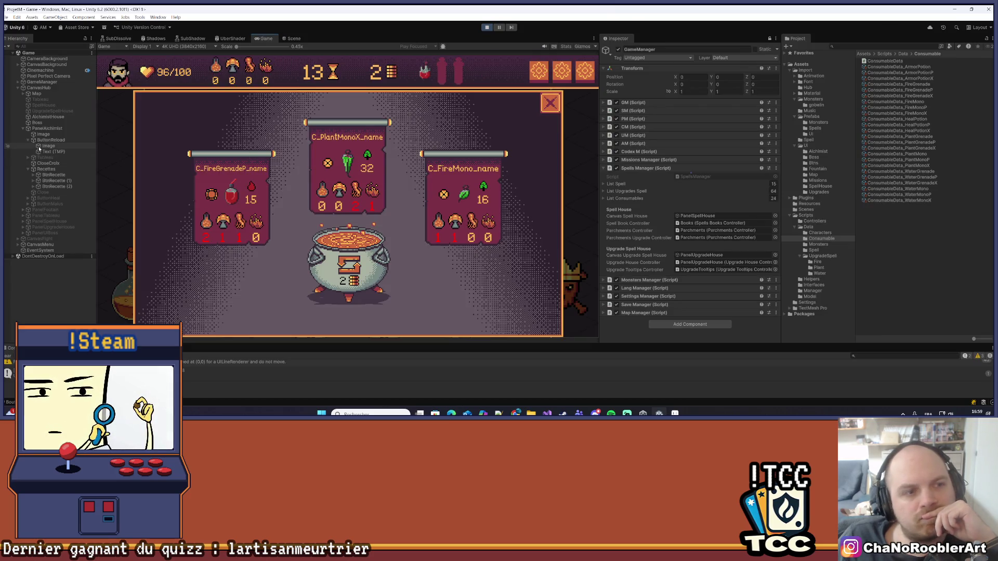
# Expand CanvasMenu, UIFront, ButtonsTop and Top in the Hierarchy.
pyautogui.click(18, 244)
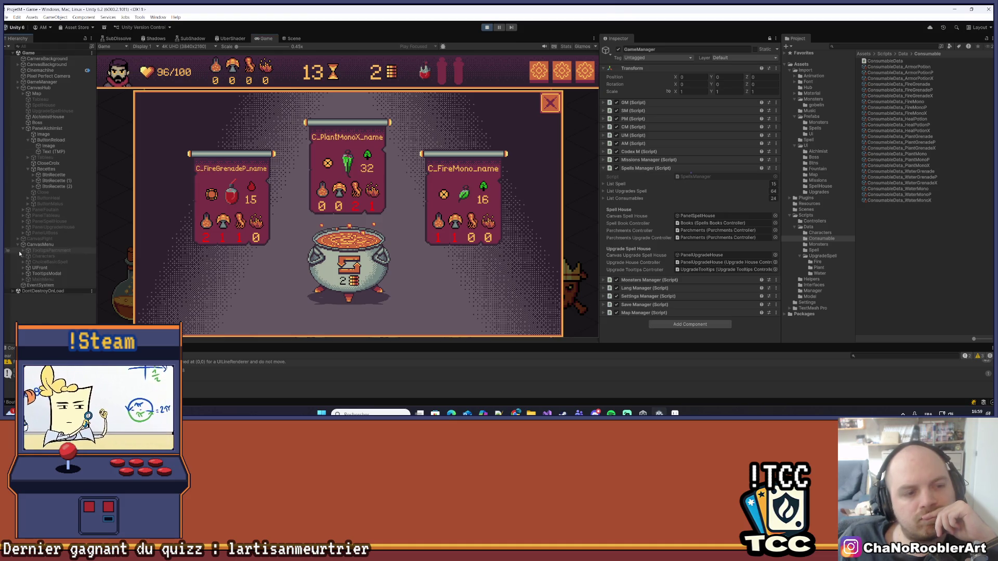
pyautogui.click(22, 268)
pyautogui.click(34, 274)
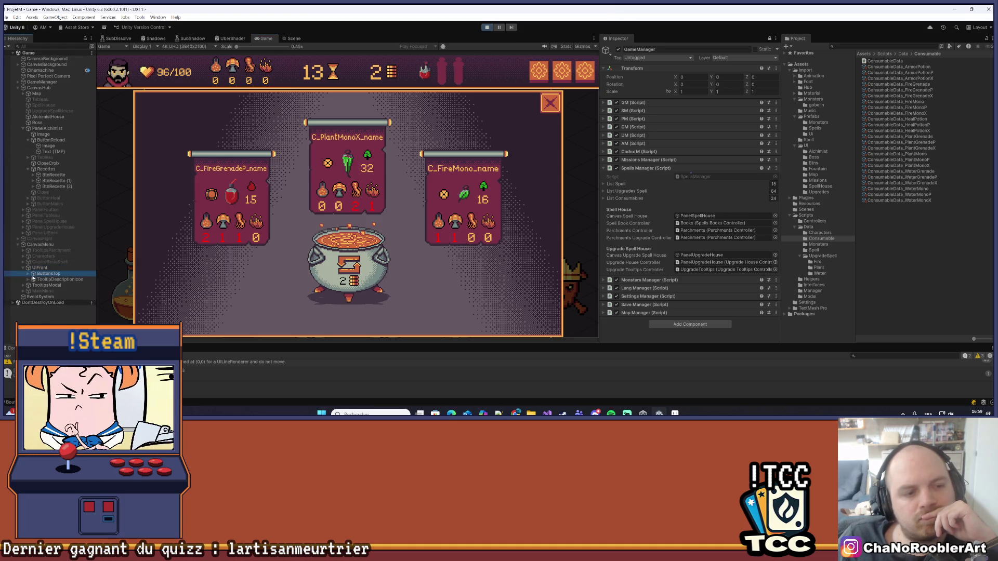
pyautogui.click(28, 274)
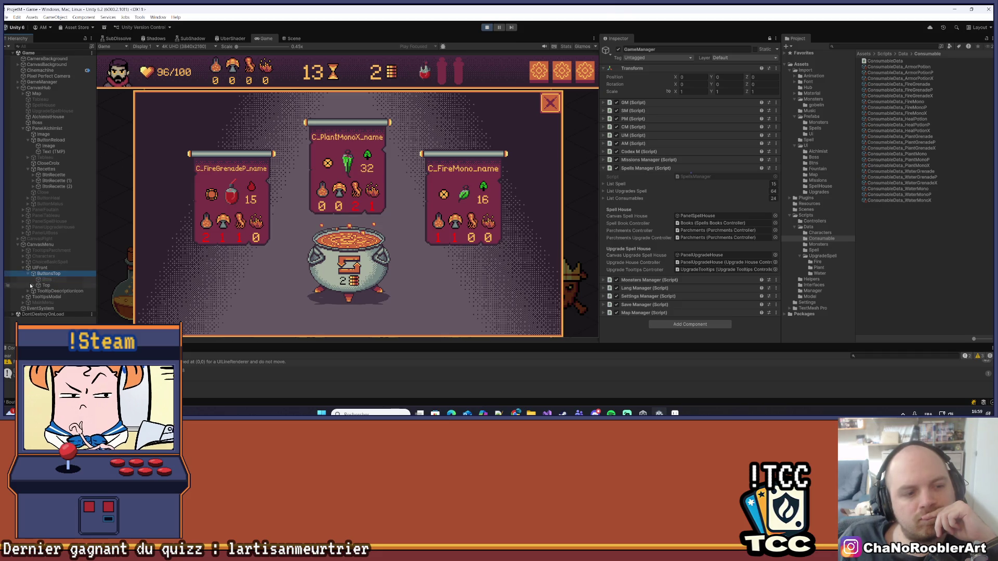
pyautogui.press('Down')
pyautogui.press('Down')
pyautogui.press('Right')
pyautogui.scroll(-3, 61, 275)
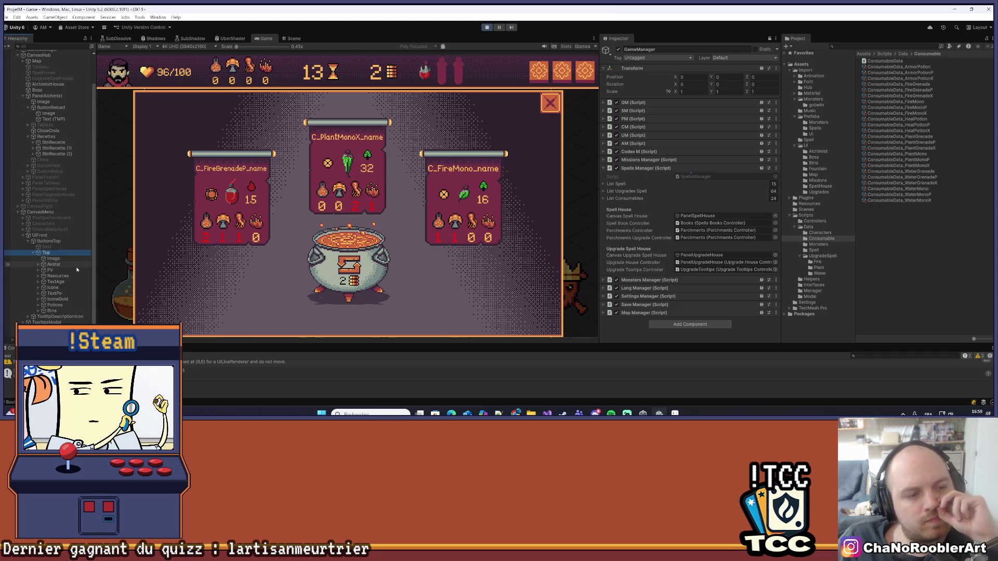
# Expand Potions and the first Potion(Clone), then select its Image child.
pyautogui.click(39, 305)
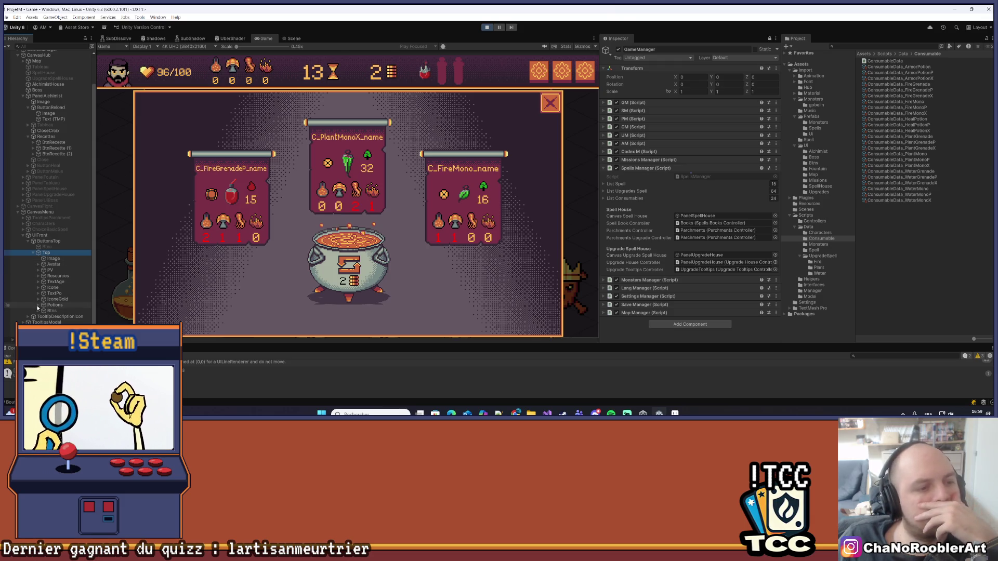
pyautogui.scroll(-2, 47, 296)
pyautogui.click(44, 294)
pyautogui.click(55, 293)
pyautogui.scroll(-1, 56, 294)
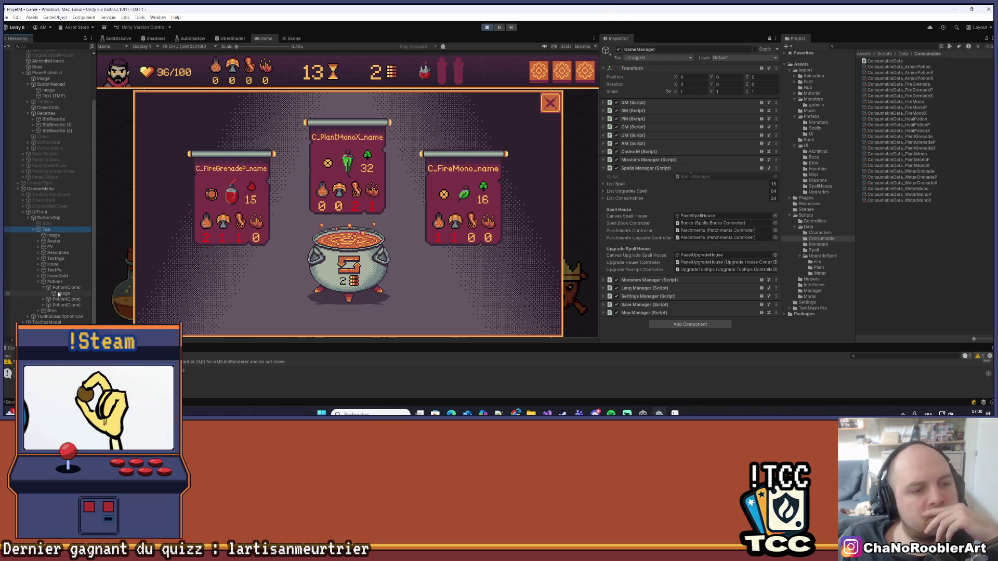
pyautogui.press('Down')
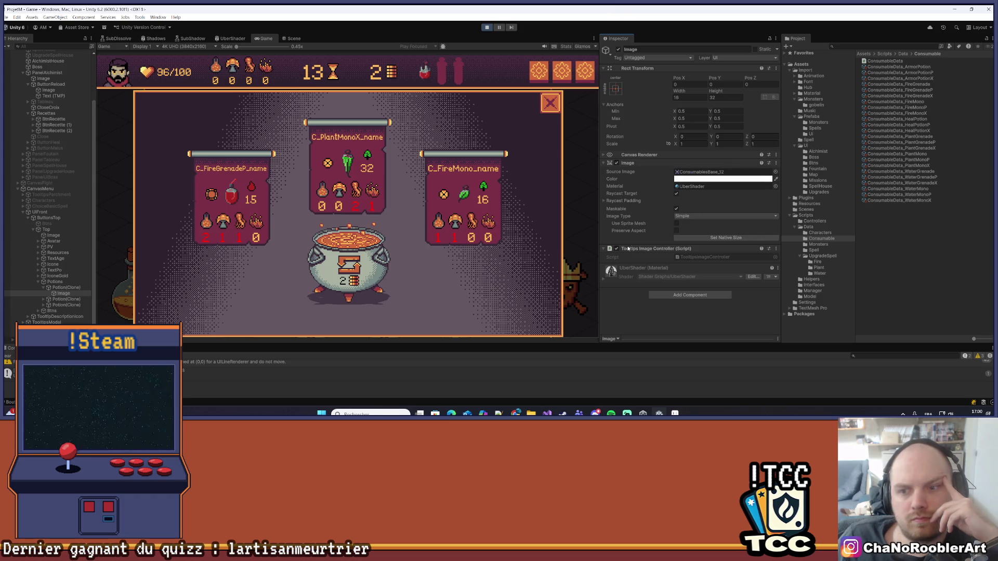
# Expand the UberShader material, widen the Game view, and check potion and grenade tooltips before switching to Visual Studio.
pyautogui.click(606, 283)
pyautogui.scroll(-5, 651, 269)
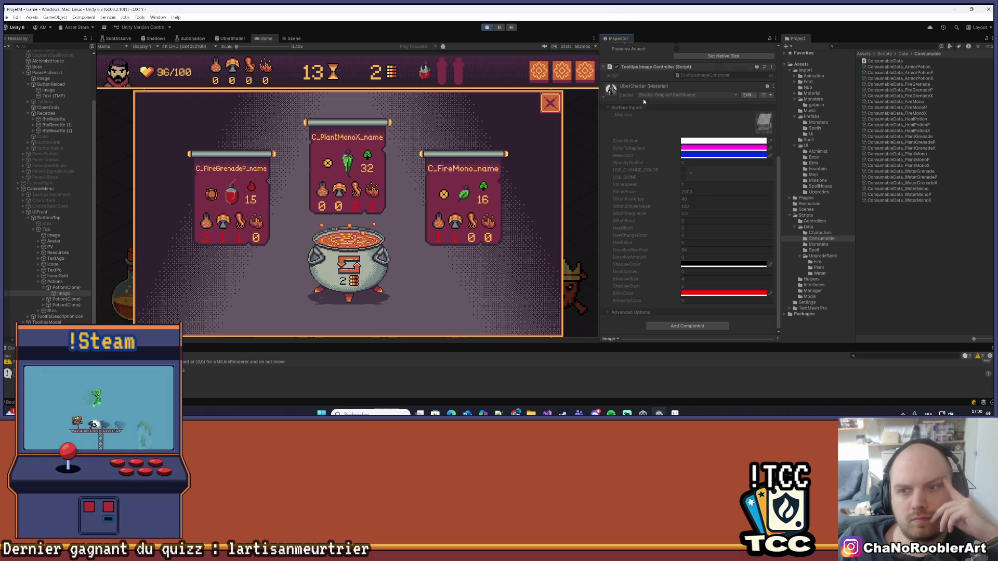
pyautogui.moveTo(423, 74)
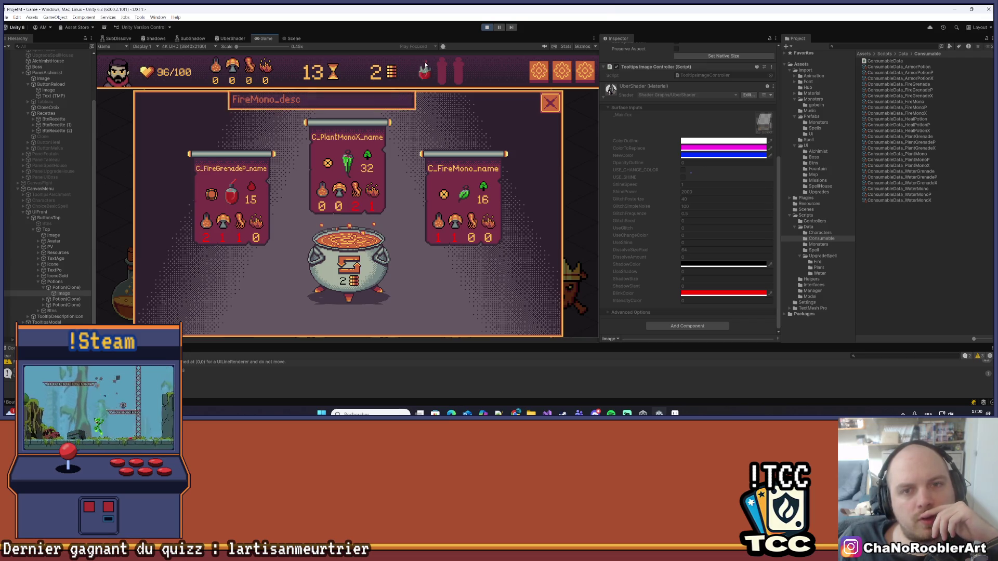
pyautogui.moveTo(598, 169); pyautogui.dragTo(643, 169)
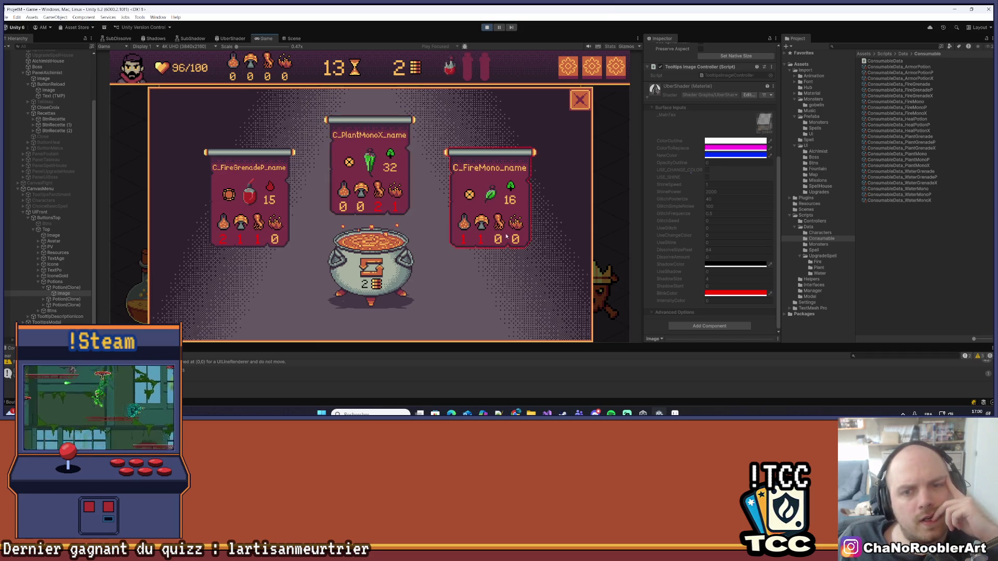
pyautogui.moveTo(252, 193)
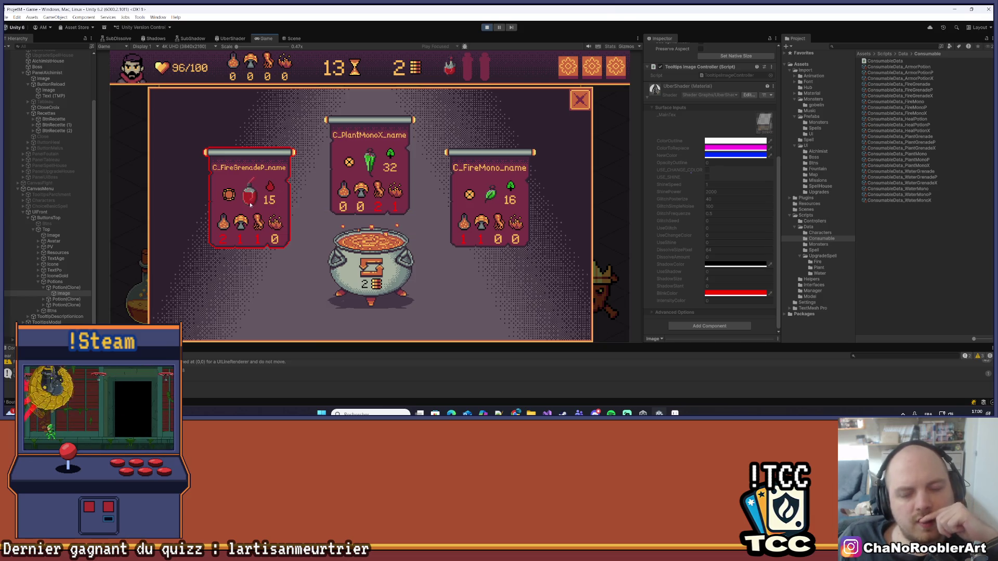
pyautogui.hotkey('alt', 'Tab')
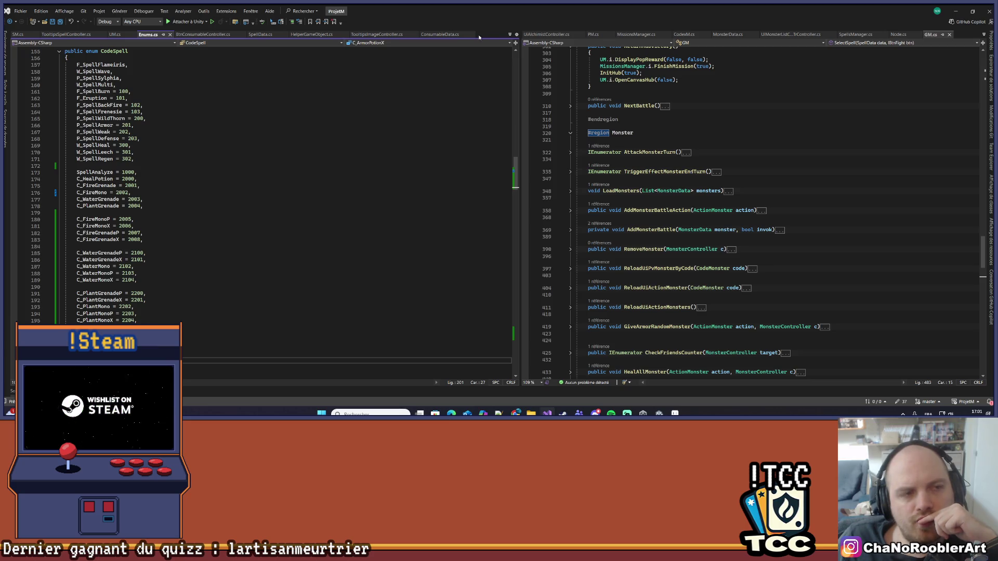
# Read through TooltipsSpellController.cs.
pyautogui.click(65, 34)
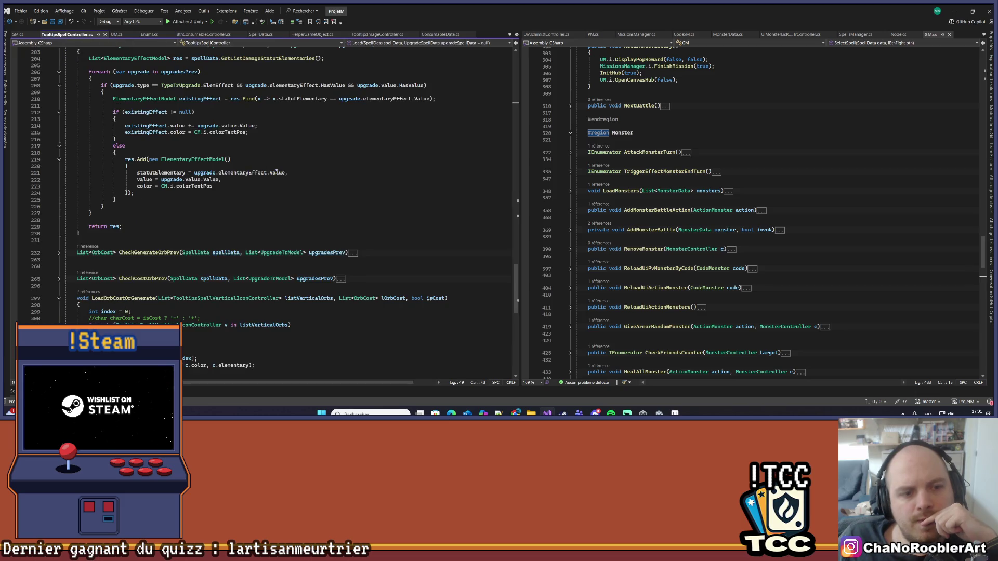
pyautogui.scroll(2, 277, 172)
pyautogui.scroll(5, 323, 209)
pyautogui.scroll(20, 323, 208)
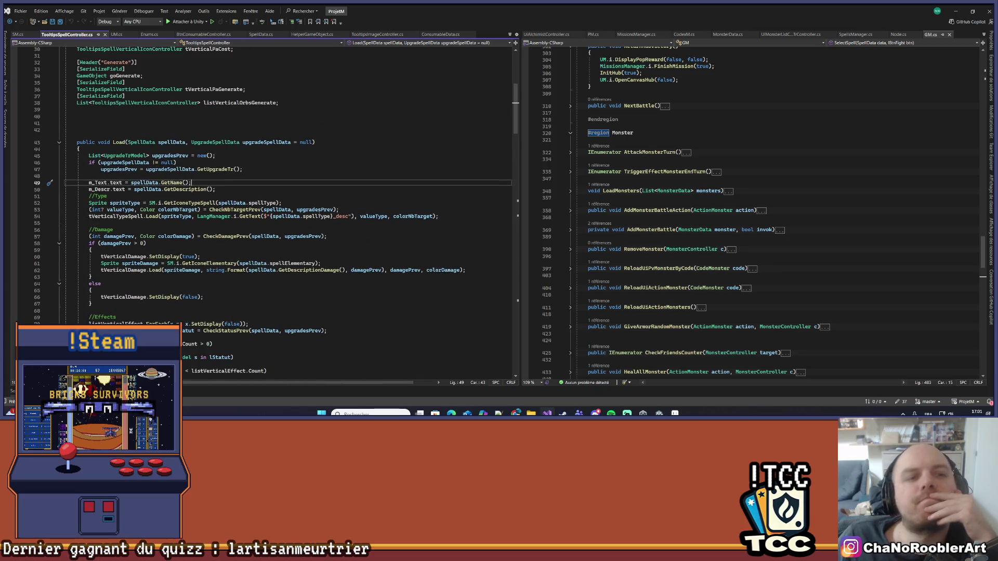
pyautogui.scroll(-4, 316, 212)
pyautogui.scroll(-20, 316, 212)
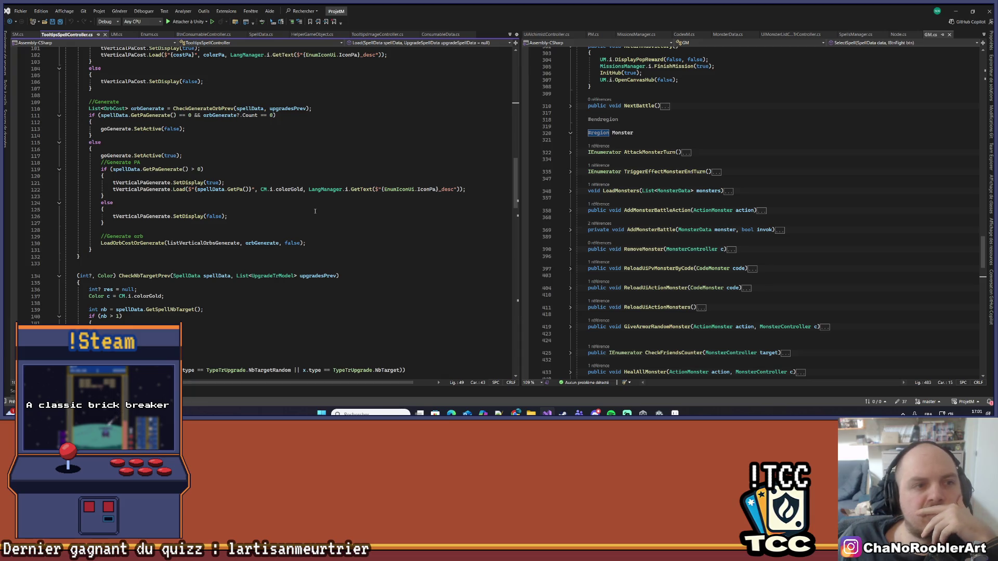
# List the '10 références' callers of Load in TooltipsImageController.cs and jump to UIActionController.cs.
pyautogui.click(381, 35)
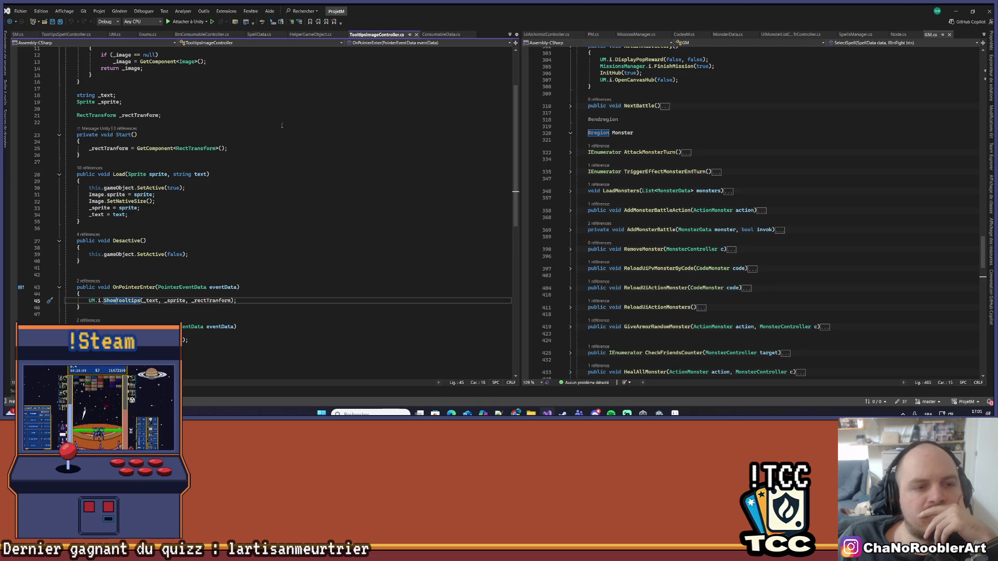
pyautogui.click(90, 168)
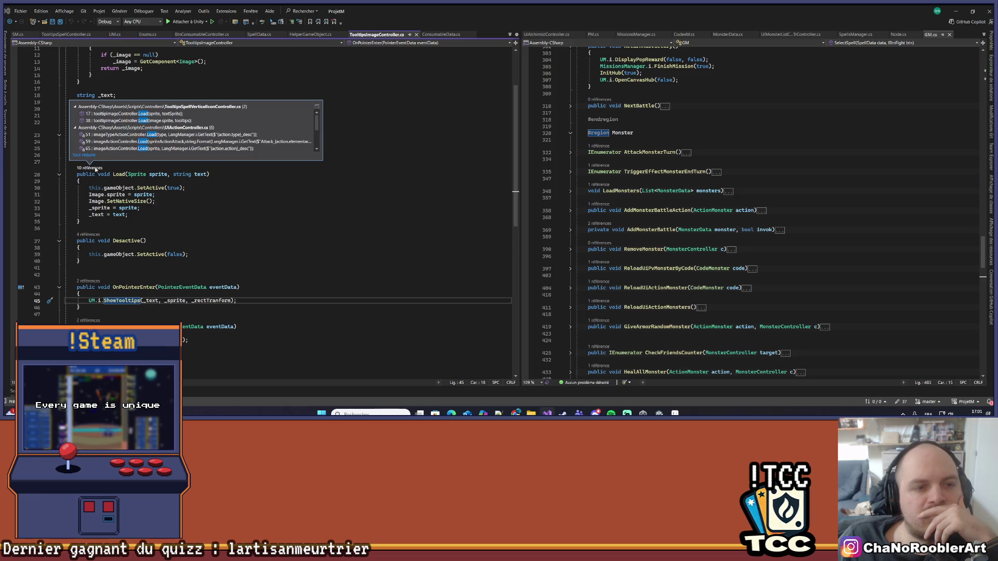
pyautogui.scroll(-5, 247, 114)
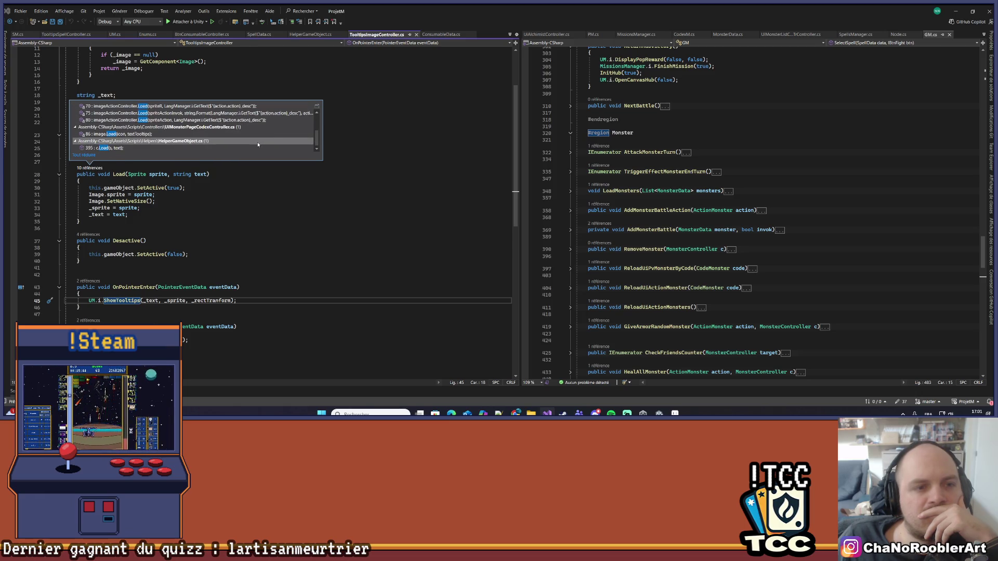
pyautogui.moveTo(256, 147)
pyautogui.scroll(1, 256, 147)
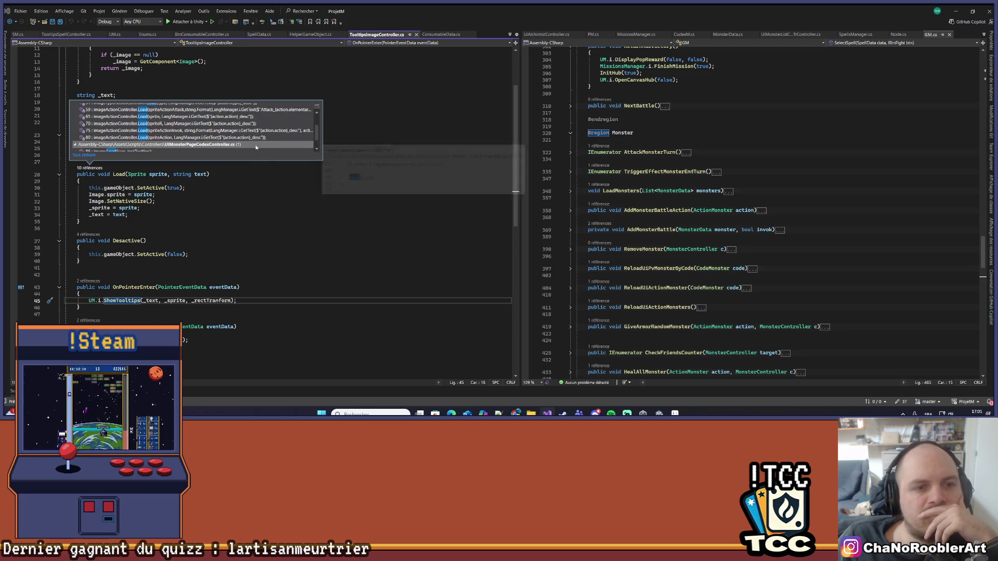
pyautogui.scroll(3, 256, 147)
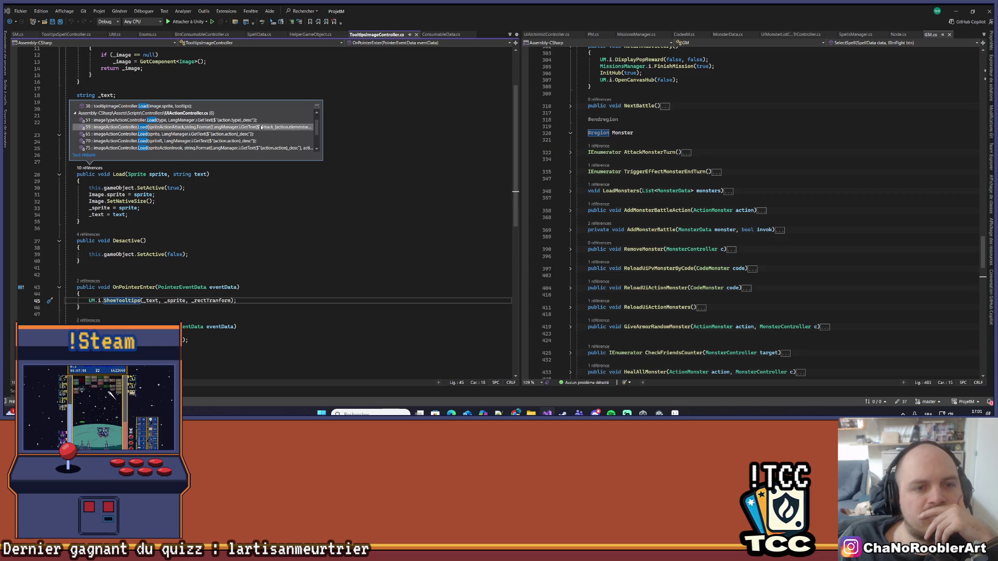
pyautogui.doubleClick(261, 127)
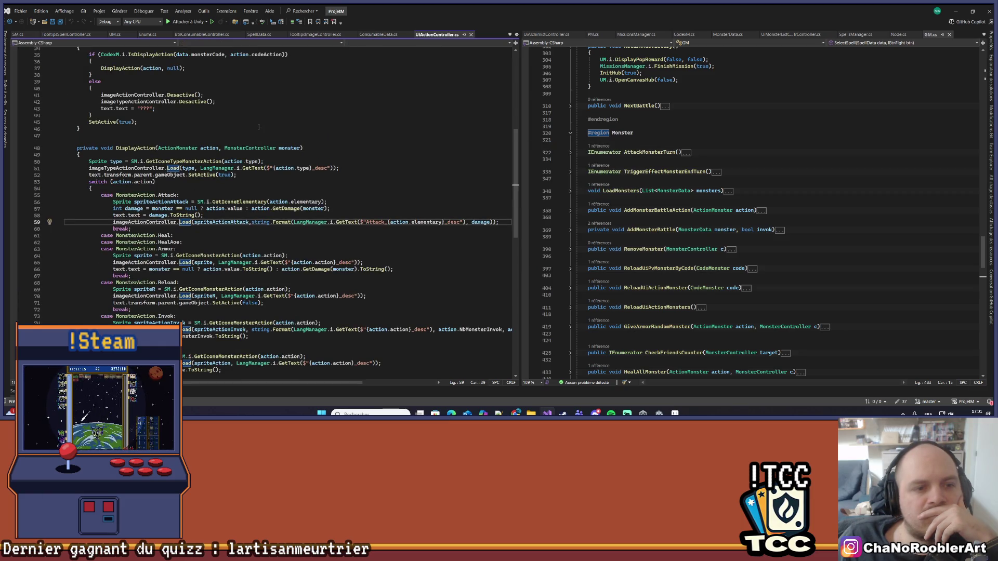
pyautogui.scroll(-2, 258, 127)
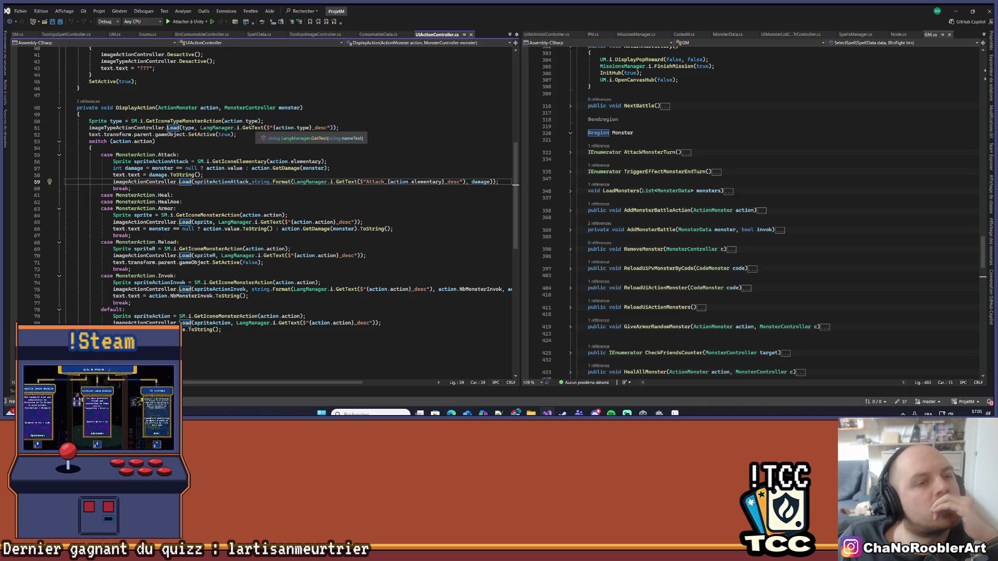
# Find All References for Load and visit the line 59, vertical icon, and line 51 calls.
pyautogui.rightClick(185, 184)
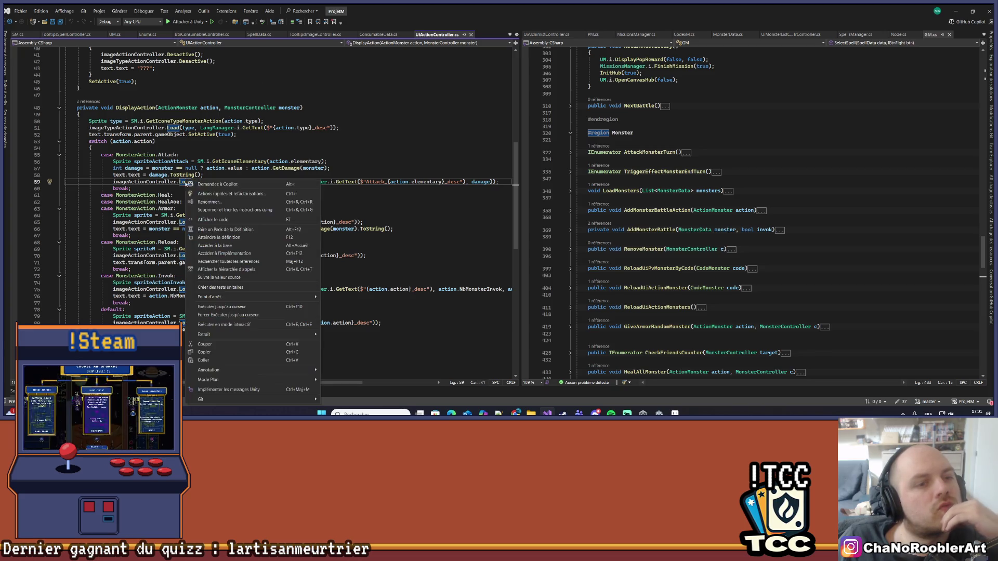
pyautogui.click(226, 263)
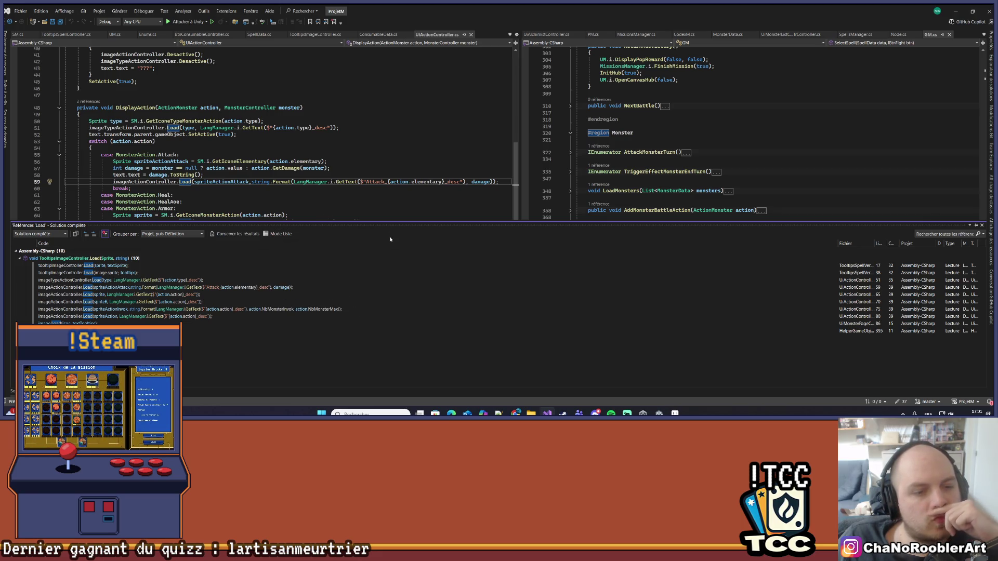
pyautogui.click(182, 288)
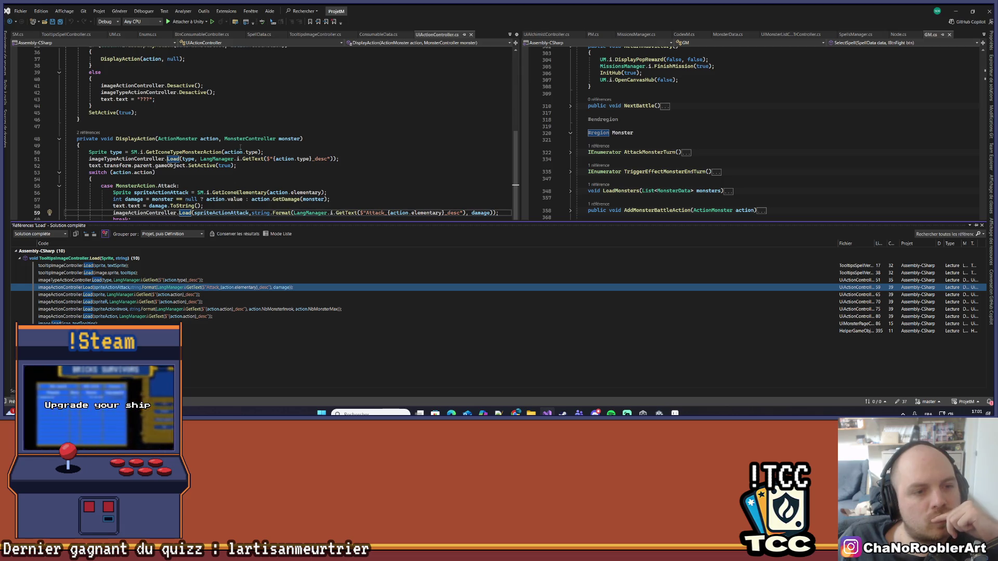
pyautogui.scroll(-1, 237, 165)
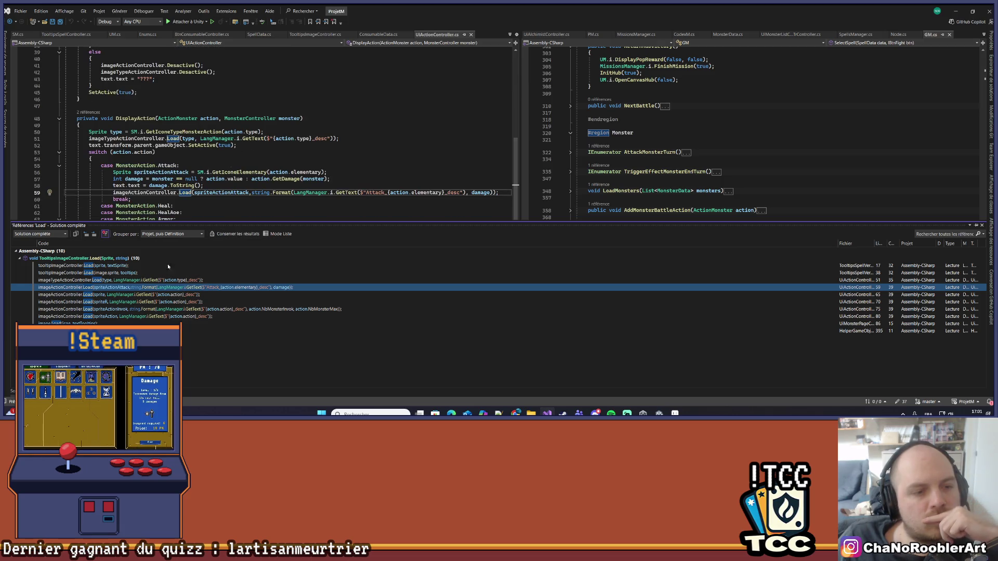
pyautogui.click(84, 266)
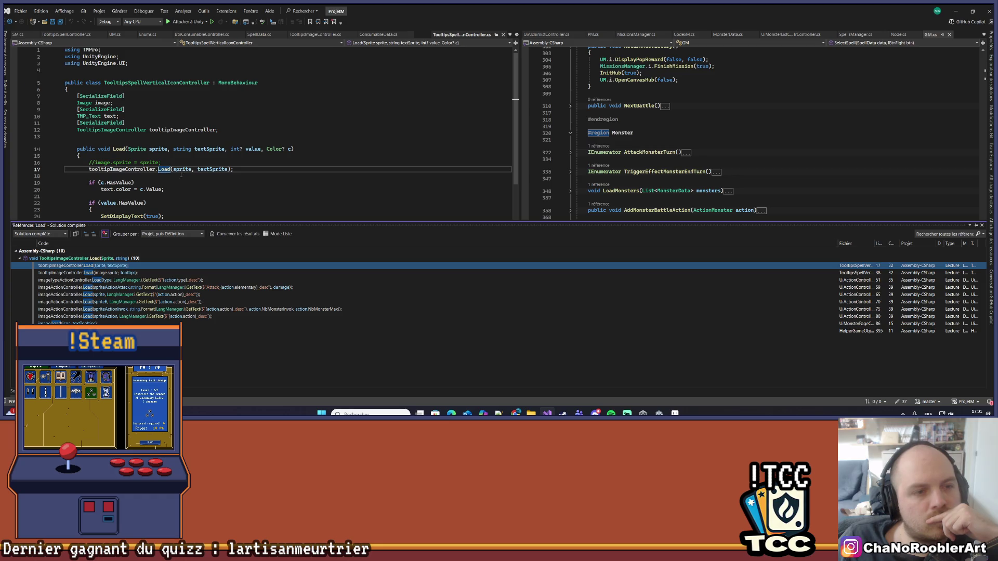
pyautogui.press('Down')
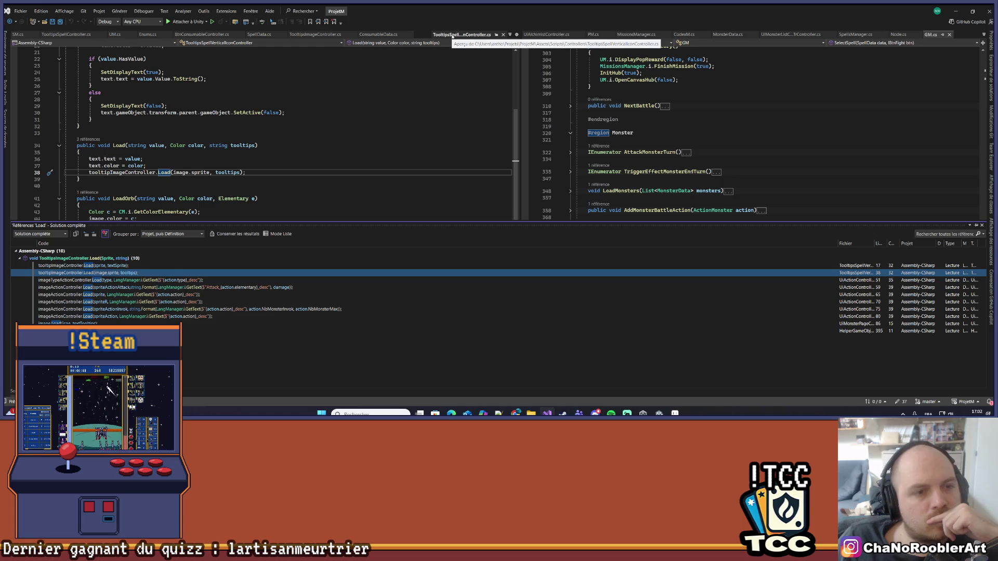
pyautogui.click(195, 287)
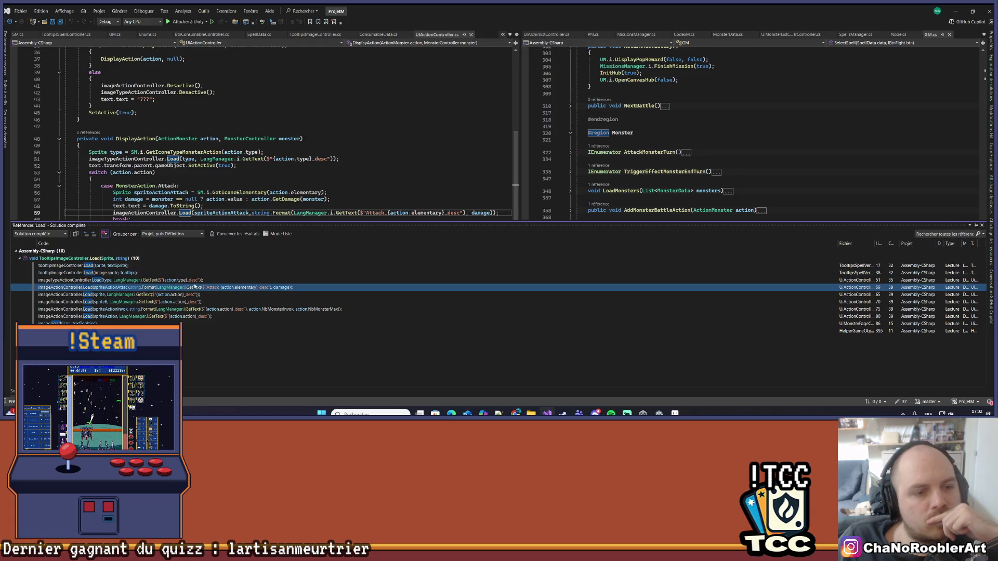
pyautogui.click(195, 280)
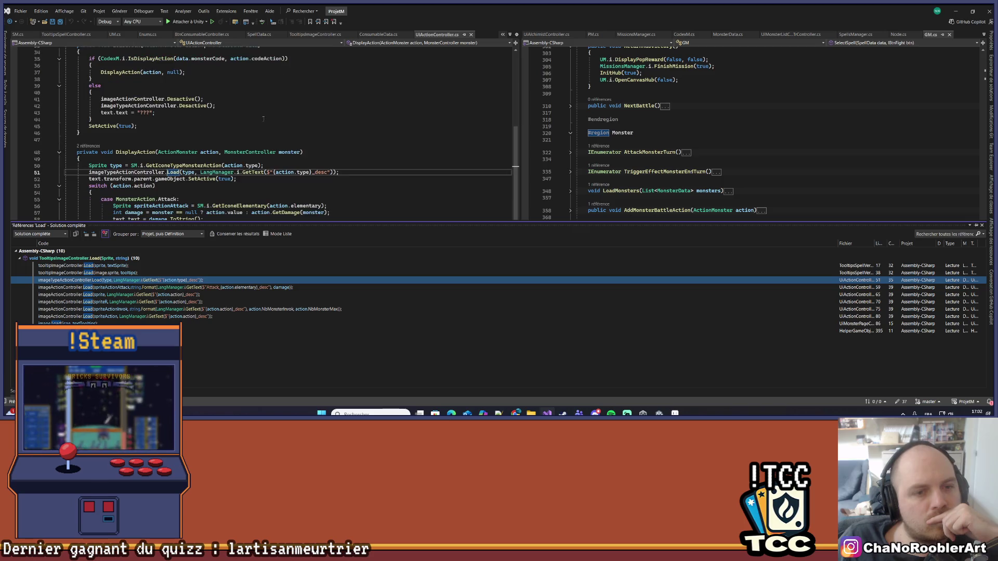
pyautogui.scroll(-2, 263, 119)
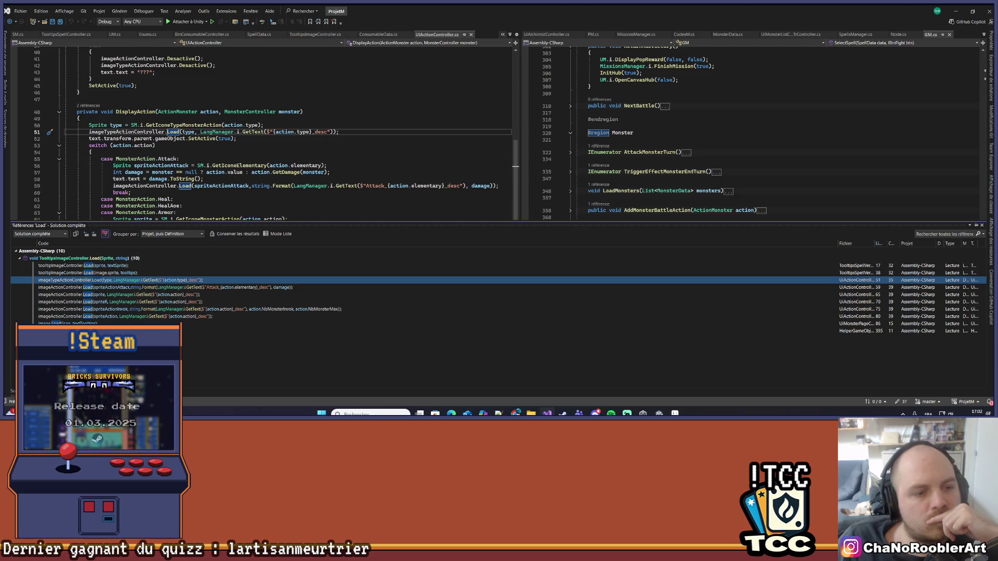
# Visit the codex, default, invoke, reload and armor action Load calls, ending at the spell icon tooltip.
pyautogui.click(130, 321)
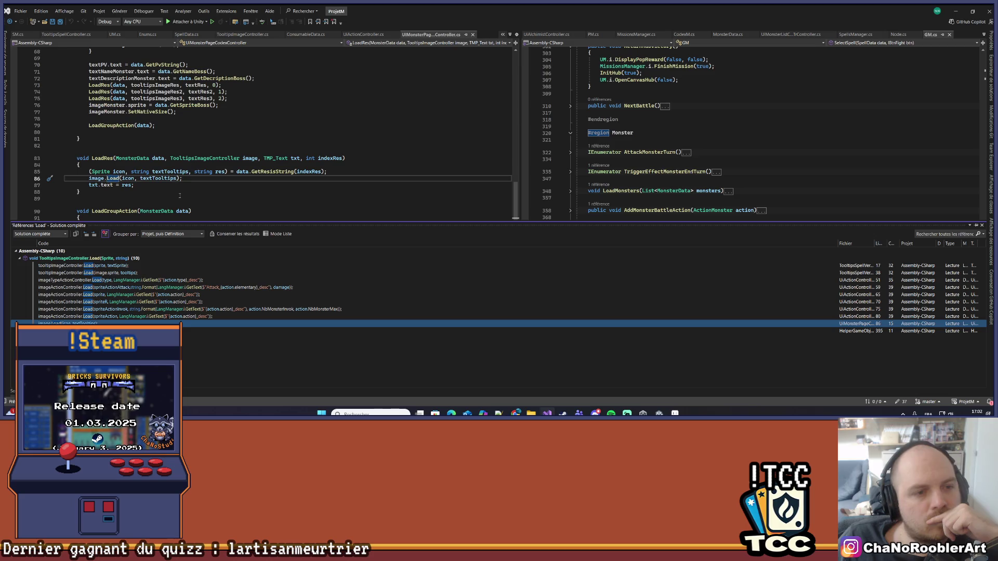
pyautogui.click(129, 316)
pyautogui.scroll(-2, 218, 129)
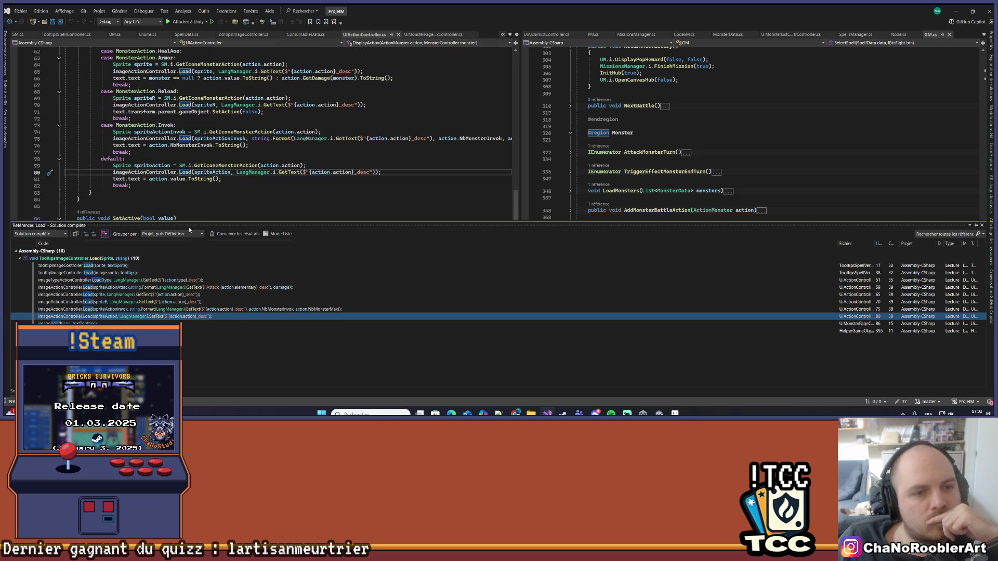
pyautogui.click(177, 309)
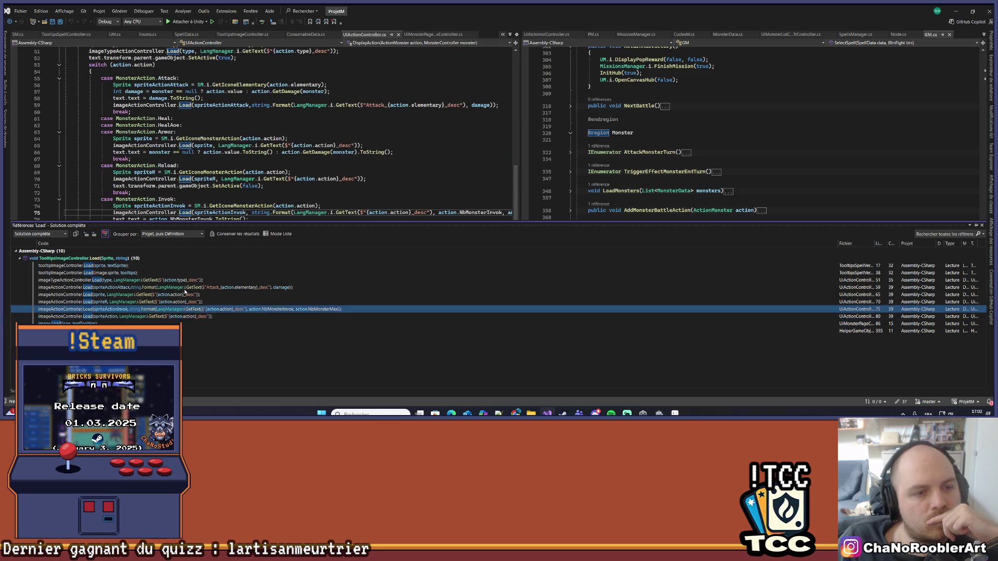
pyautogui.click(181, 302)
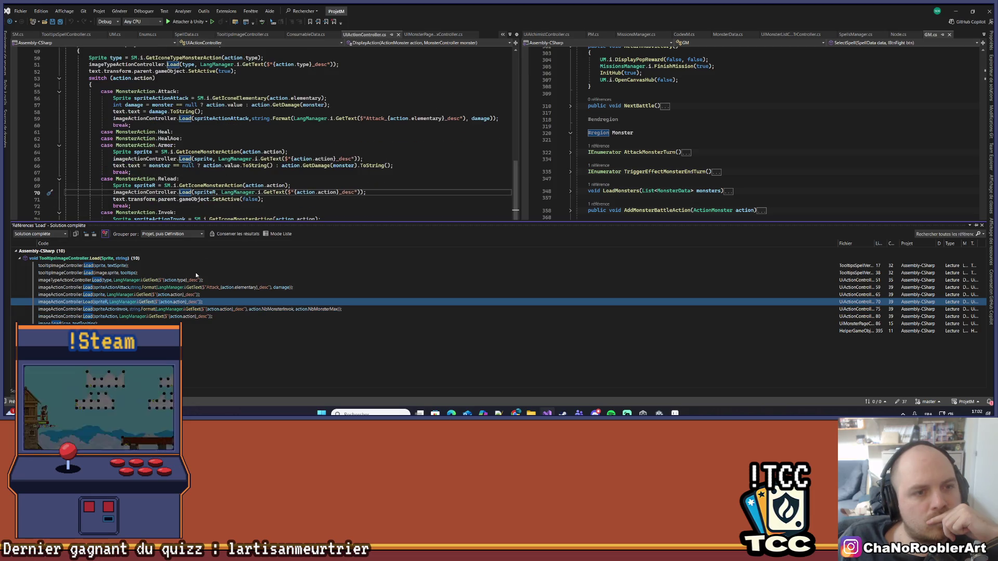
pyautogui.press('Up')
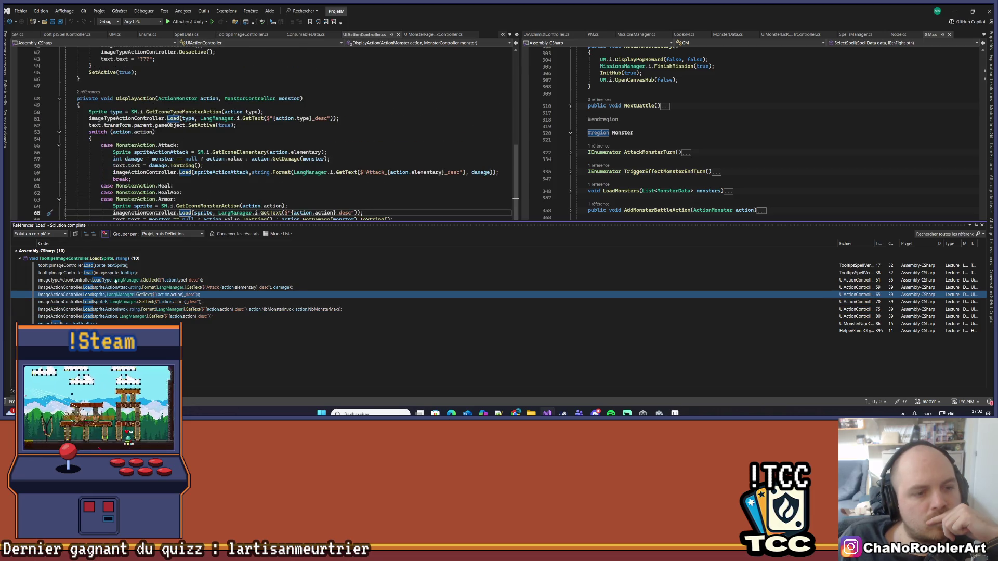
pyautogui.press('Up')
pyautogui.press('Up')
pyautogui.press('Up')
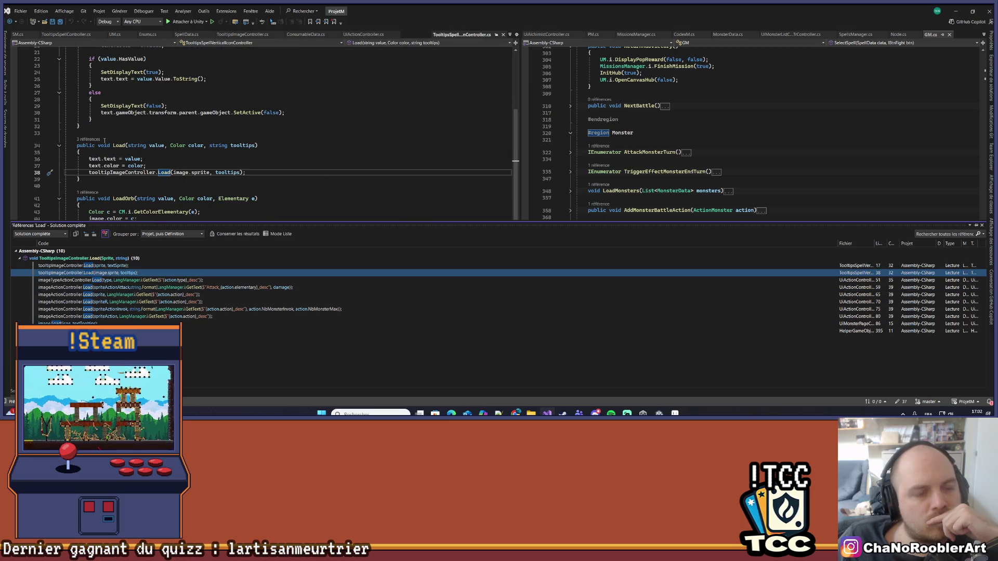
# Check the colored-text Load callers, close the spell icon tooltip tab, and view UIAlchimistController.cs.
pyautogui.click(88, 140)
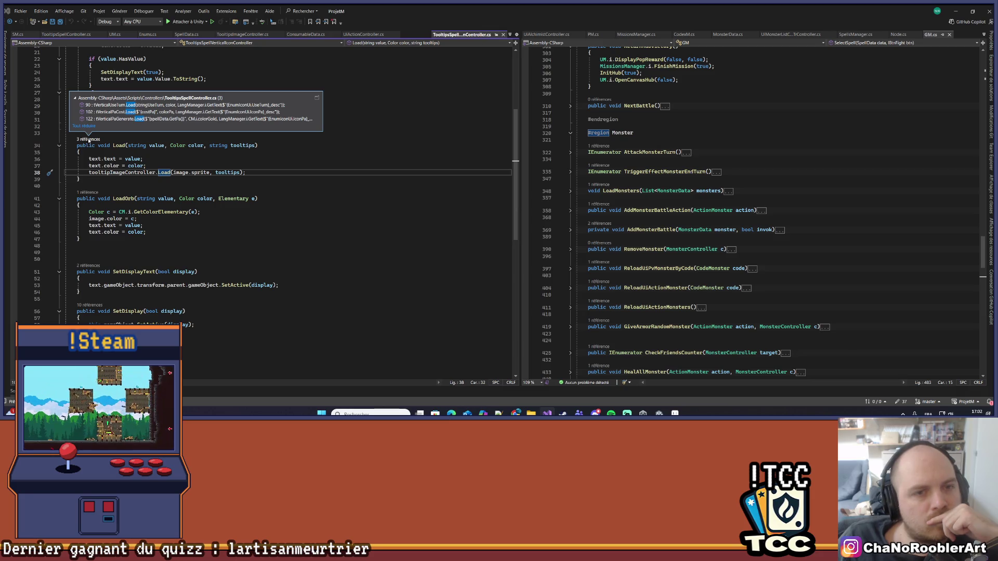
pyautogui.click(383, 191)
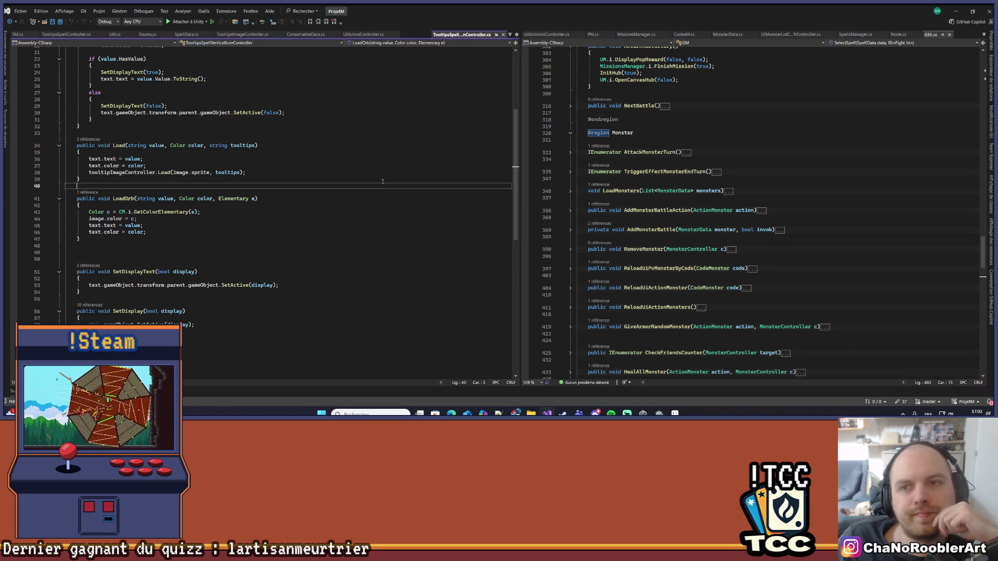
pyautogui.scroll(5, 383, 191)
pyautogui.click(503, 34)
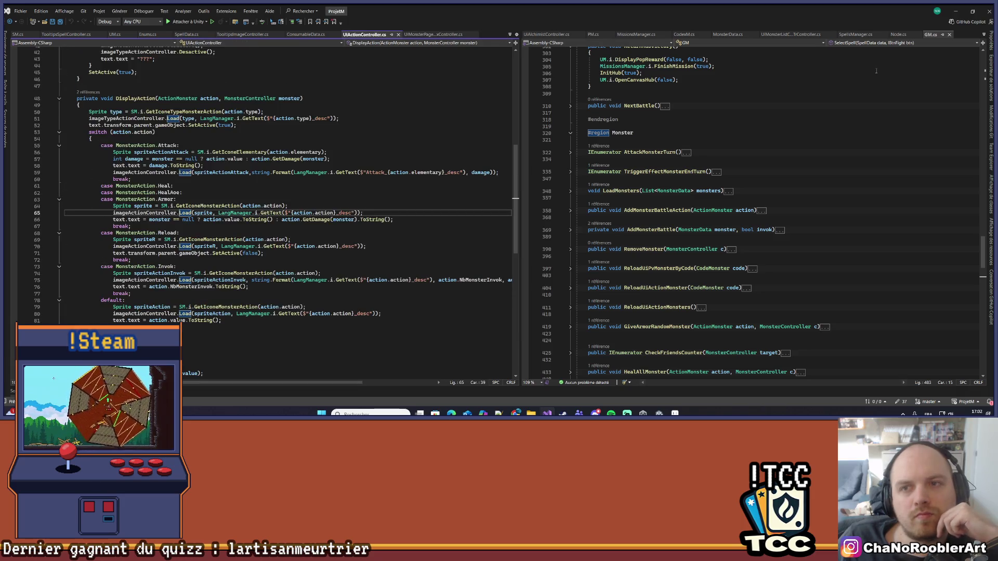
pyautogui.click(546, 34)
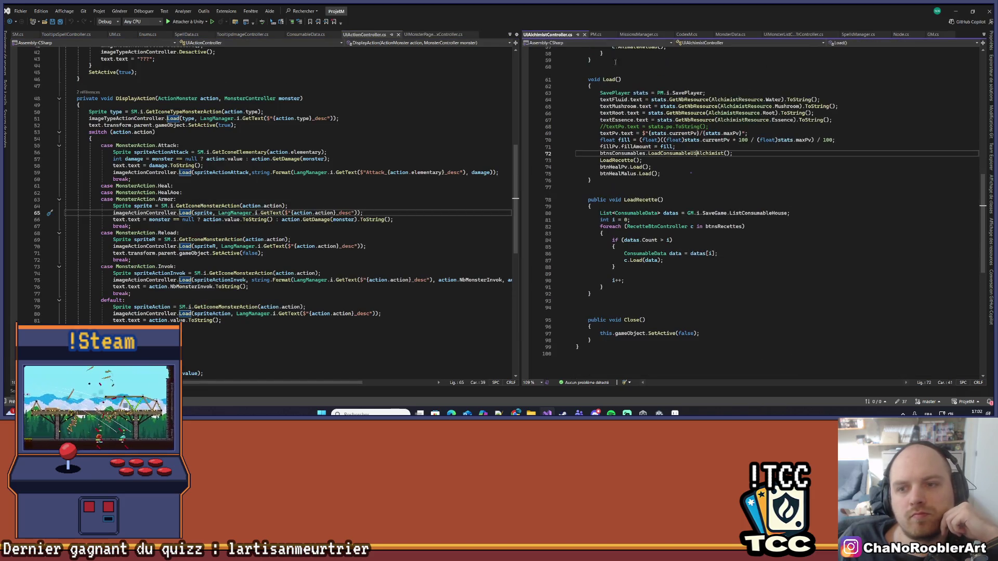
# Go to the definitions of LoadConsumableUiAlchimist and then c.LoadUiAlchimiste.
pyautogui.scroll(5, 757, 265)
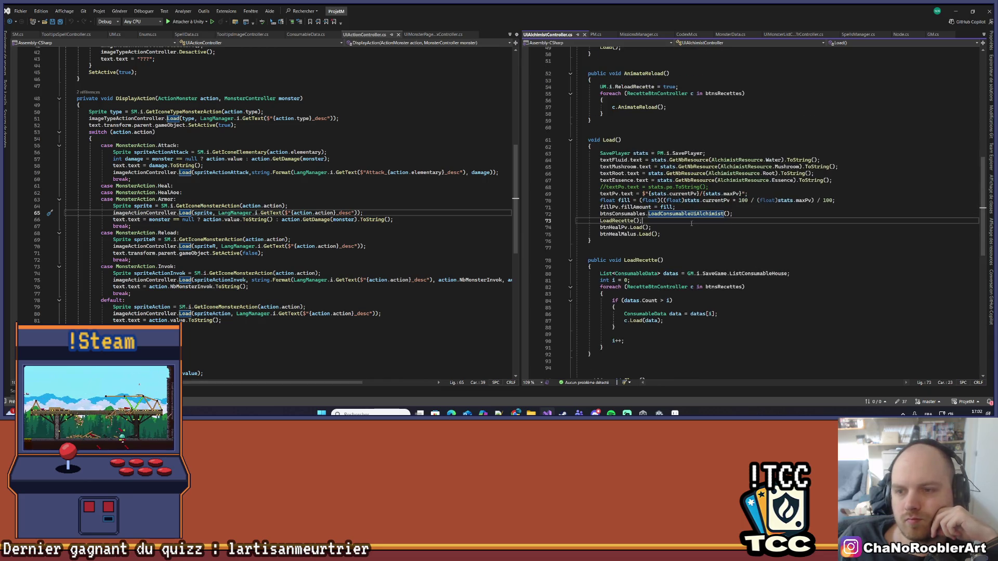
pyautogui.rightClick(699, 214)
pyautogui.click(728, 237)
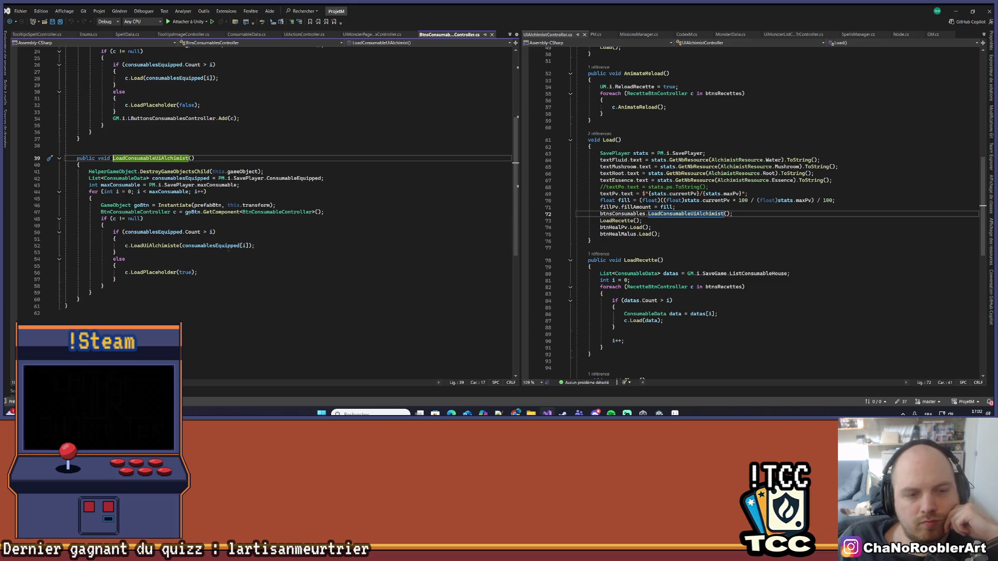
pyautogui.rightClick(151, 245)
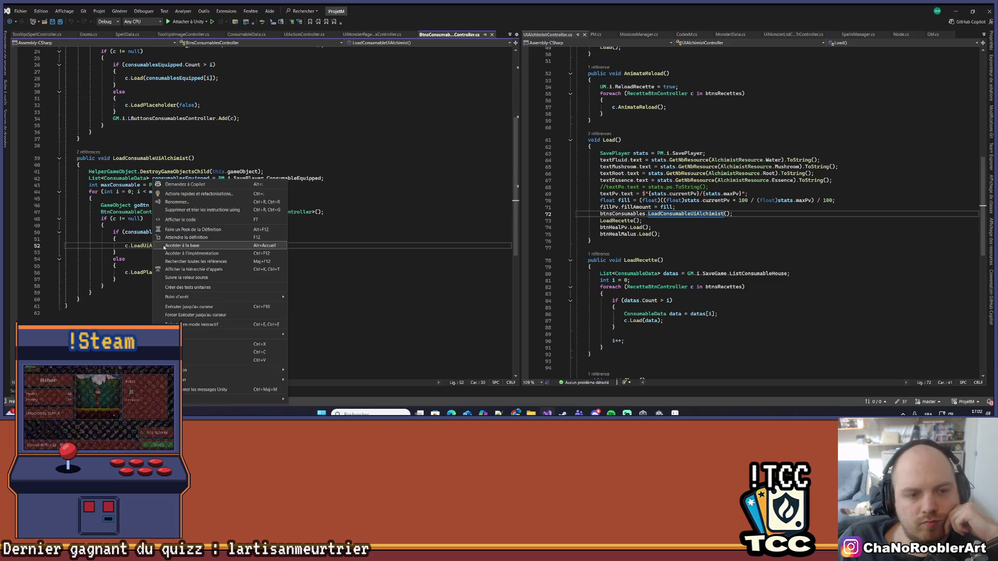
pyautogui.click(177, 239)
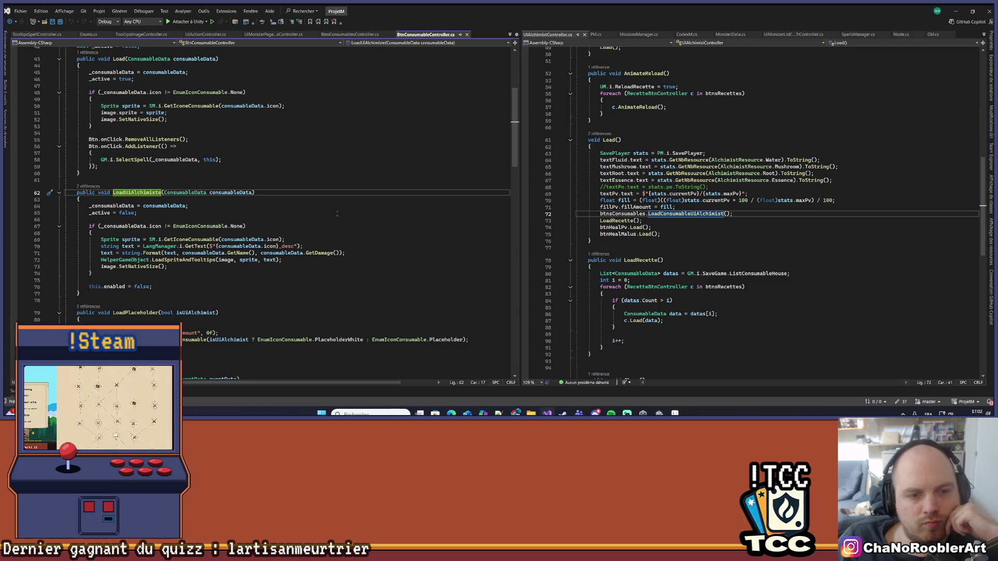
# Highlight consumableData uses and inspect LoadPlaceholder in BtnConsumableController.cs, then open Windows search.
pyautogui.scroll(-2, 337, 214)
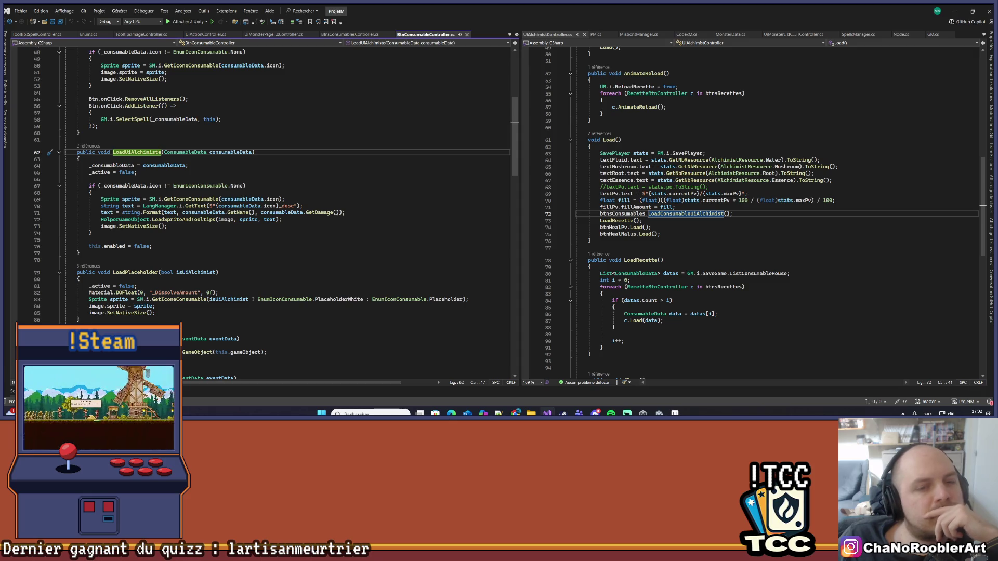
pyautogui.moveTo(314, 301)
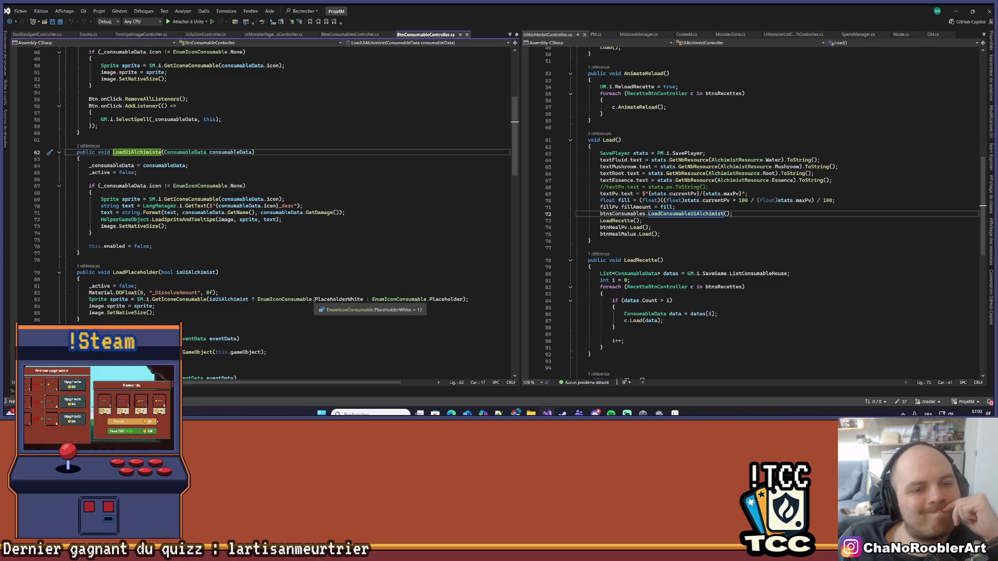
pyautogui.click(276, 206)
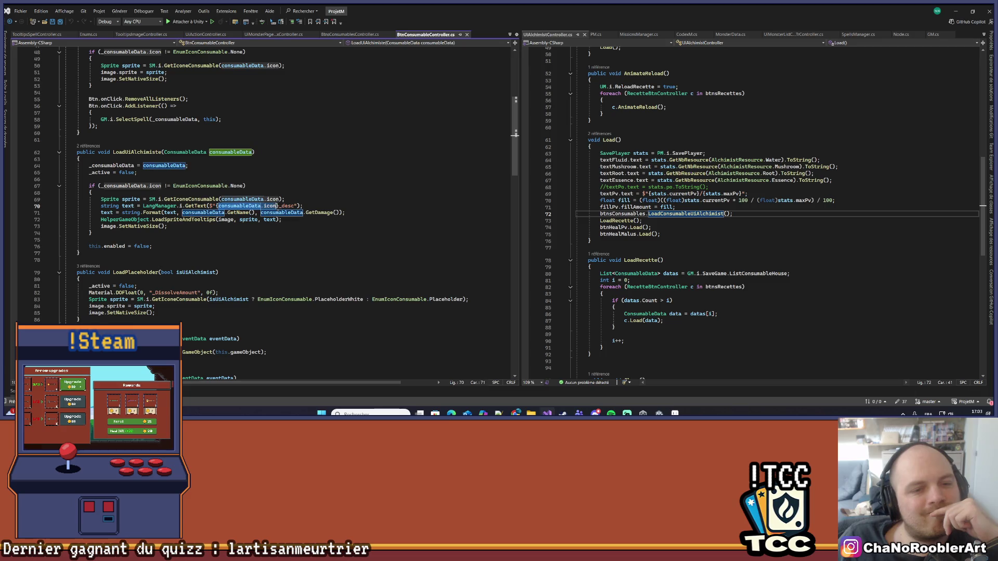
pyautogui.click(270, 271)
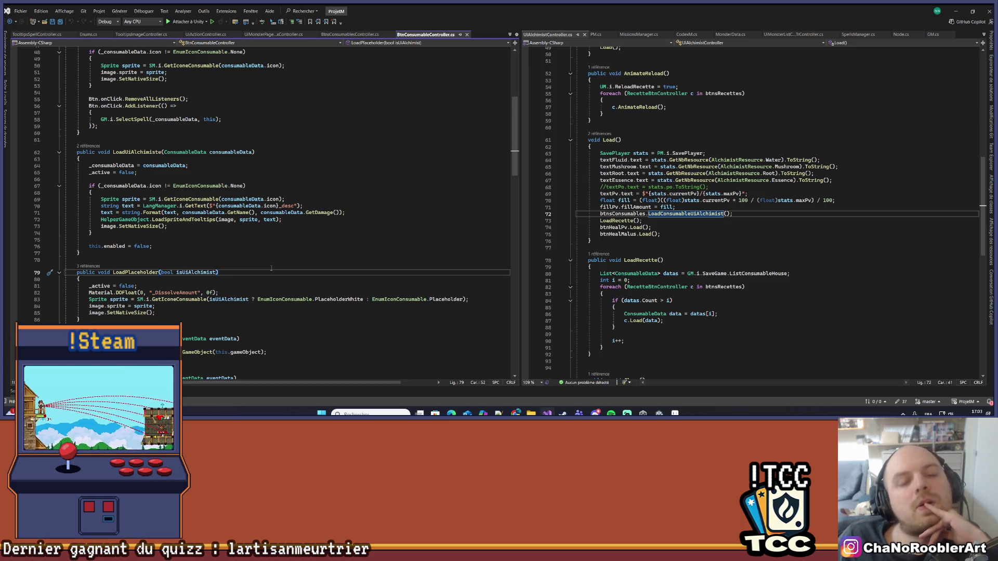
pyautogui.click(371, 414)
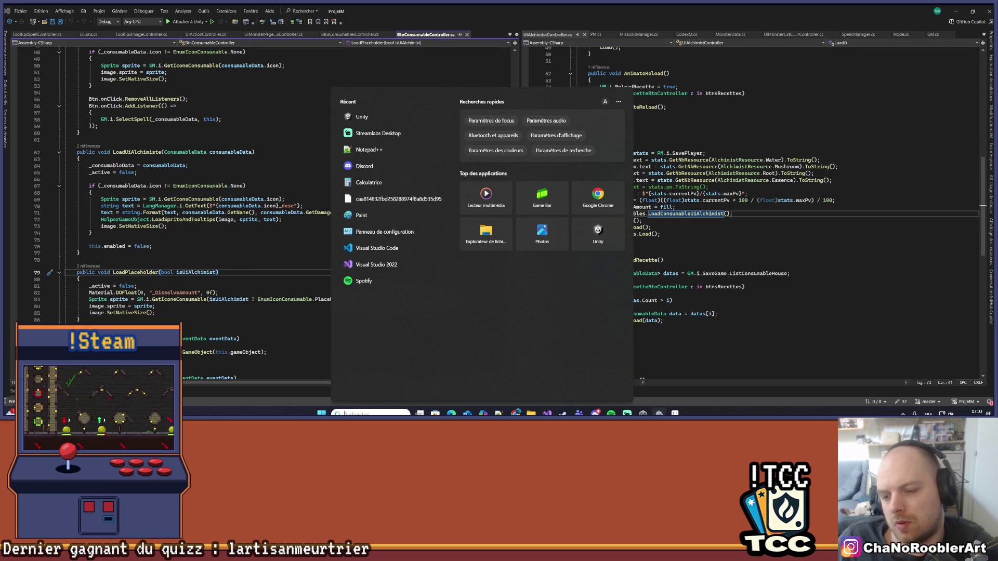
# Return to Unity, stop the running game and widen the Project panel.
pyautogui.hotkey('alt', 'Tab')
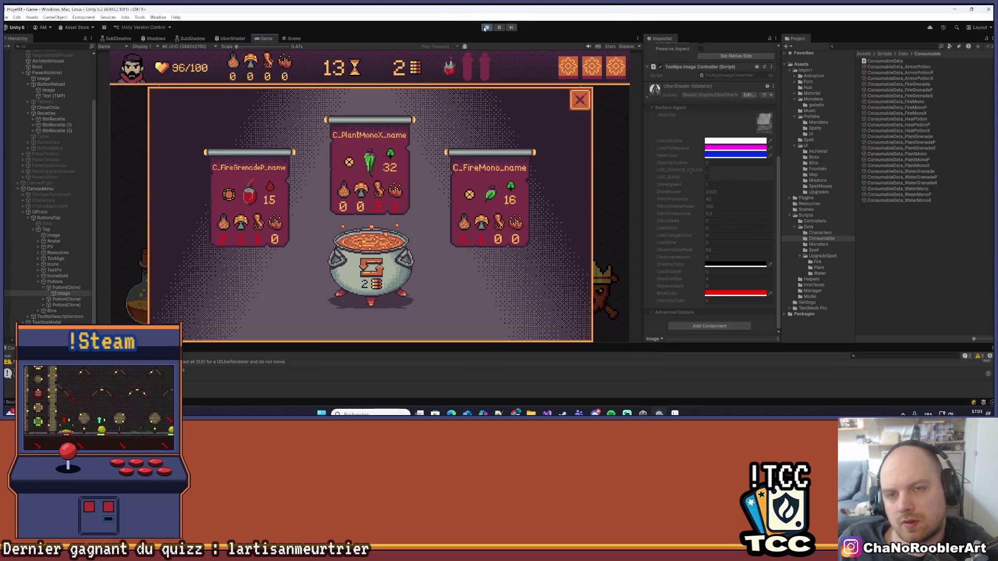
pyautogui.click(485, 28)
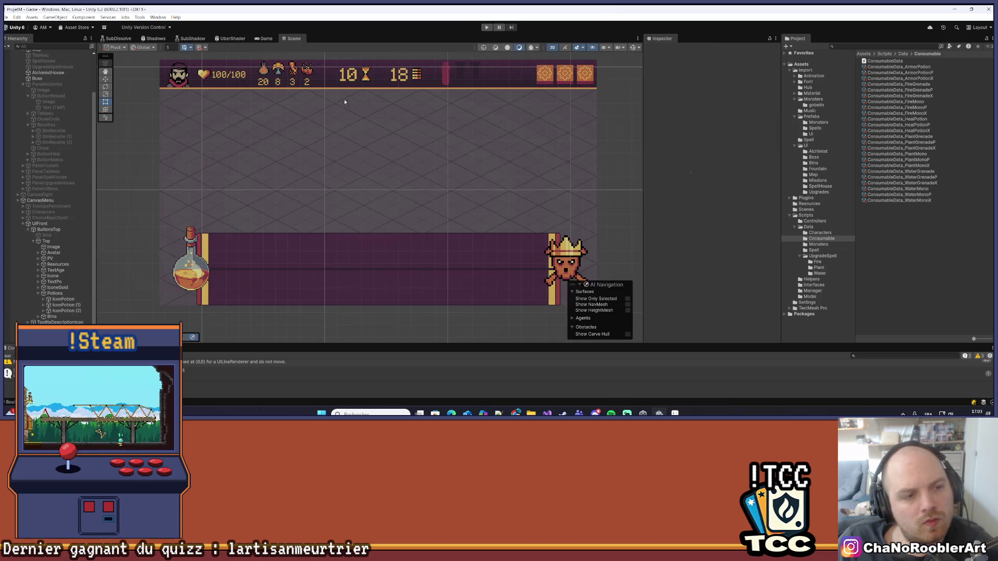
pyautogui.moveTo(781, 114); pyautogui.dragTo(747, 116)
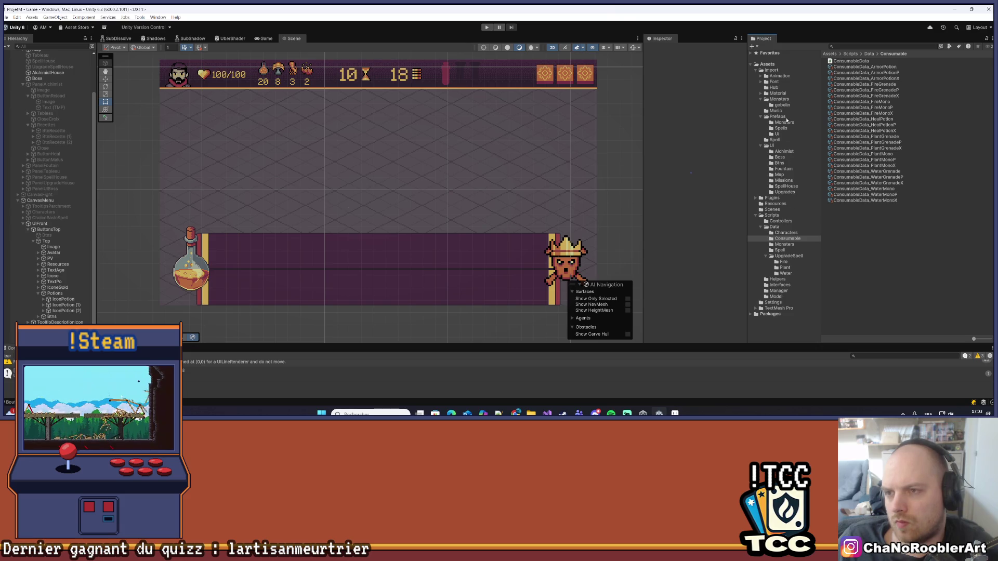
# Reveal location.csv from Assets/Resources in File Explorer and start searching Windows for Notepad++.
pyautogui.click(781, 203)
pyautogui.click(850, 68)
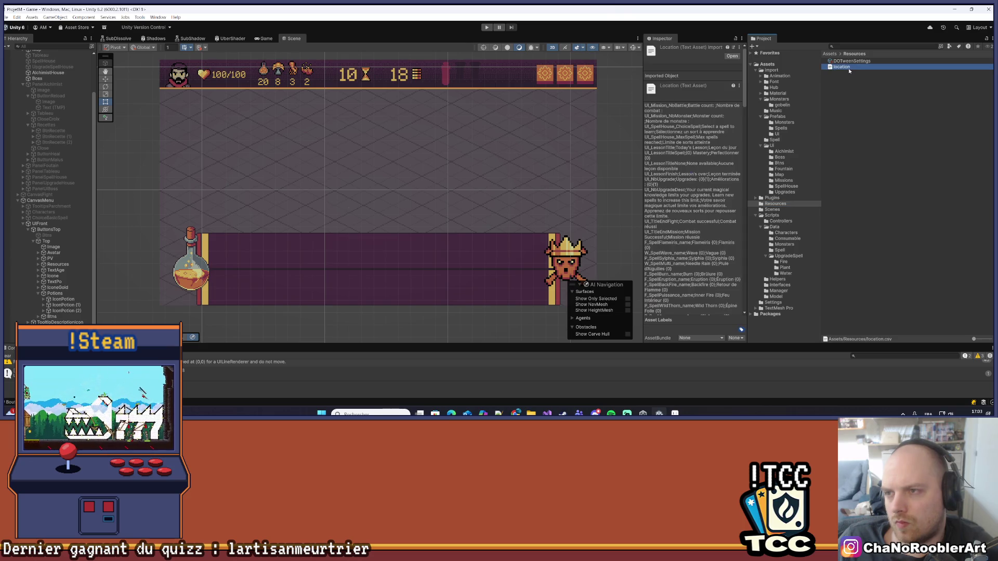
pyautogui.rightClick(845, 68)
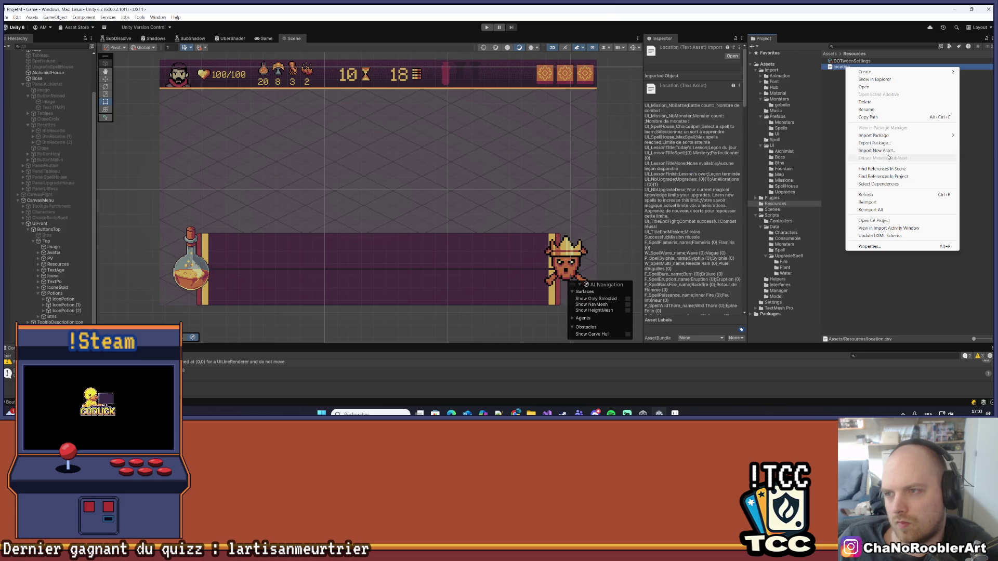
pyautogui.click(878, 79)
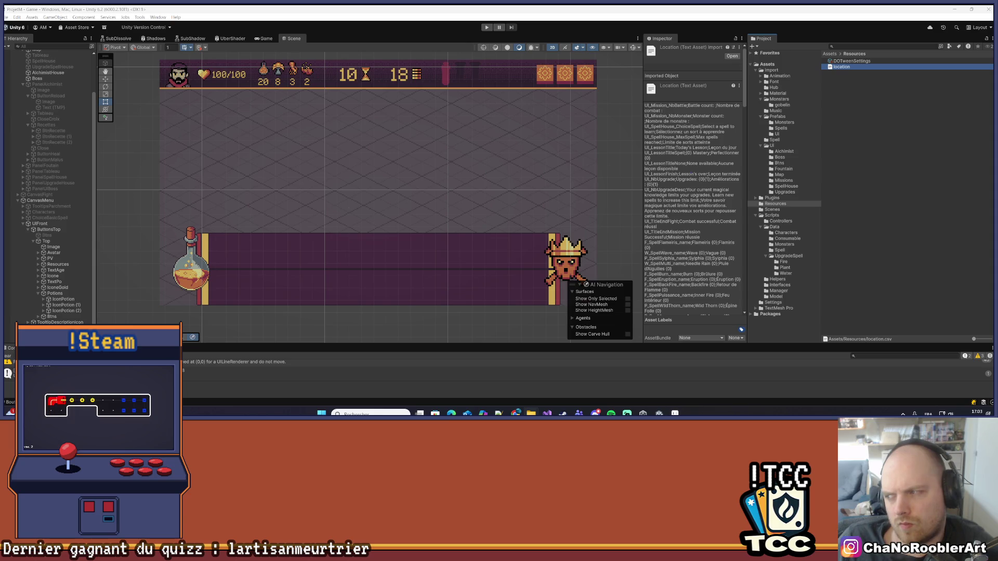
pyautogui.click(370, 413)
pyautogui.write('n')
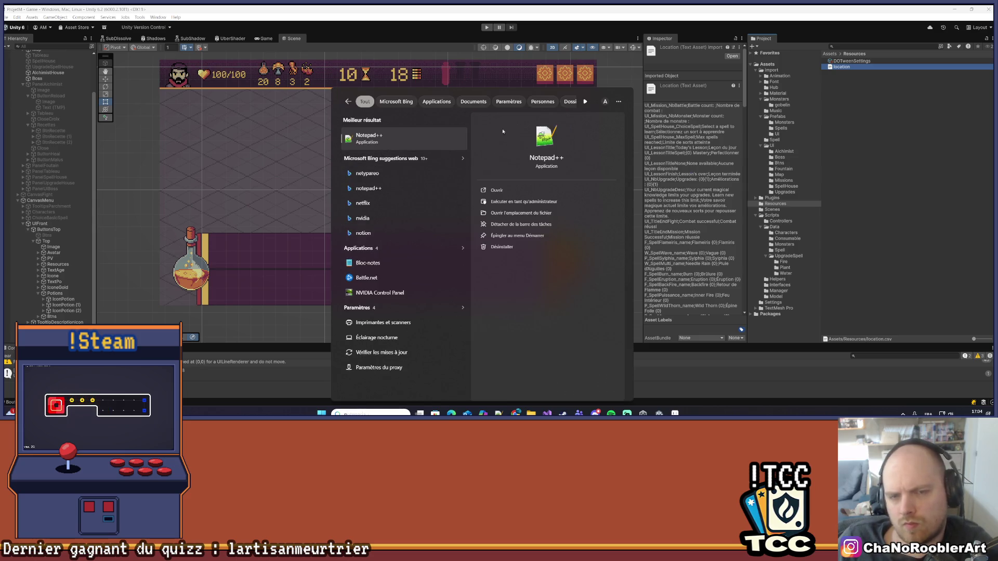
# Dismiss the search panel and VS Code notifications, and shrink the terminal below location.csv.
pyautogui.press('Escape')
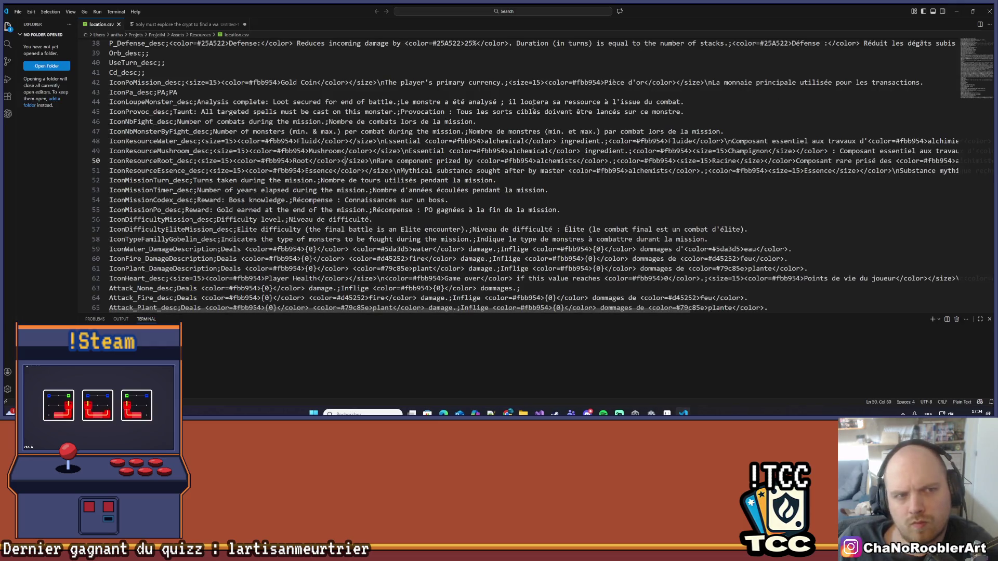
pyautogui.scroll(-2, 520, 208)
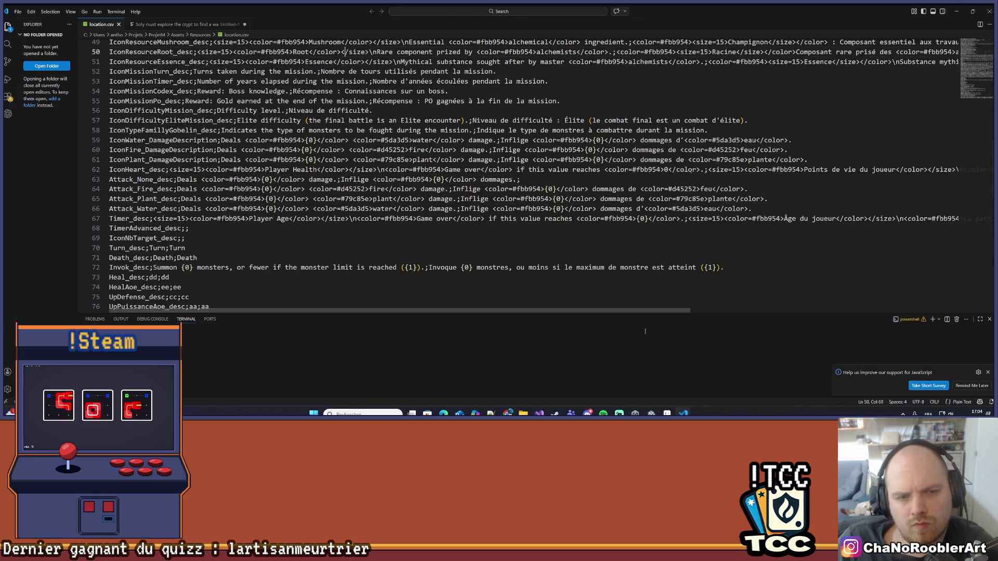
pyautogui.click(988, 331)
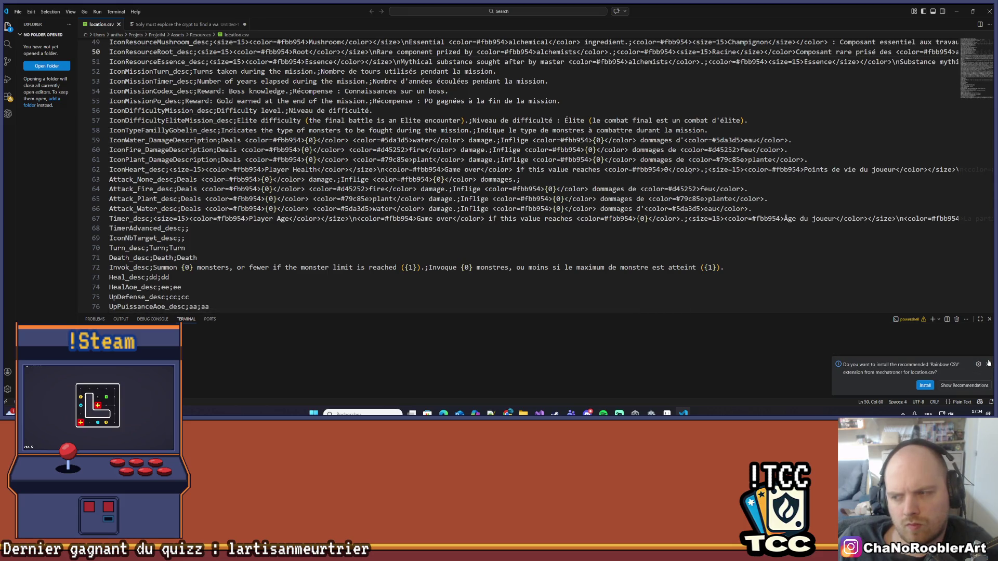
pyautogui.click(988, 372)
pyautogui.moveTo(306, 313); pyautogui.dragTo(307, 369)
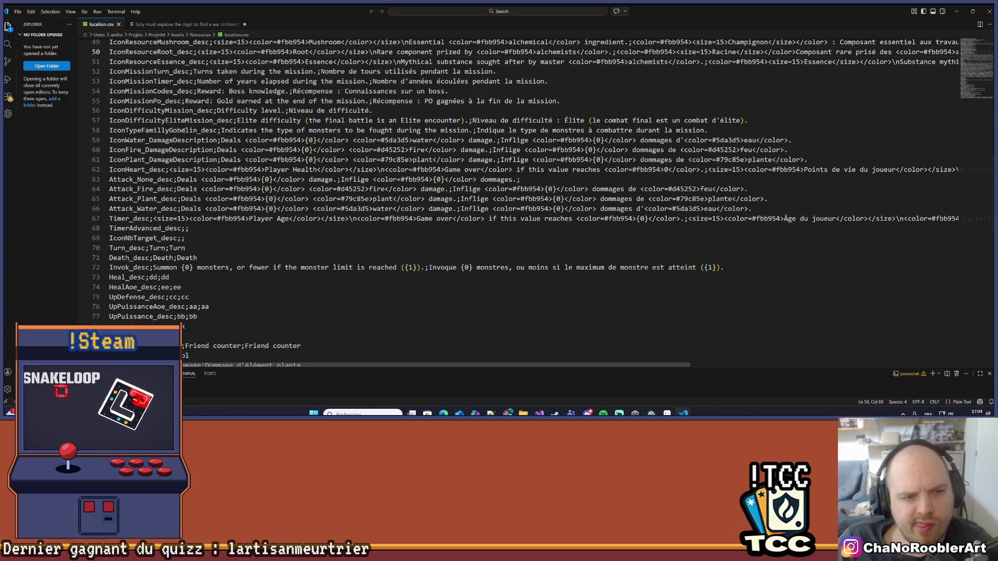
# Scroll to the final potion and grenade entries in location.csv, briefly comparing with the C# code.
pyautogui.scroll(-3, 274, 253)
pyautogui.scroll(-6, 275, 253)
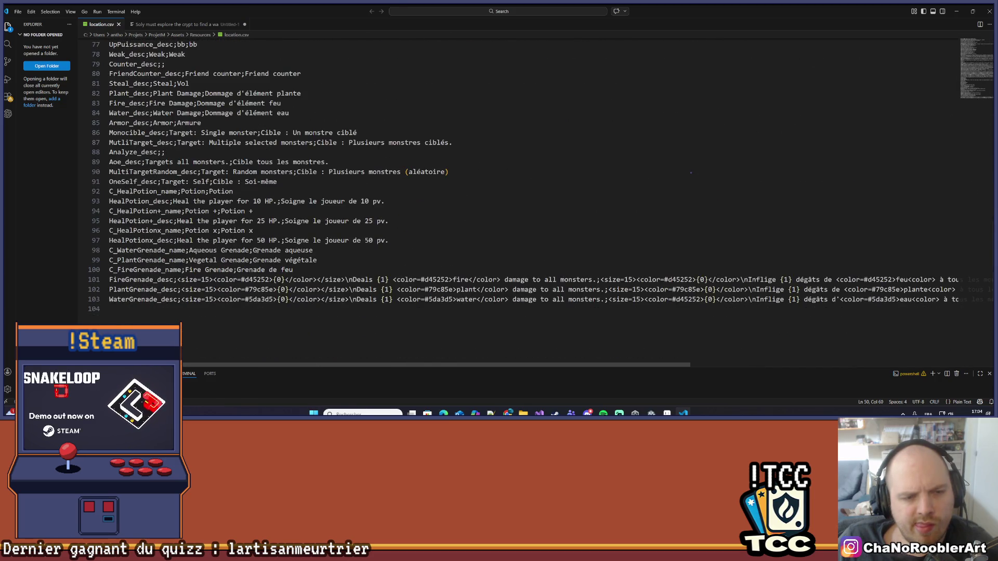
pyautogui.scroll(-1, 243, 250)
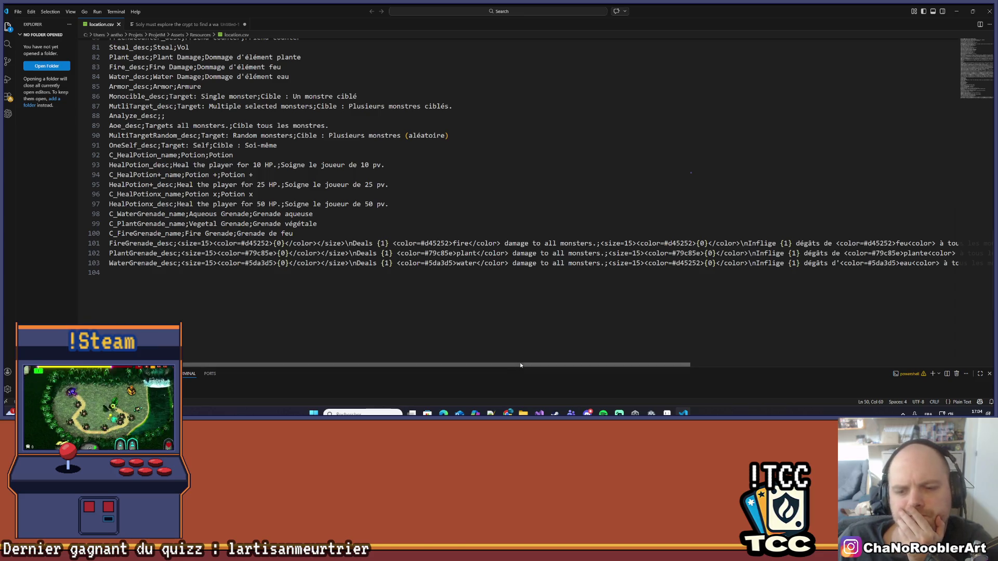
pyautogui.hscroll(5, 685, 369)
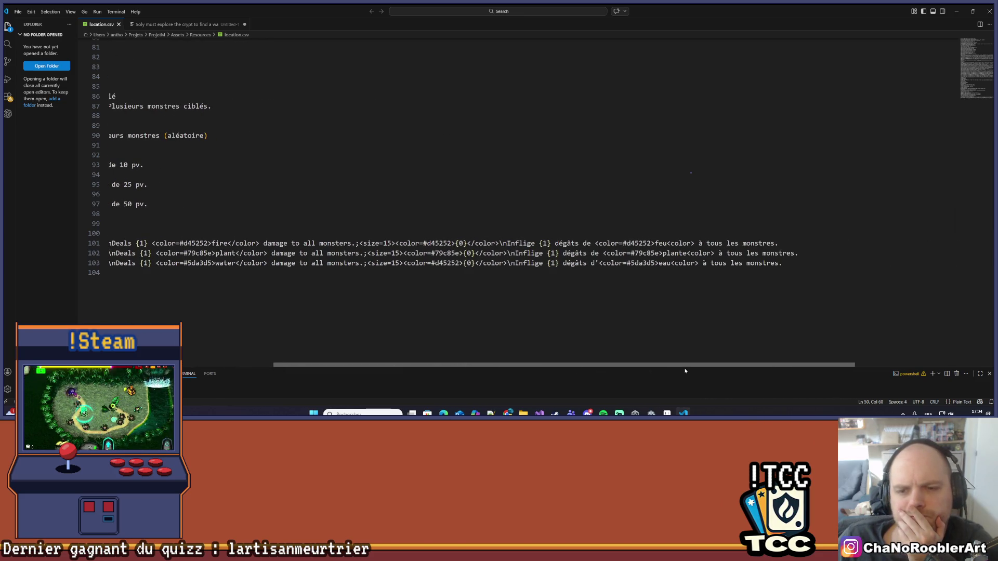
pyautogui.hscroll(-5, 274, 341)
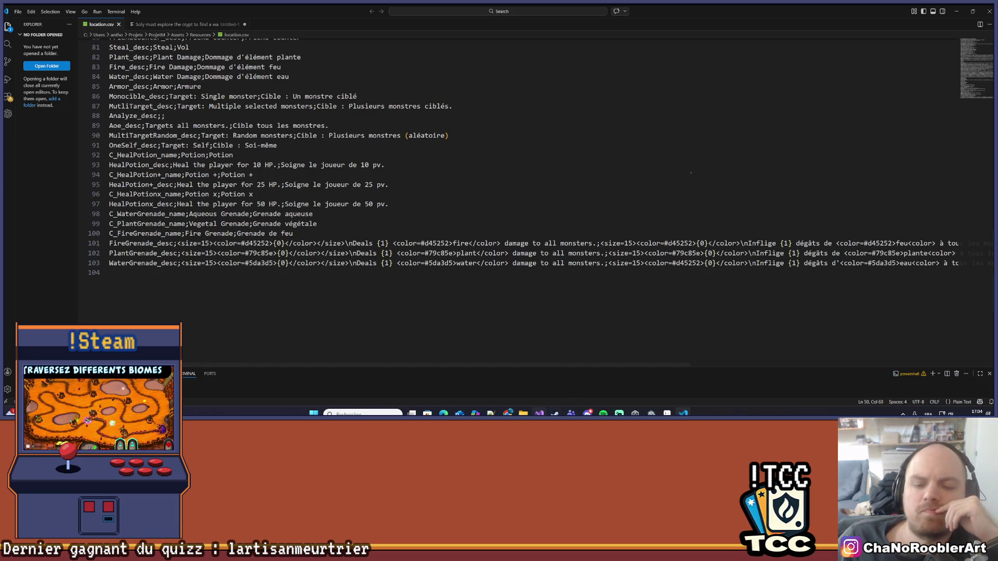
pyautogui.hotkey('alt', 'Tab')
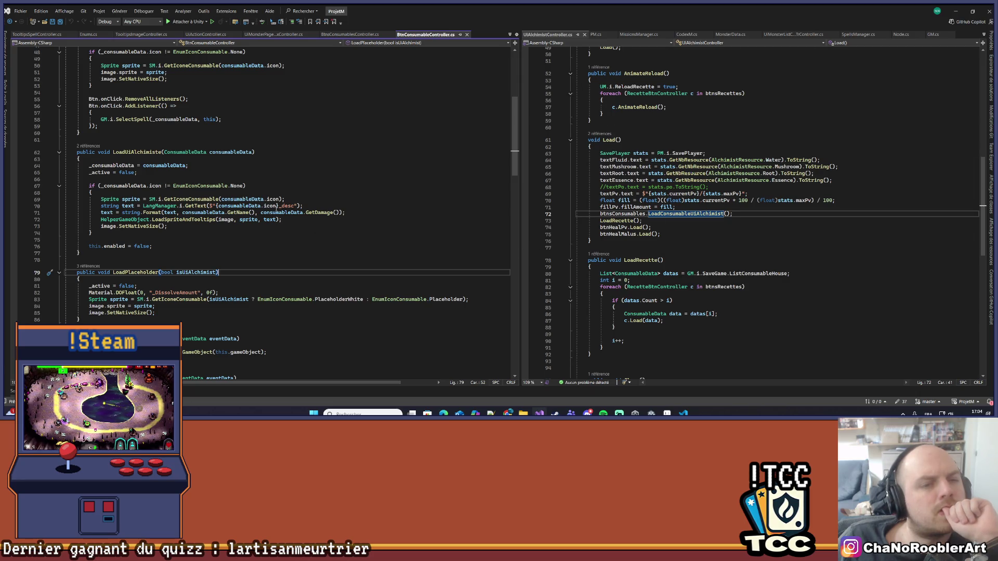
pyautogui.hotkey('alt', 'Tab')
pyautogui.hotkey('alt', 'Tab')
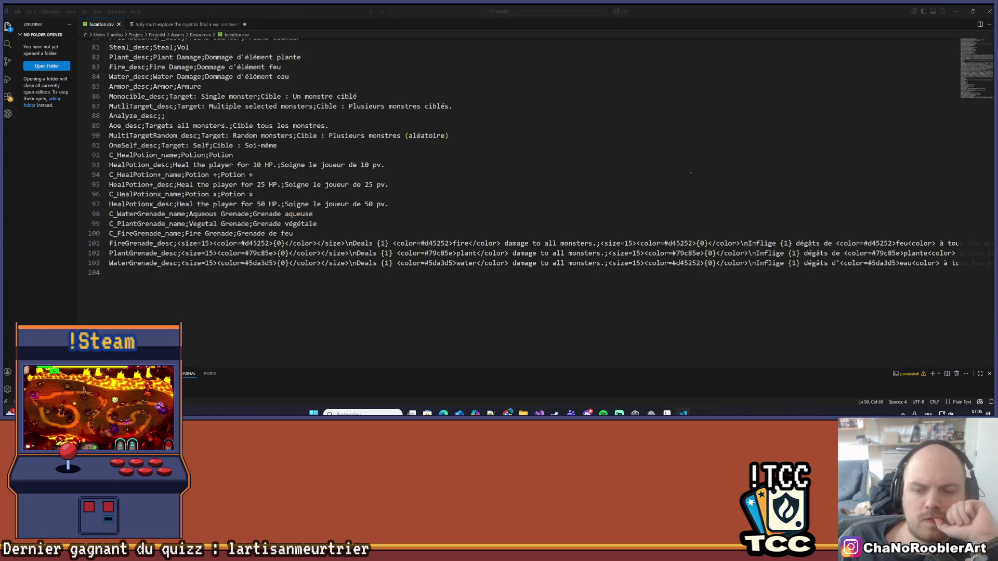
pyautogui.hotkey('alt', 'Tab')
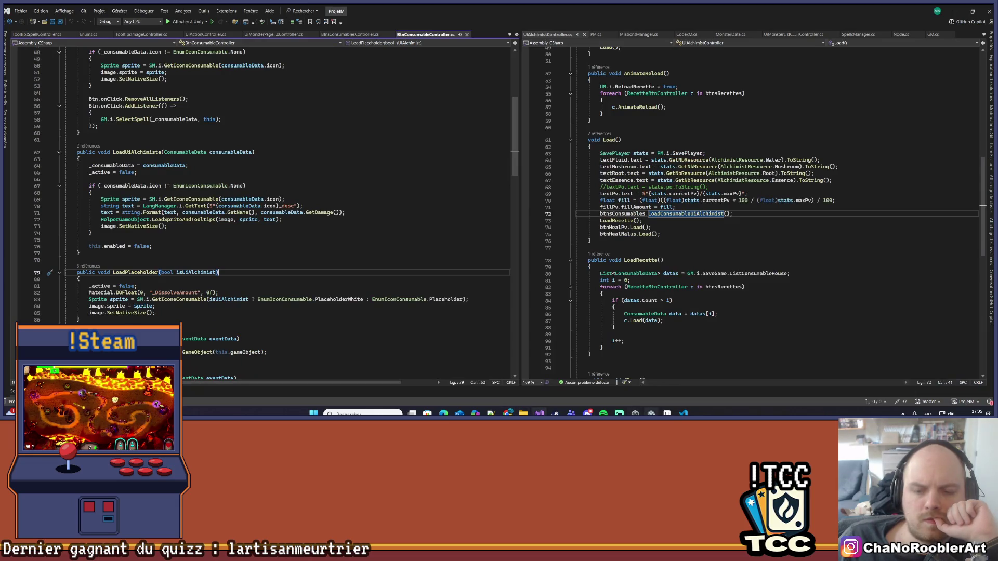
# Scroll through location.csv's text preview in Unity's Inspector, then return to Visual Studio.
pyautogui.hotkey('alt', 'Tab')
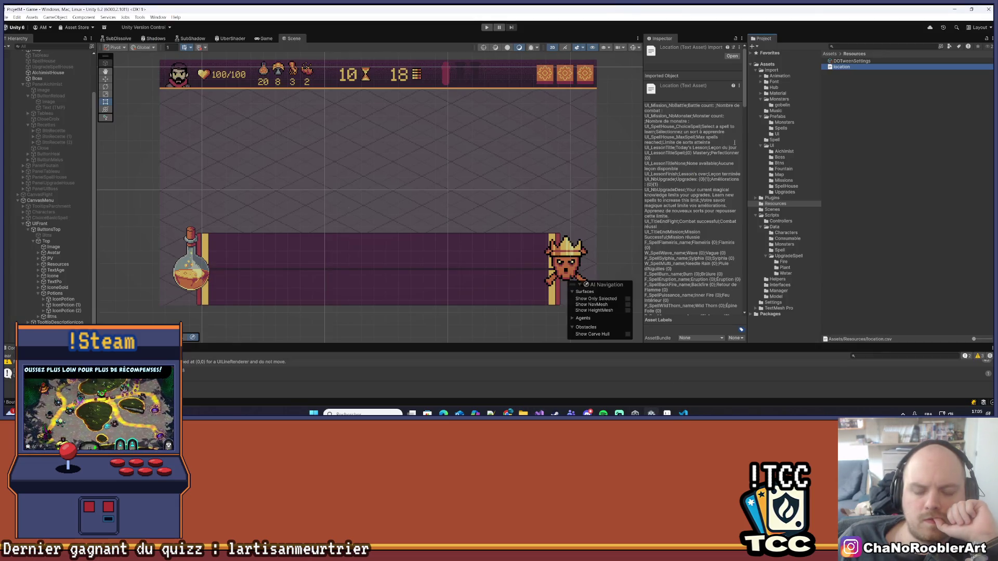
pyautogui.scroll(-3, 735, 142)
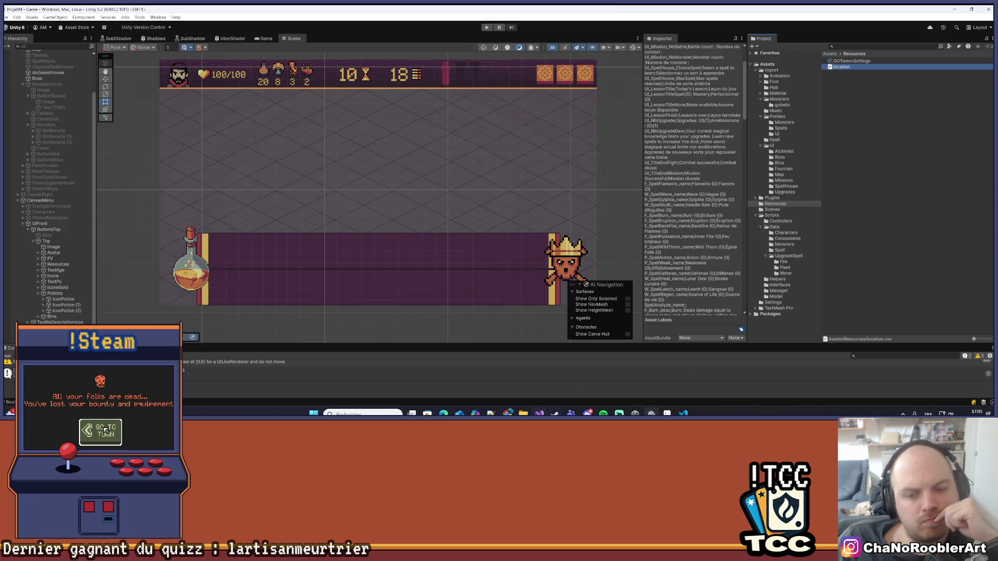
pyautogui.hotkey('alt', 'Tab')
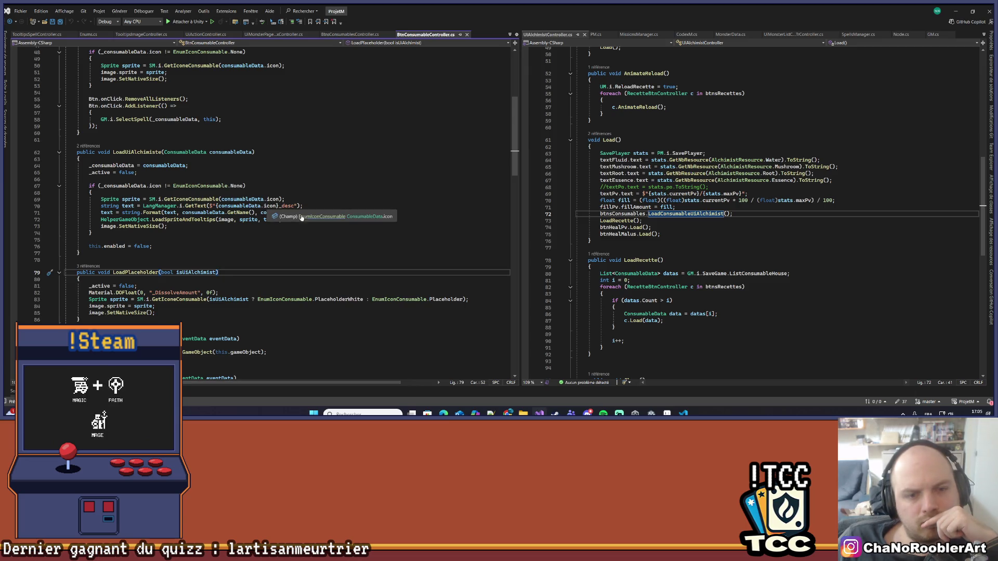
pyautogui.click(299, 217)
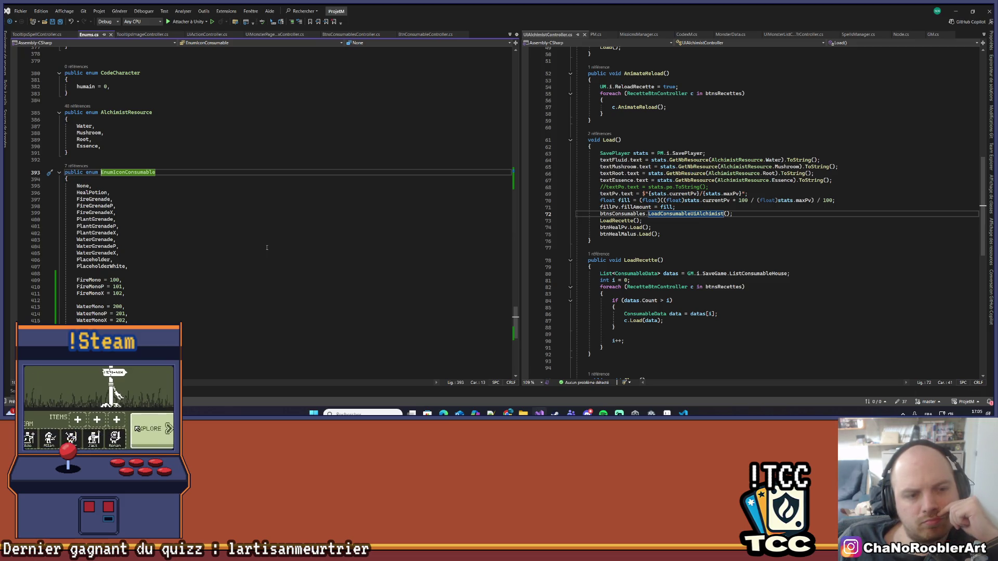
pyautogui.scroll(-3, 266, 248)
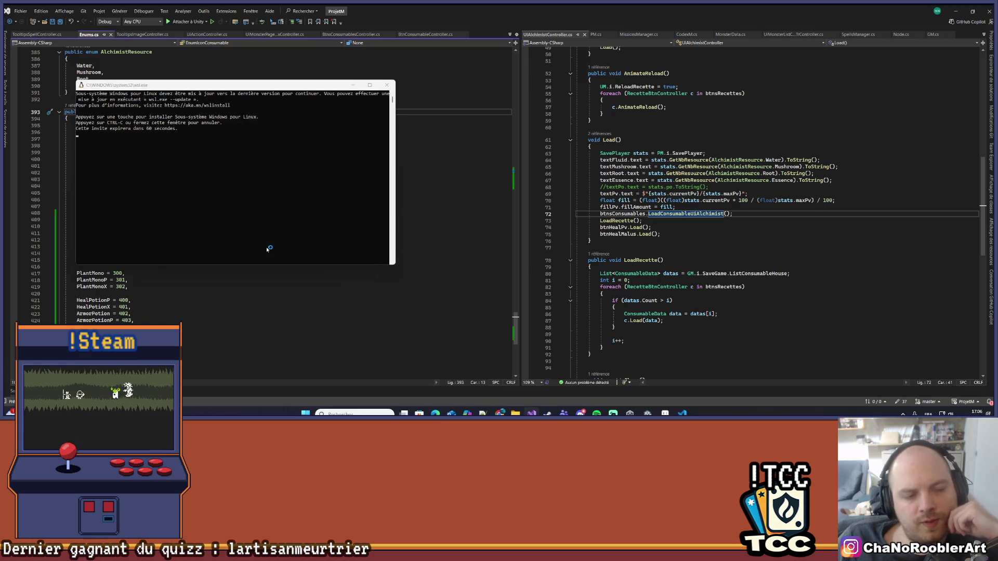
pyautogui.click(387, 84)
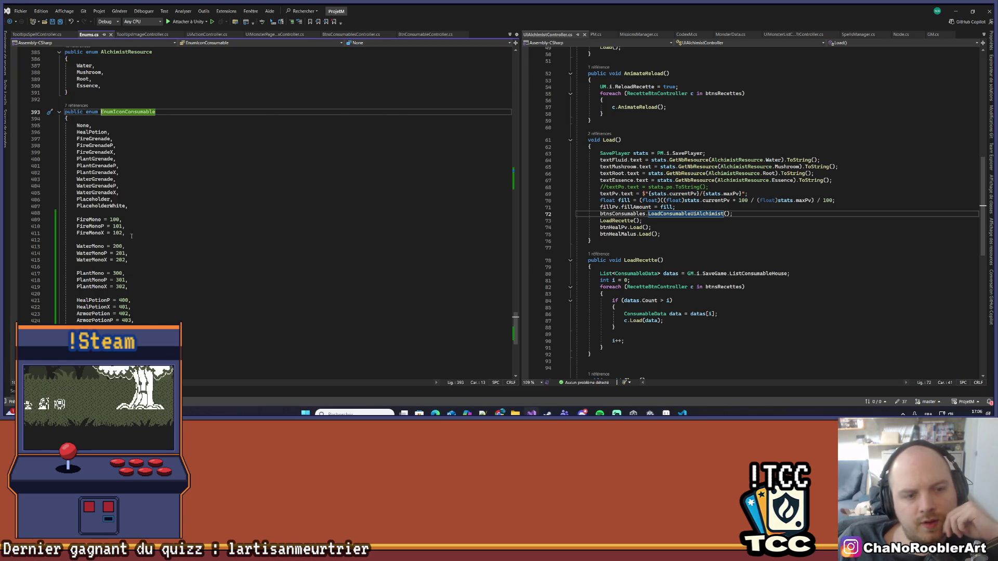
pyautogui.click(110, 281)
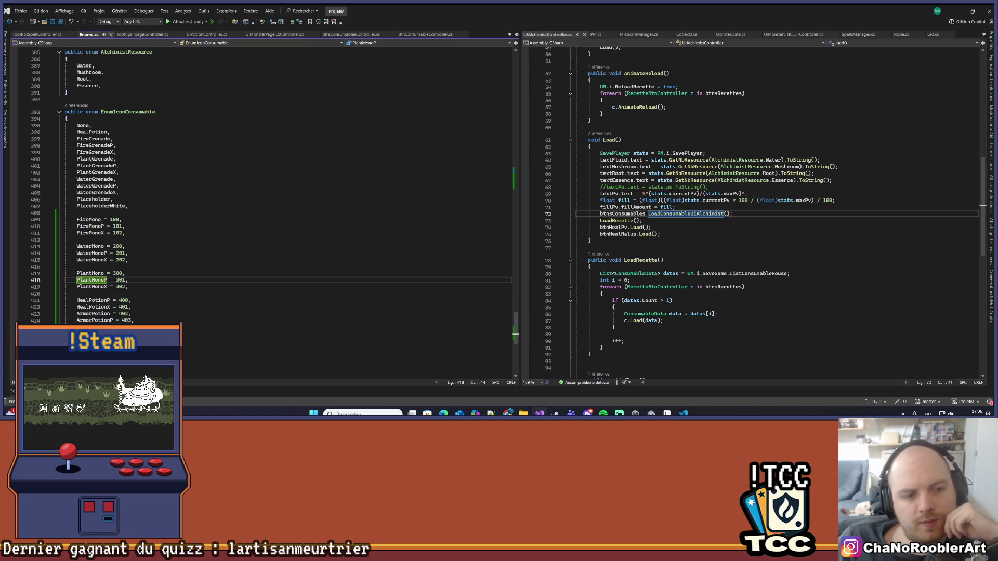
pyautogui.click(107, 287)
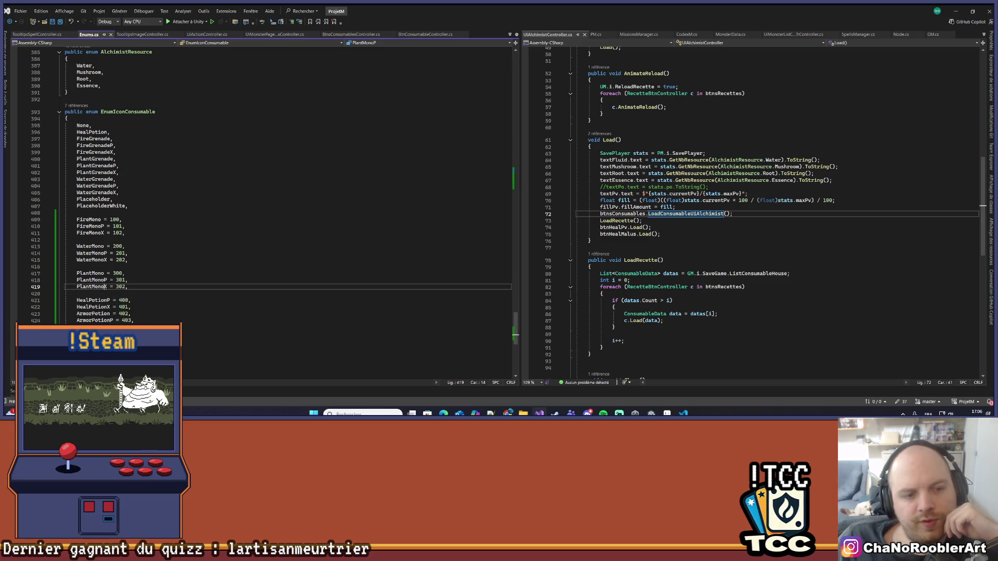
pyautogui.click(177, 281)
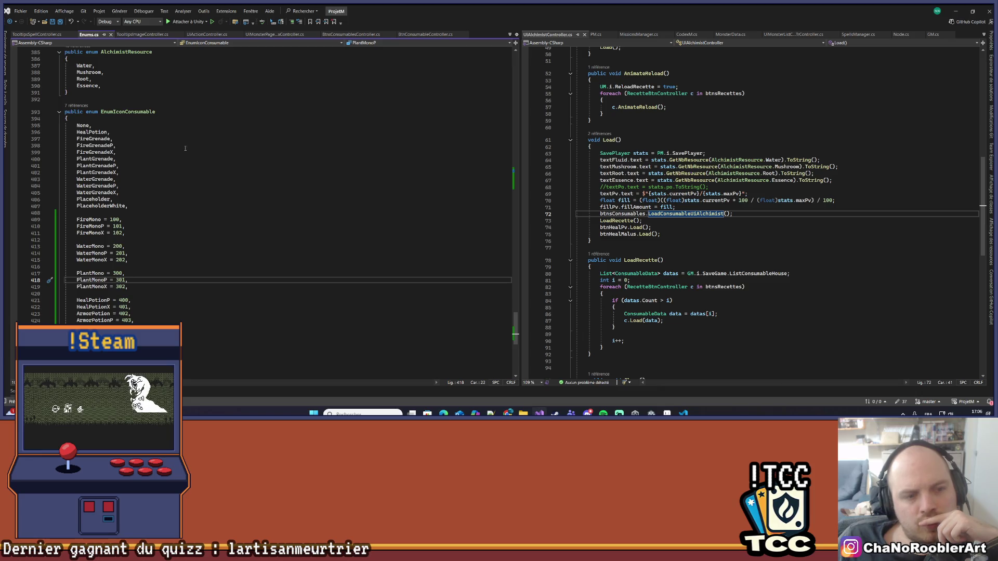
pyautogui.hotkey('ctrl', '-')
pyautogui.hotkey('ctrl', '-')
pyautogui.hotkey('ctrl', '-')
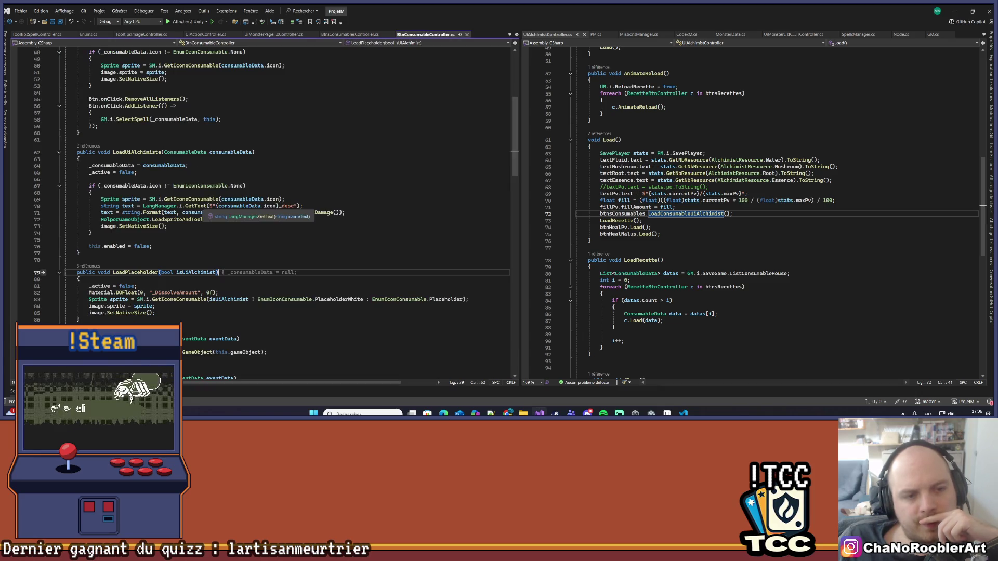
# Add string keyDicoSprite = consumableData.icon.ToString(); below the sprite lookup and save.
pyautogui.hotkey('ctrl', '-')
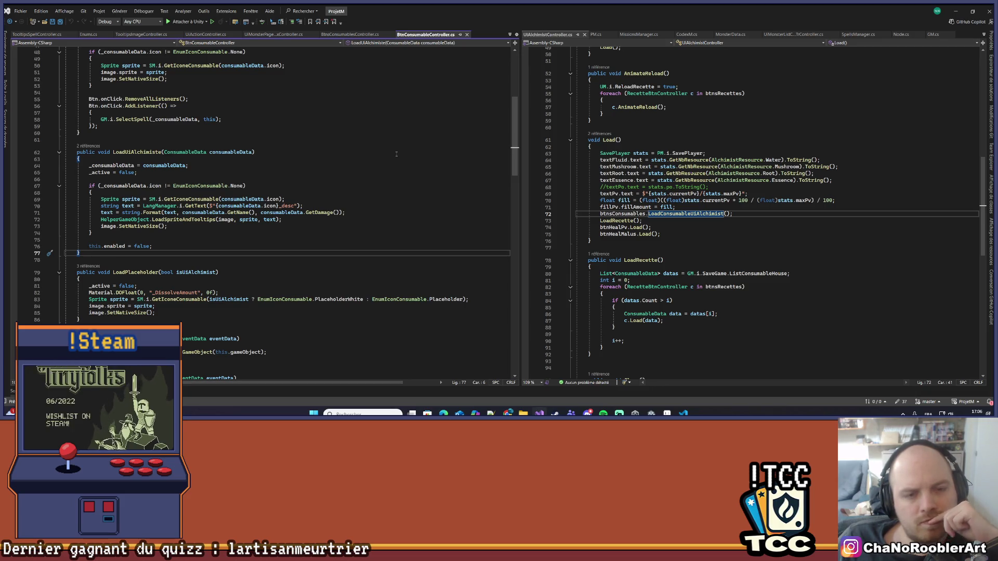
pyautogui.click(322, 199)
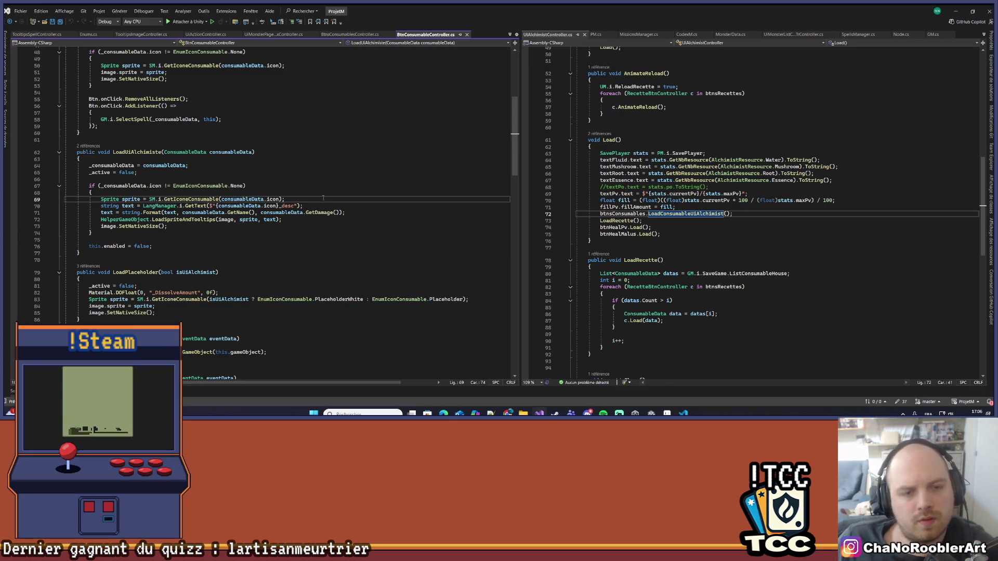
pyautogui.press('Return')
pyautogui.press('Return')
pyautogui.press('Return')
pyautogui.press('Up')
pyautogui.press('Up')
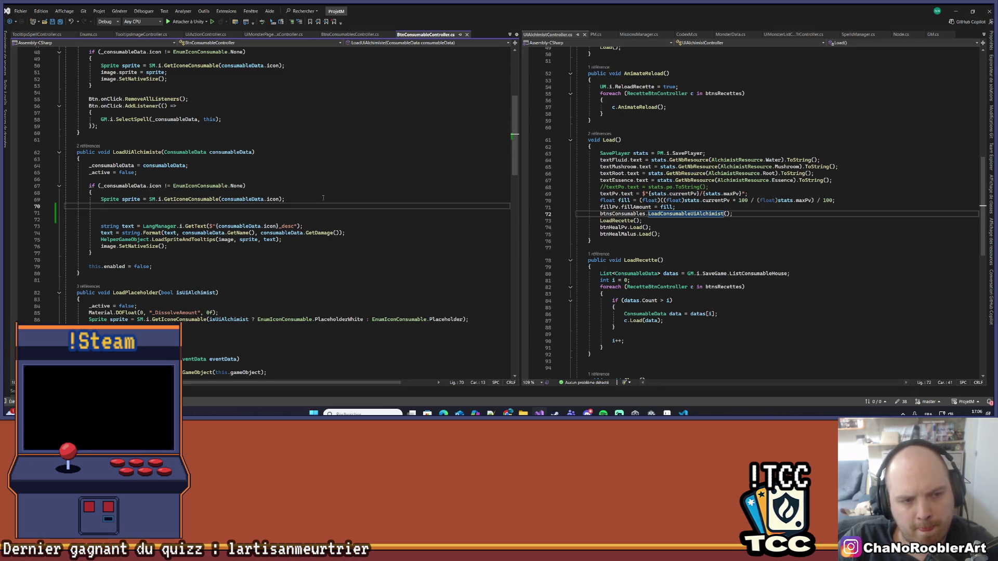
pyautogui.write('string')
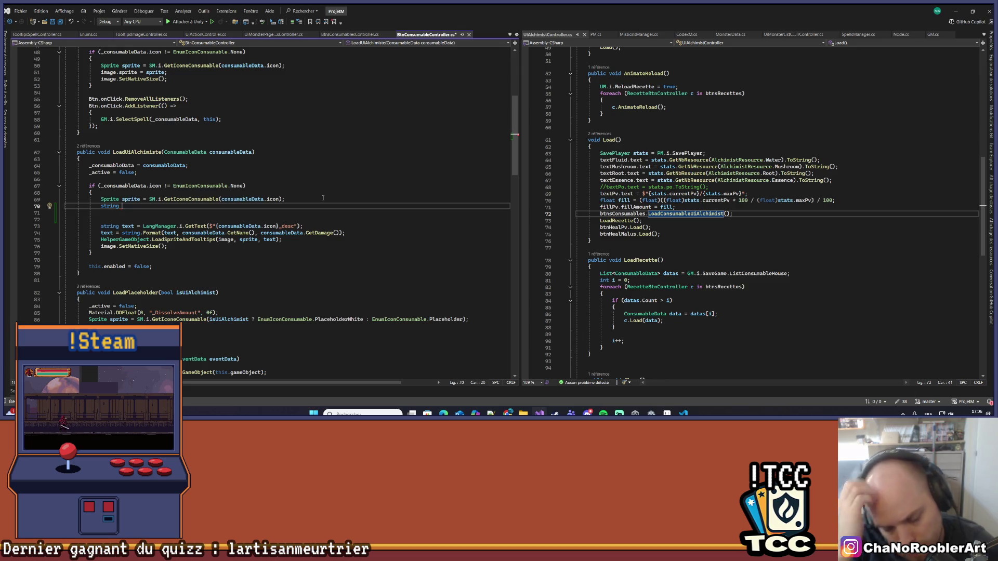
pyautogui.write('keyDicoSprite = ')
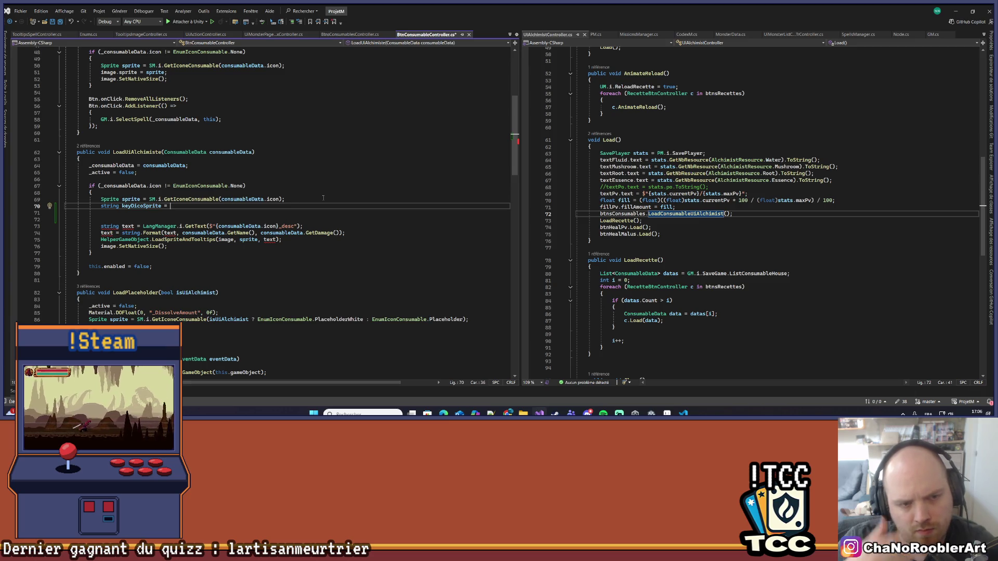
pyautogui.write('consumableData.icon')
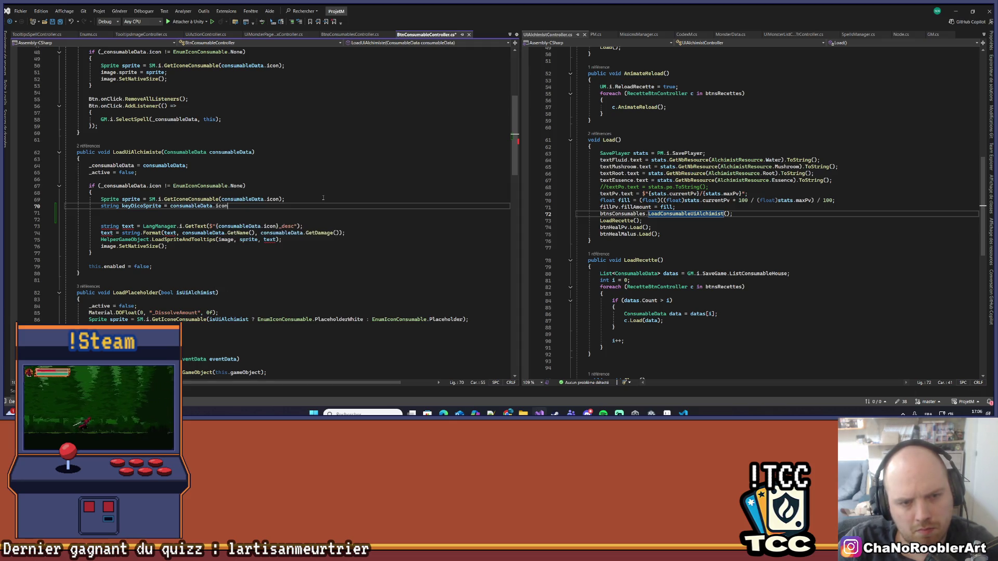
pyautogui.write('.ToString();')
pyautogui.hotkey('ctrl', 's')
# Add an empty if(keyDicoSprite.PadRight(1) == "P") block, fixing the 'P' char literal to a string.
pyautogui.press('Return')
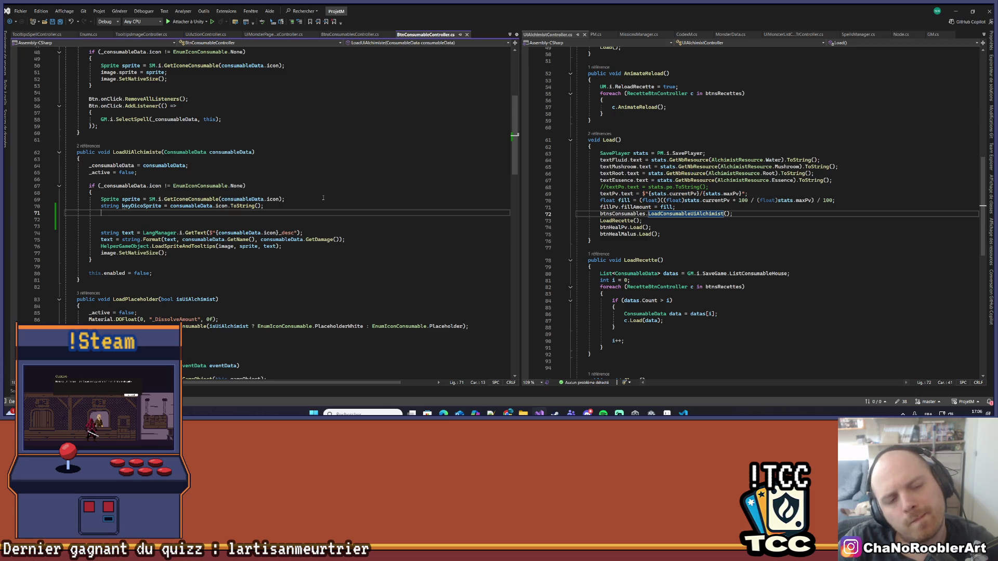
pyautogui.write('if(')
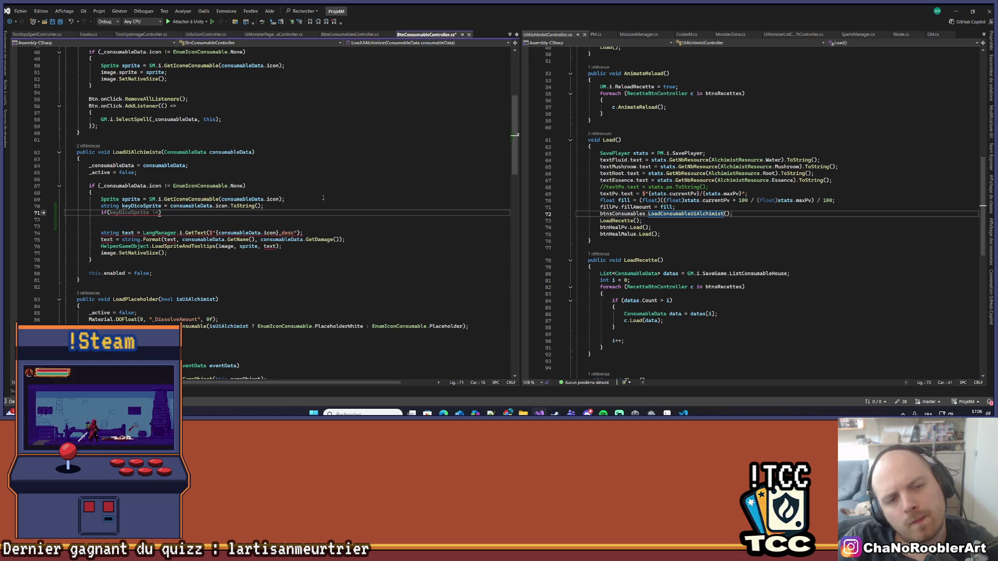
pyautogui.write('keyDicoSprite.PadRight(')
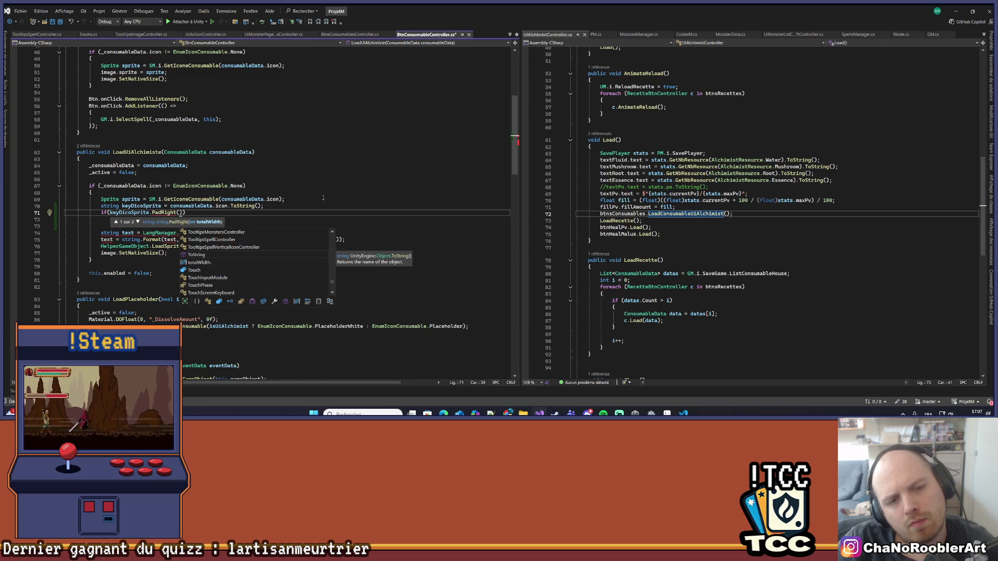
pyautogui.write('1')
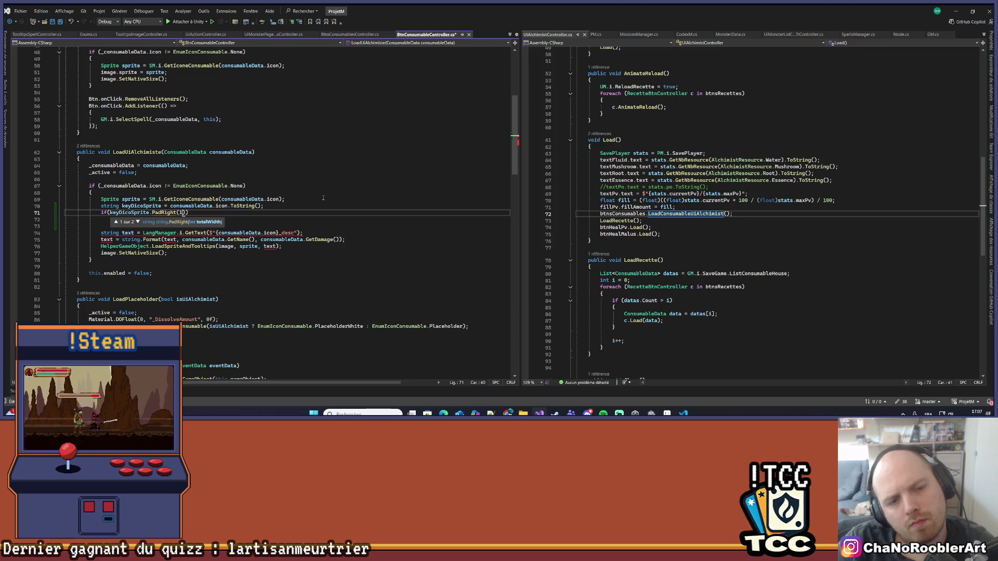
pyautogui.write(')')
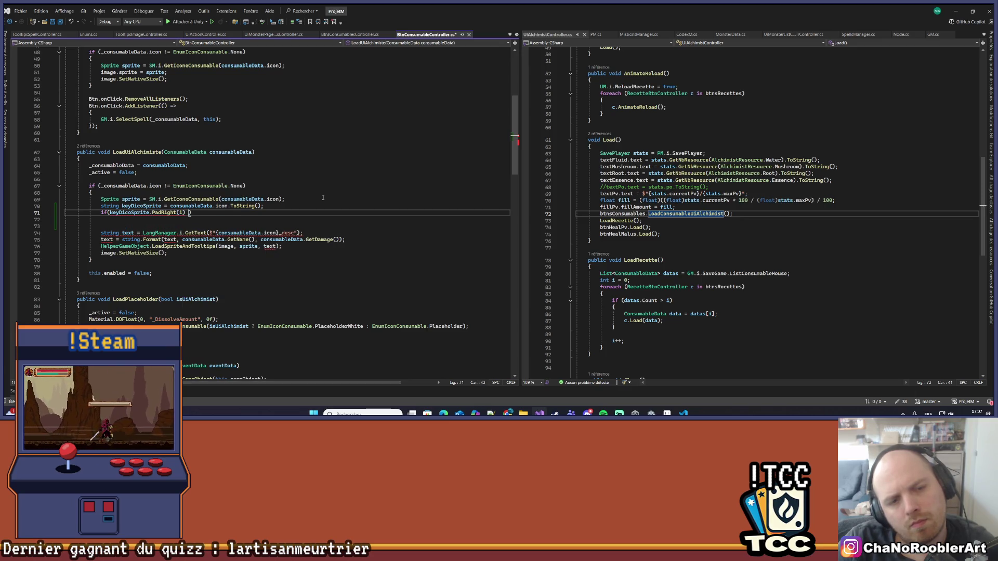
pyautogui.write(" == 'P'")
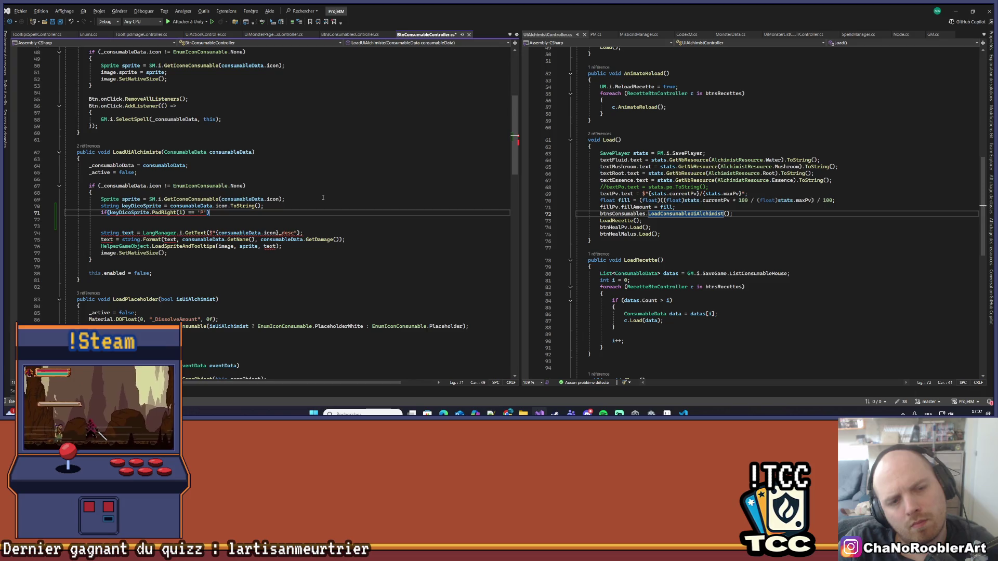
pyautogui.press('Return')
pyautogui.write('{')
pyautogui.press('Return')
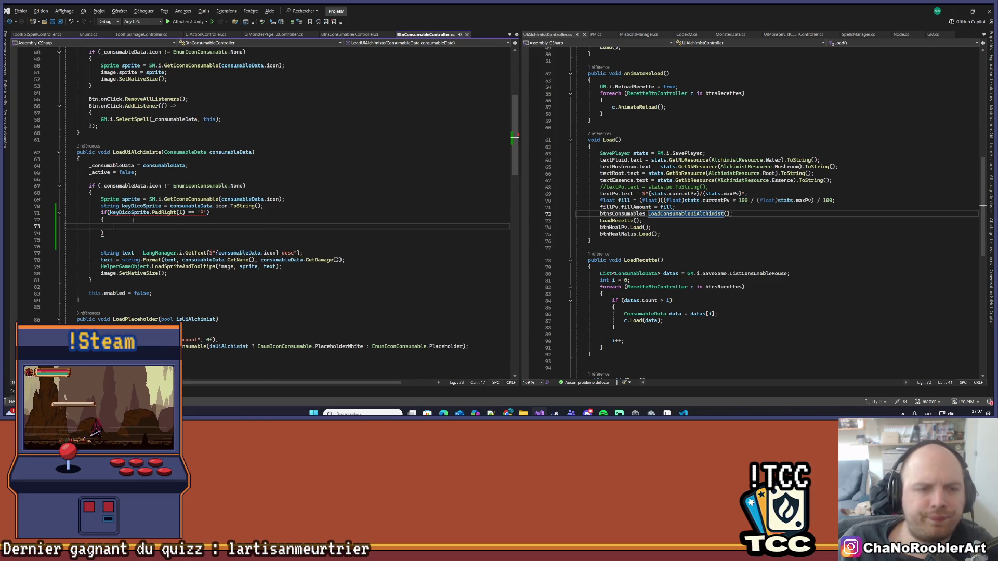
pyautogui.click(132, 220)
pyautogui.moveTo(156, 213)
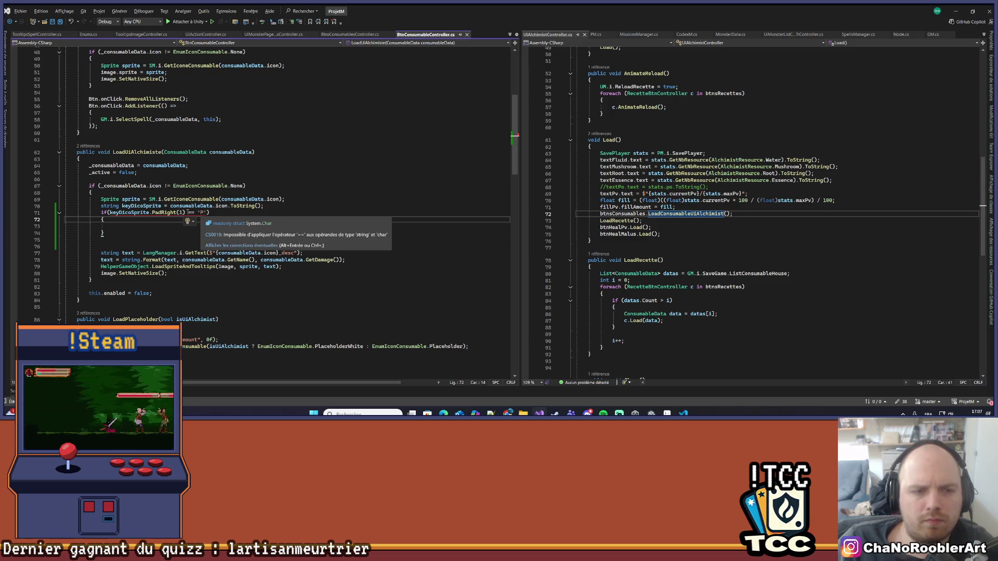
pyautogui.click(200, 213)
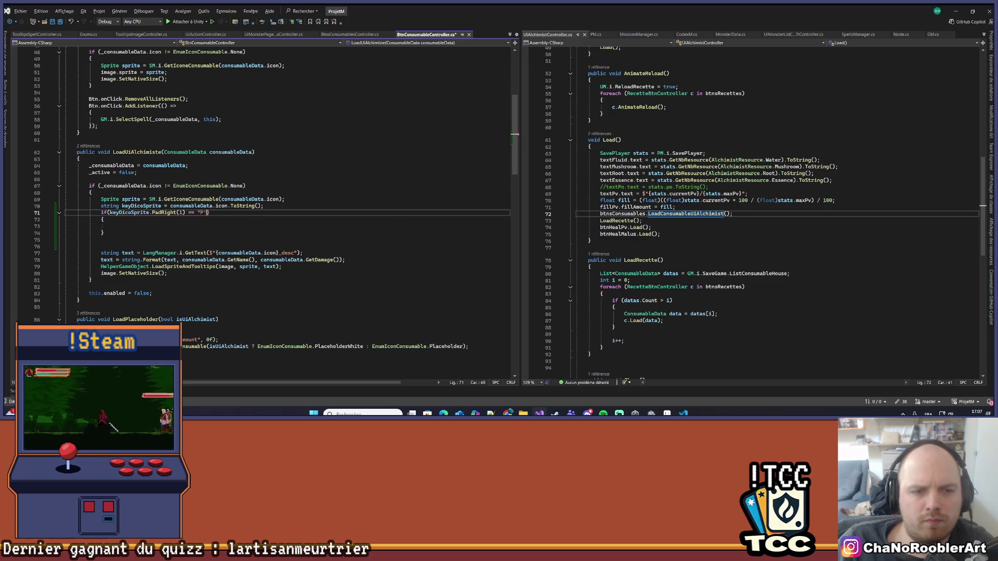
pyautogui.write('"P"')
pyautogui.press('Down')
pyautogui.press('Down')
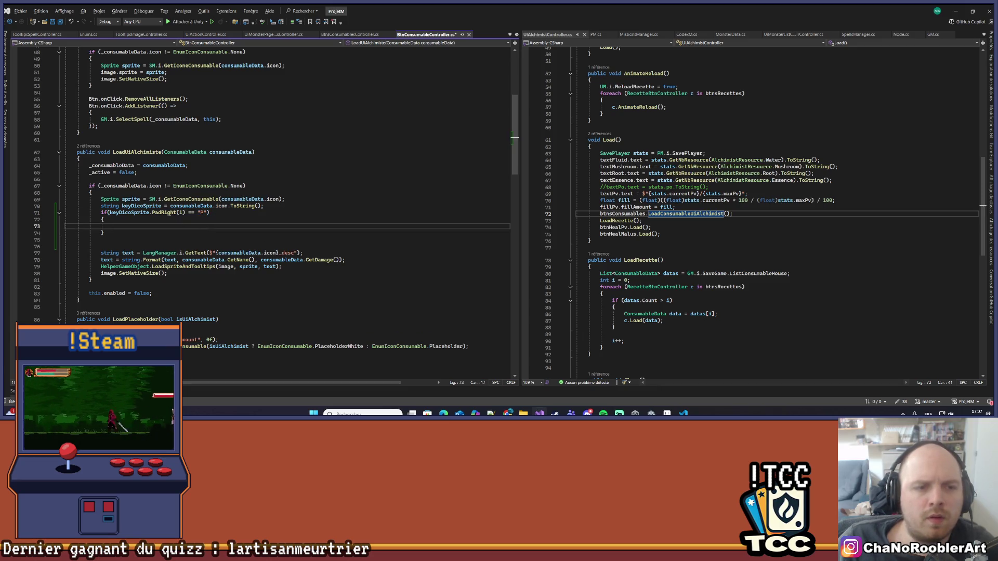
# Look up the PadRight definition, then review lines 70–75 around the new check.
pyautogui.moveTo(178, 213)
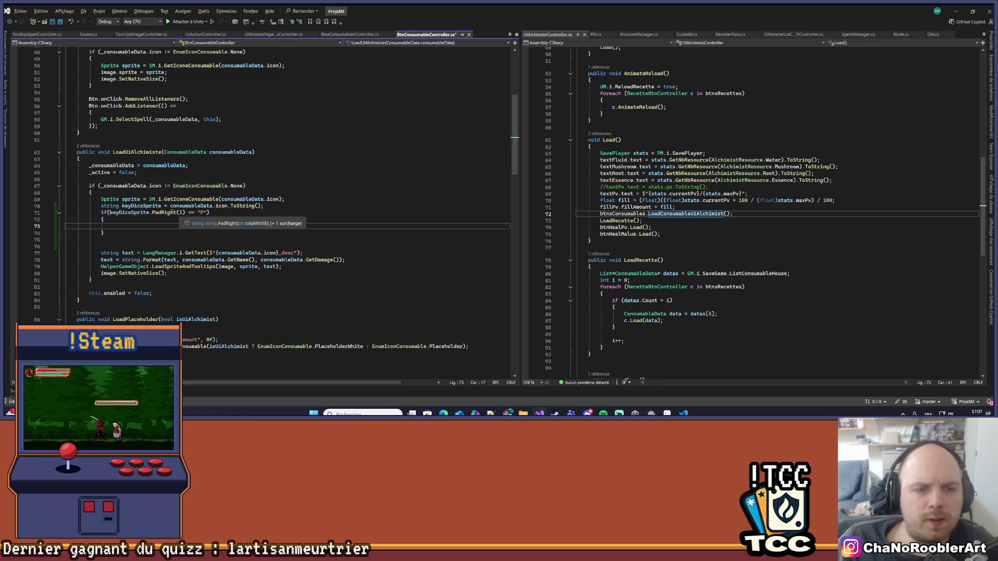
pyautogui.doubleClick(165, 213)
pyautogui.rightClick(164, 213)
pyautogui.click(204, 226)
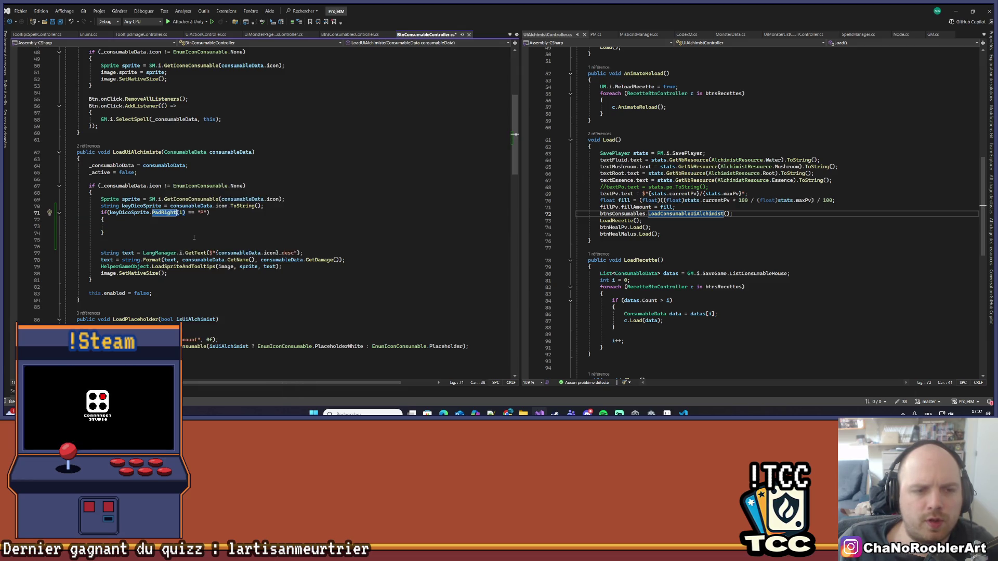
pyautogui.hotkey('ctrl', 'F4')
pyautogui.moveTo(109, 234); pyautogui.dragTo(66, 206)
pyautogui.click(188, 225)
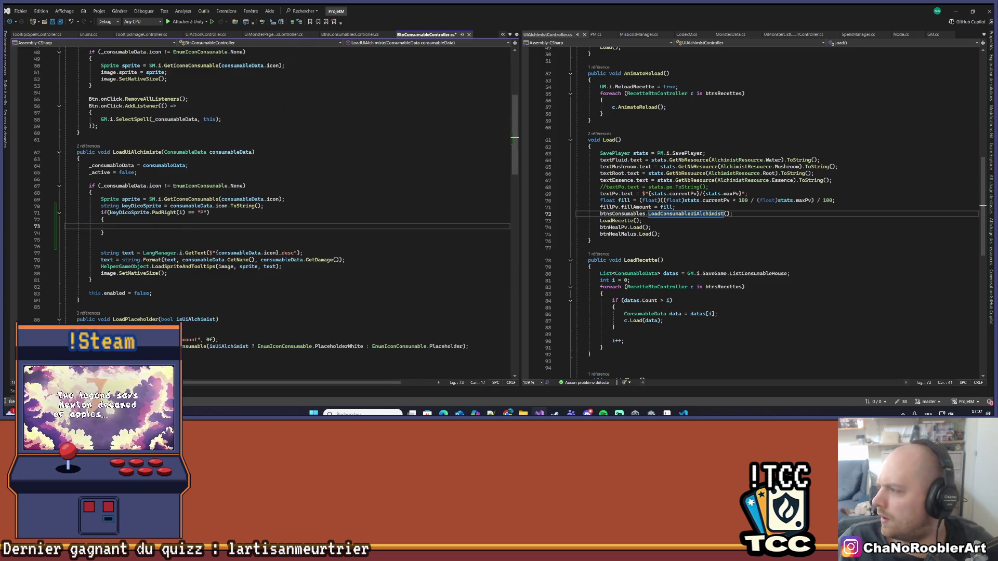
pyautogui.moveTo(991, 73)
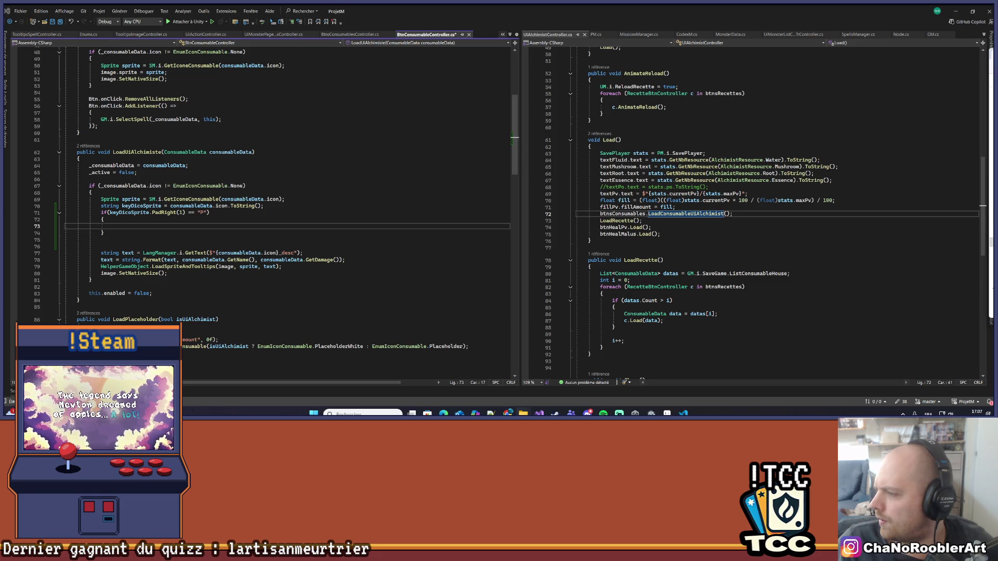
# Toggle the desktop and restore Visual Studio, showing the LoadUiAlchimiste code.
pyautogui.press('super+d')
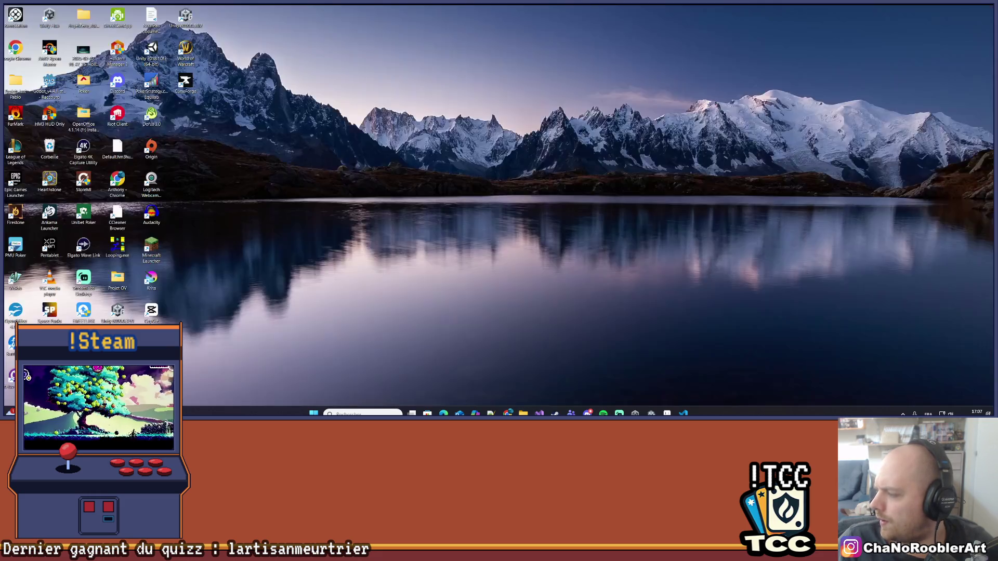
pyautogui.press('super+d')
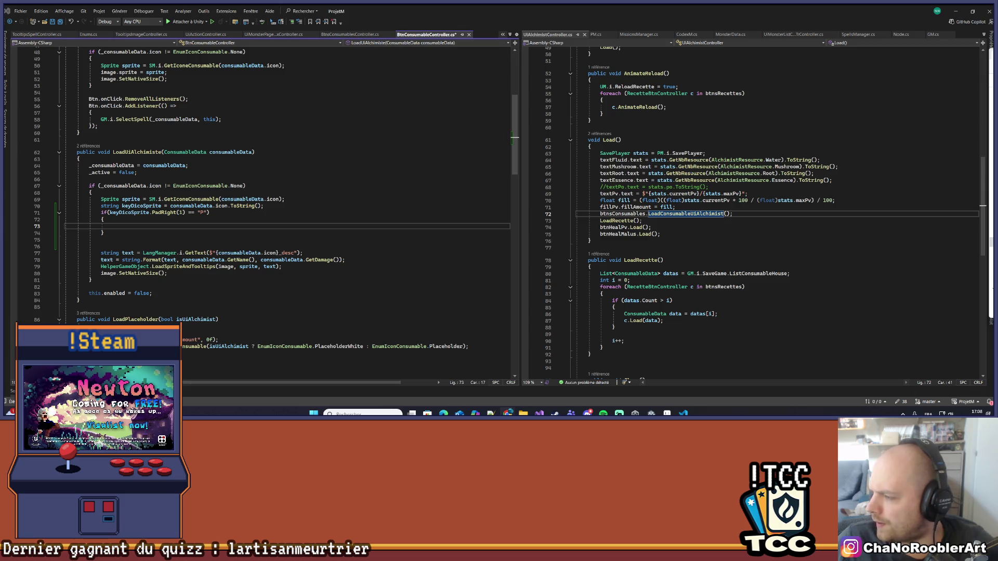
# Accept the EndsWith("P") || EndsWith("X") suggestion and pass keyDicoSprite to GetText instead of consumableData.icon.
pyautogui.press('Tab')
pyautogui.scroll(-1, 111, 232)
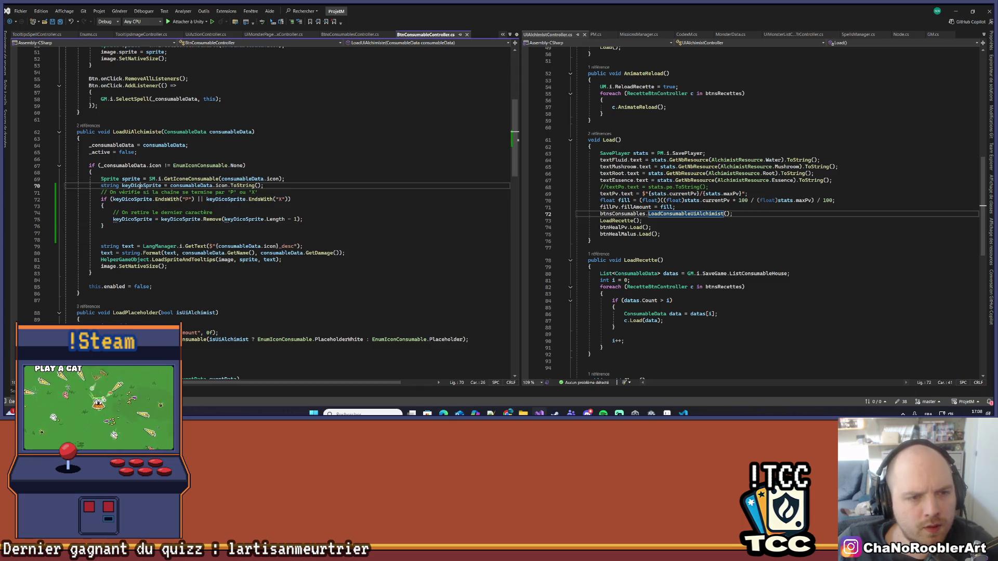
pyautogui.keyDown('ctrl'); pyautogui.click(226, 219); pyautogui.keyUp('ctrl')
pyautogui.moveTo(215, 246); pyautogui.dragTo(278, 246)
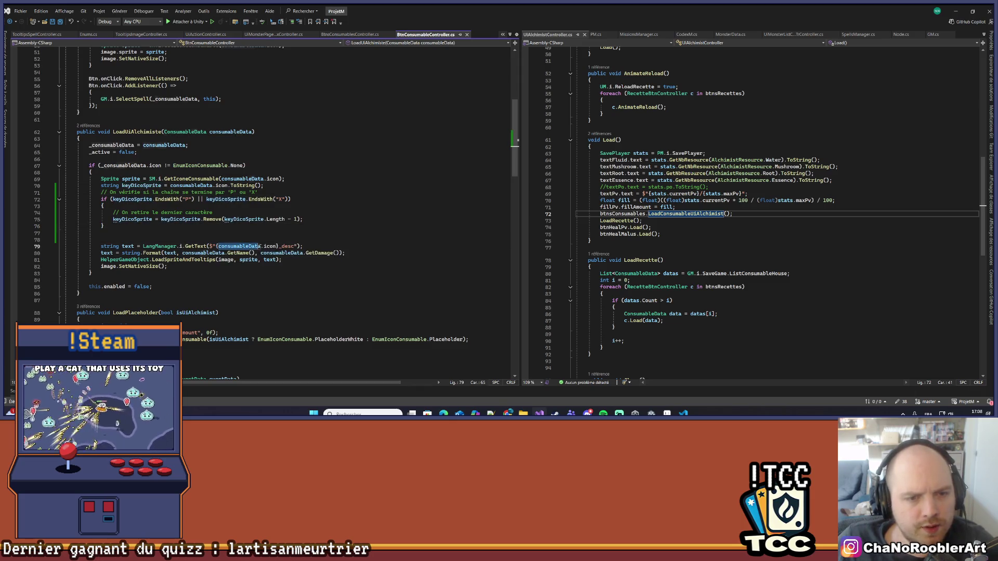
pyautogui.hotkey('ctrl', 'v')
# Remove the extra blank line below the if block and save BtnConsumableController.cs.
pyautogui.click(237, 234)
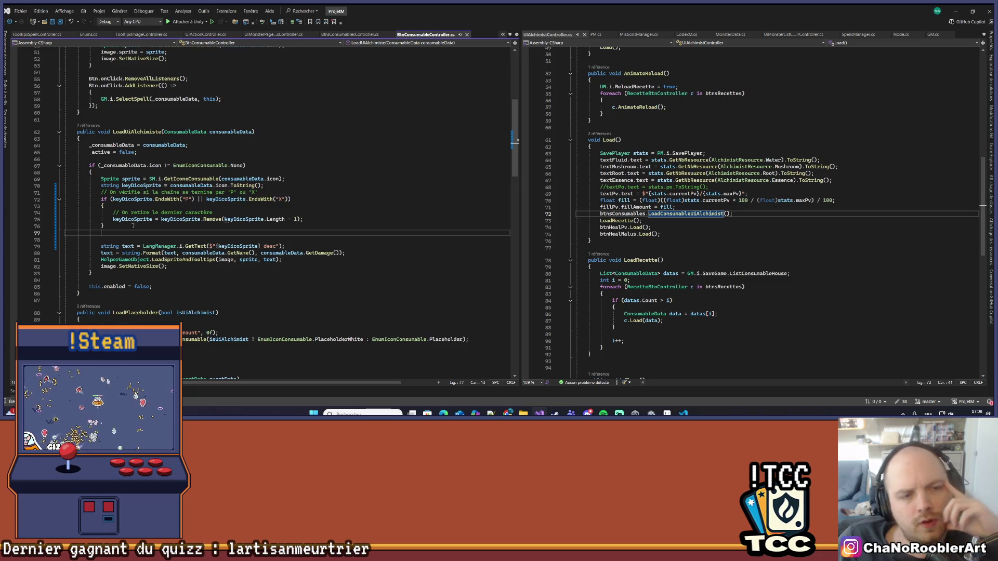
pyautogui.click(241, 240)
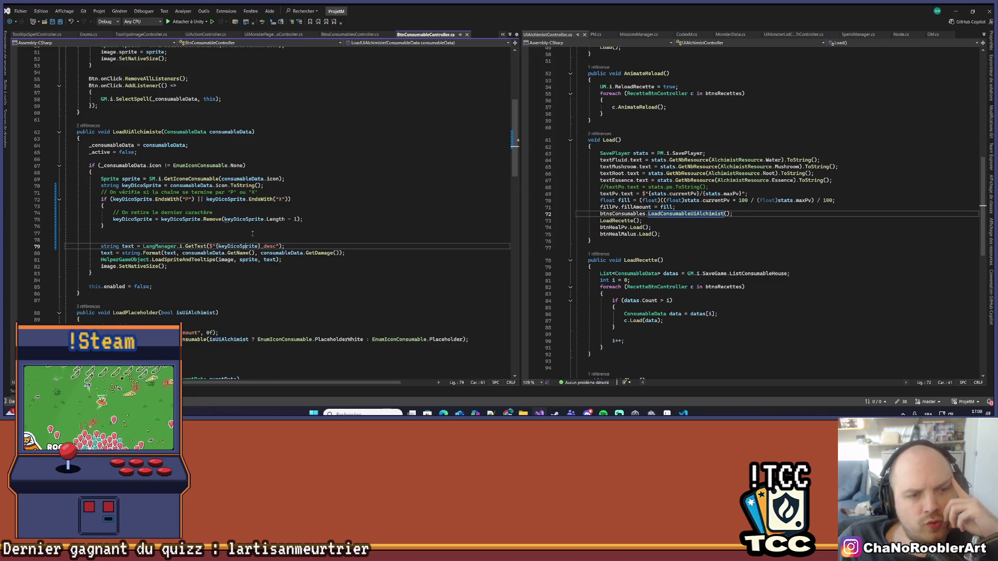
pyautogui.press('BackSpace')
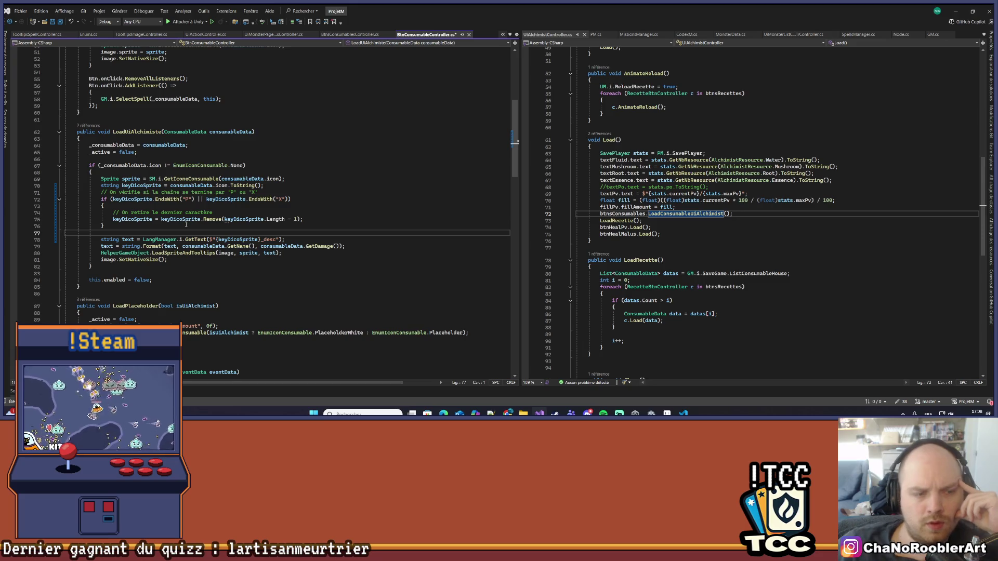
pyautogui.hotkey('ctrl', 's')
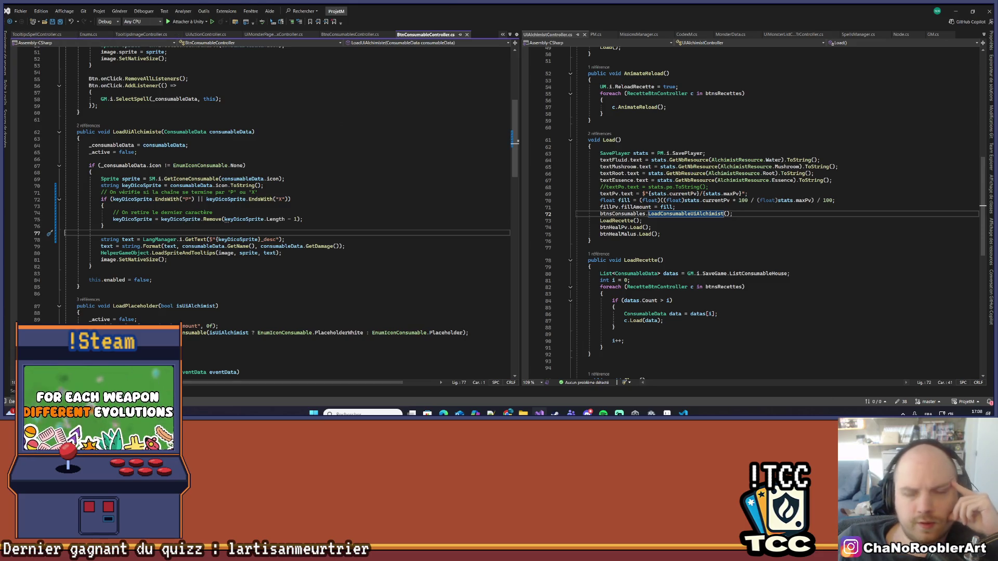
pyautogui.click(956, 11)
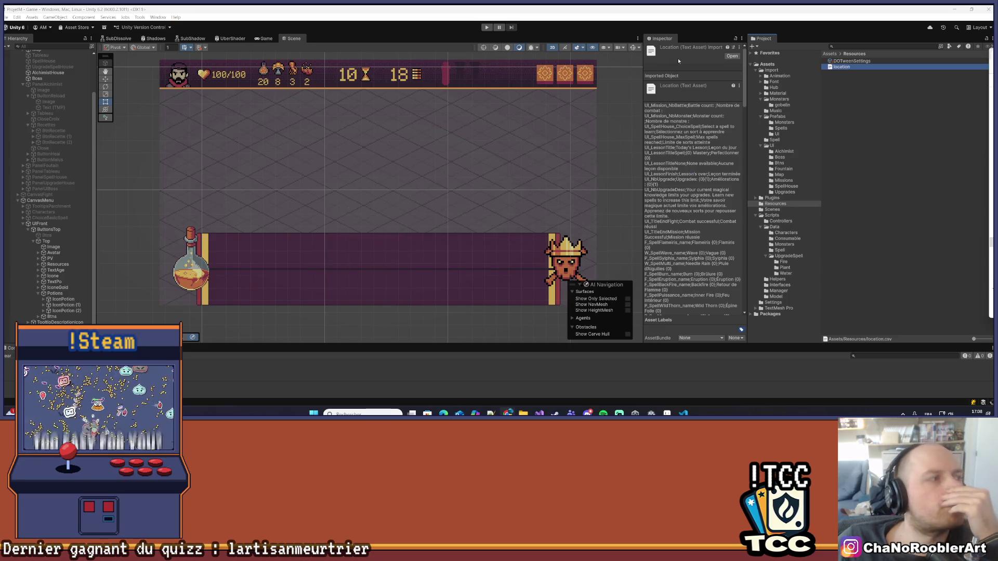
# Play the game, continue the saved game and reopen the alchemist panel.
pyautogui.moveTo(524, 413)
pyautogui.hotkey('ctrl', 'p')
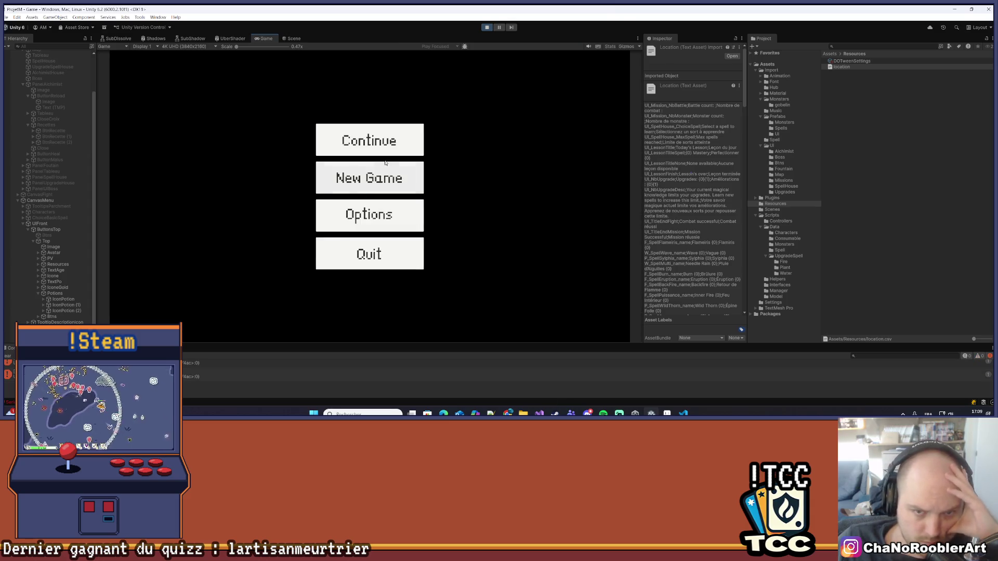
pyautogui.click(395, 148)
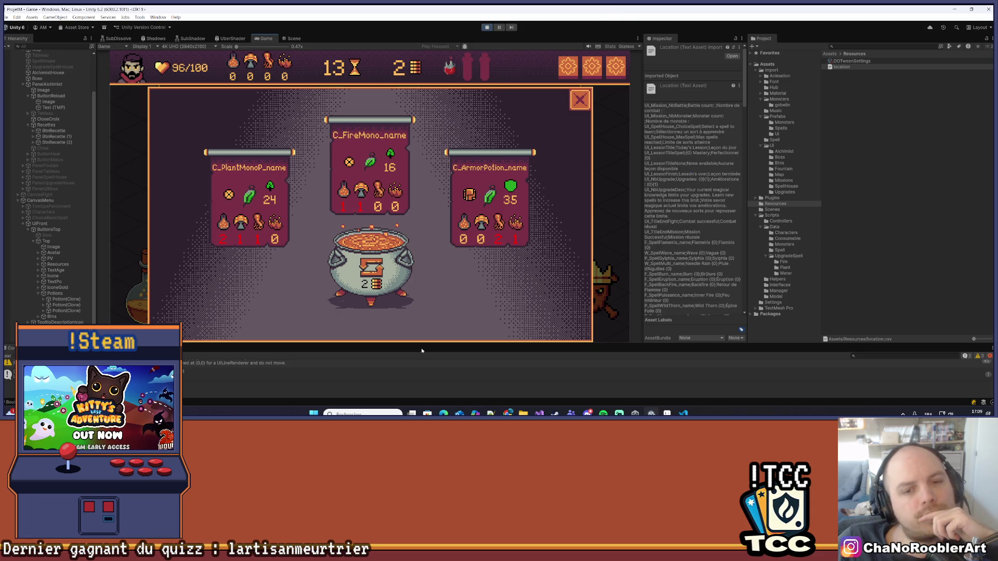
pyautogui.click(580, 99)
pyautogui.click(150, 276)
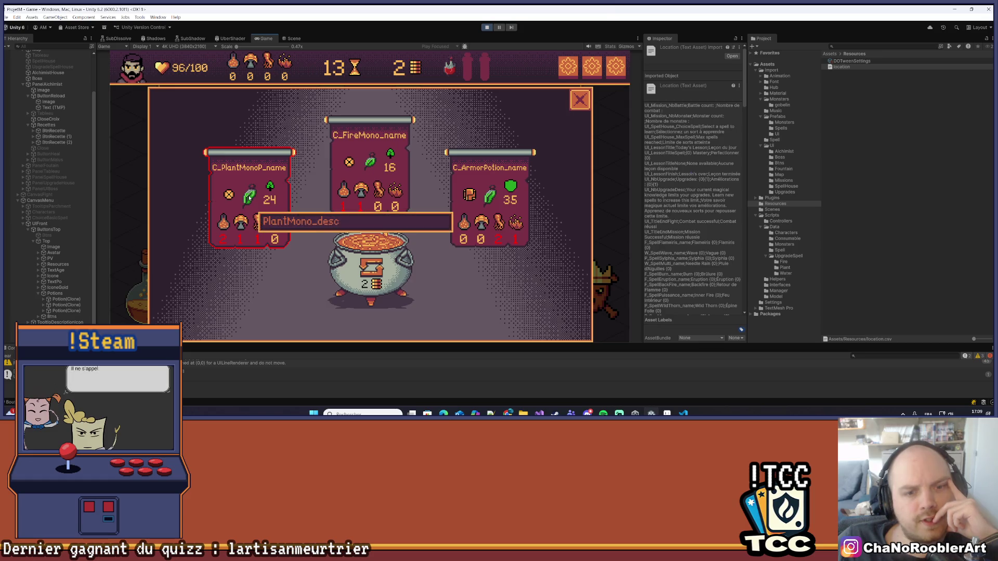
# Reroll the cauldron recipes and check the card tooltips, then bring up location.csv.
pyautogui.click(371, 268)
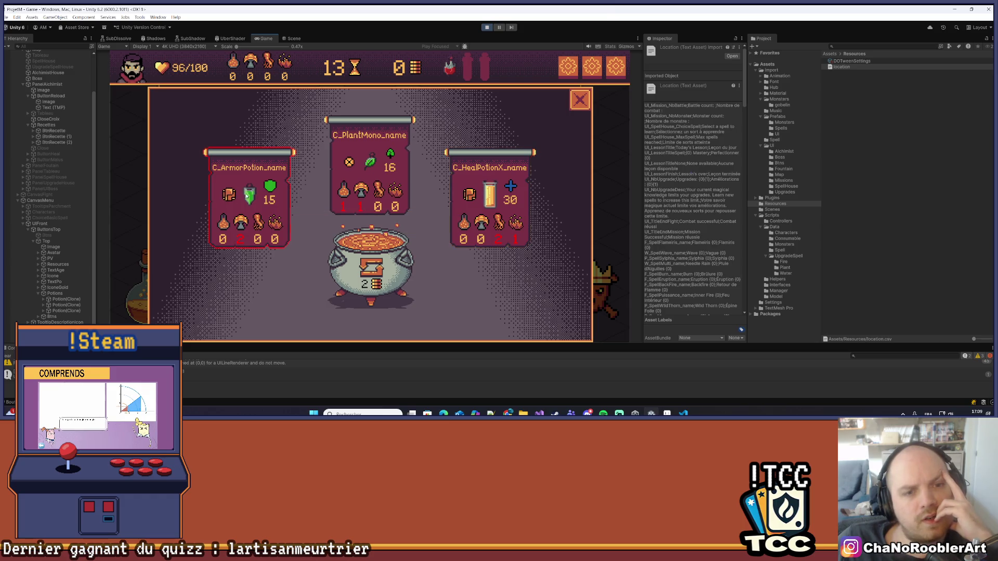
pyautogui.moveTo(250, 195)
pyautogui.moveTo(370, 161)
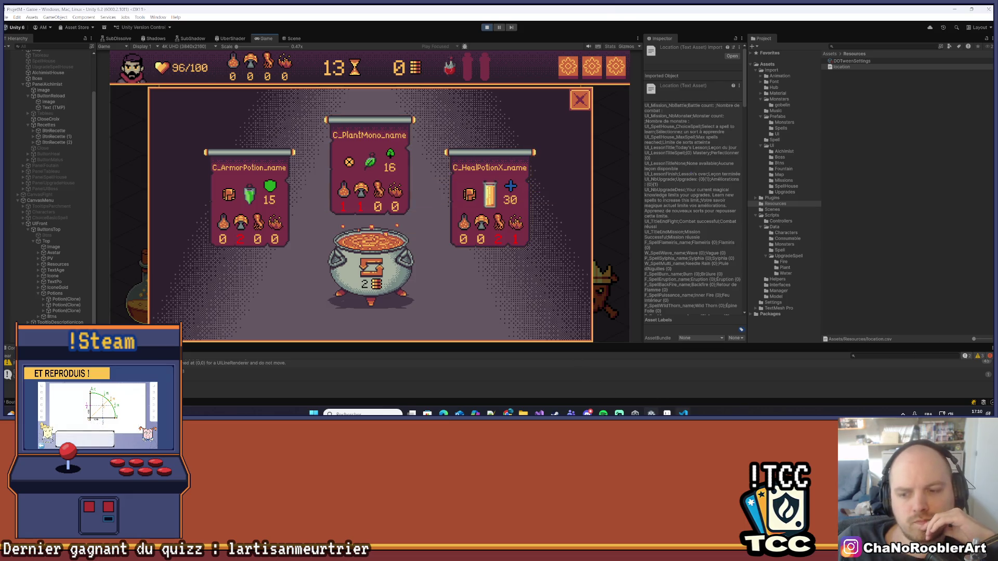
pyautogui.click(683, 413)
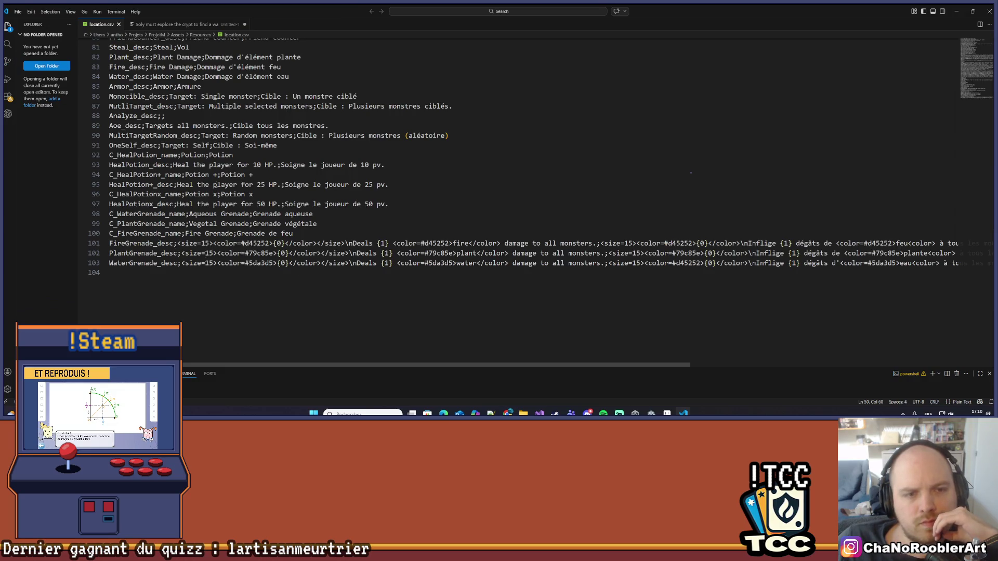
# Replace the English and French heal amounts 10 with {0} in the HealPotion description and save.
pyautogui.scroll(1, 166, 175)
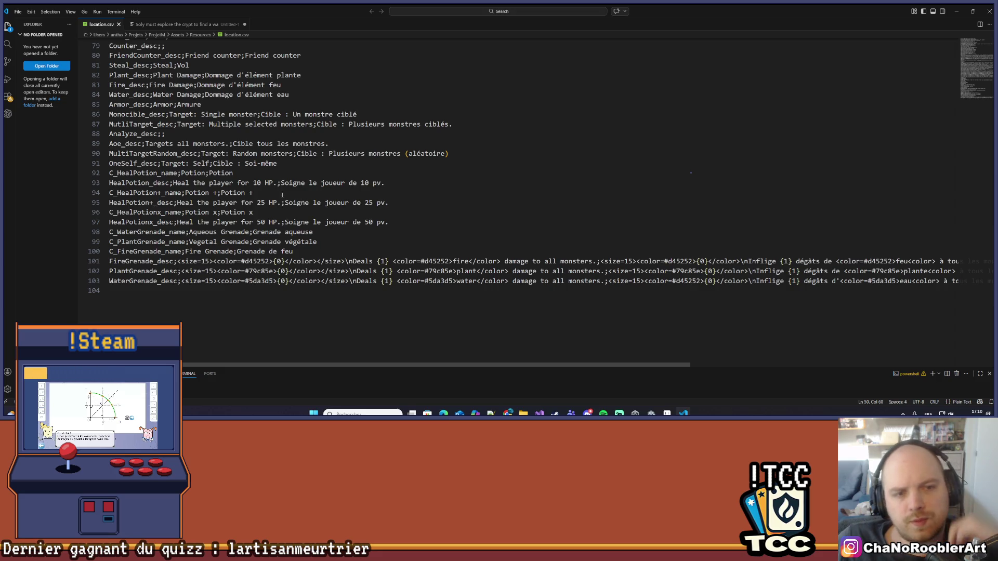
pyautogui.doubleClick(257, 183)
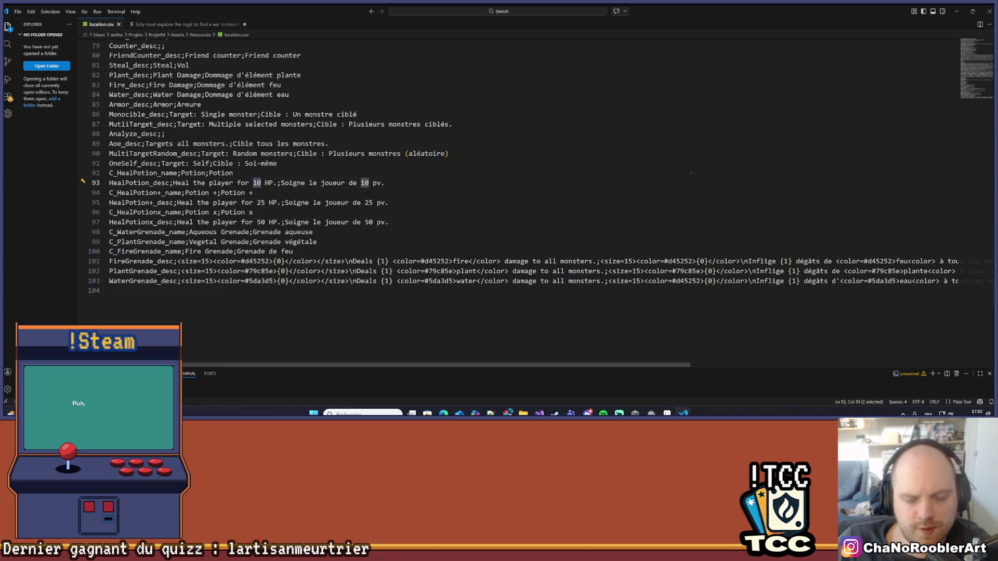
pyautogui.press('BackSpace')
pyautogui.write('{')
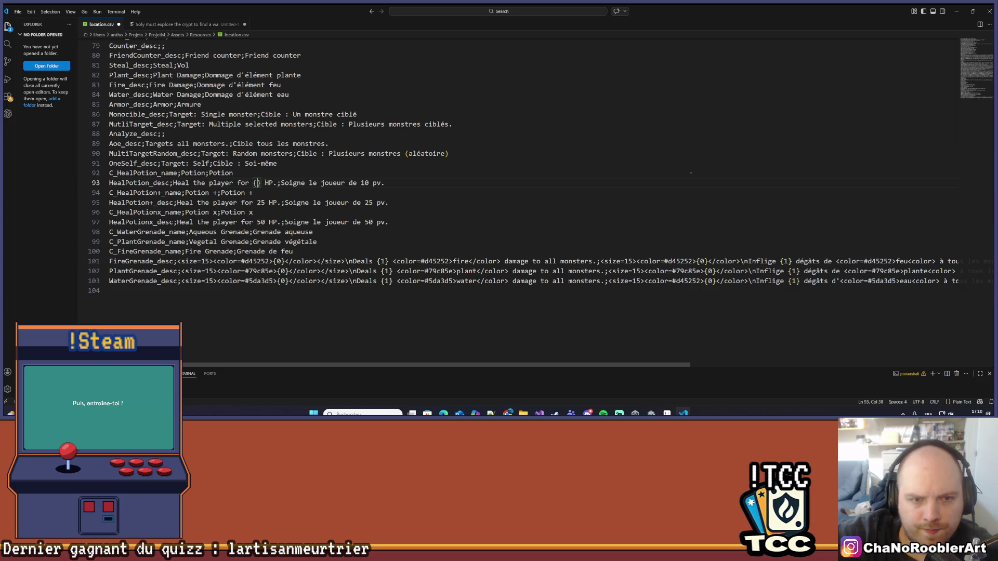
pyautogui.write('0')
pyautogui.press('BackSpace')
pyautogui.write('0')
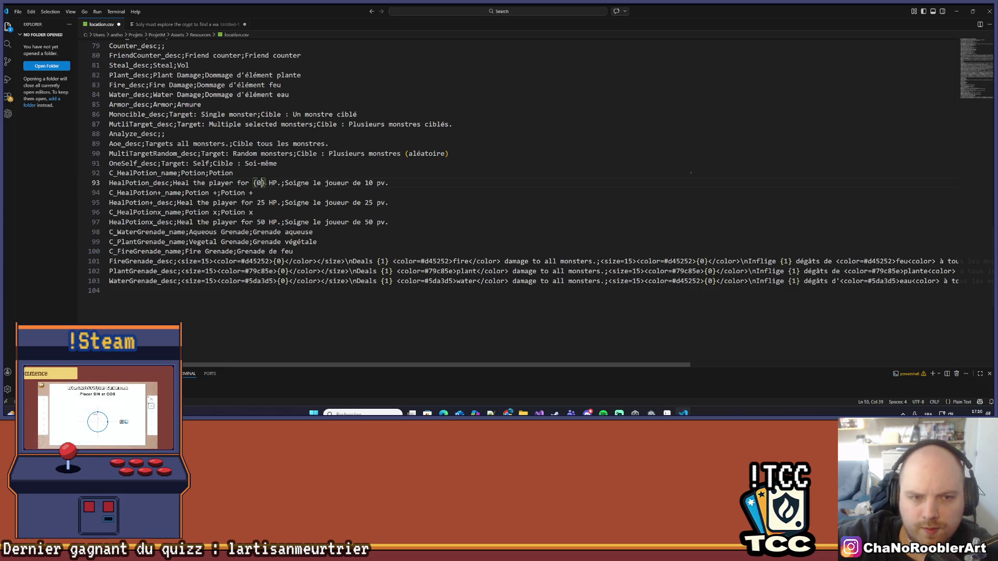
pyautogui.click(369, 183)
pyautogui.press('BackSpace')
pyautogui.press('Delete')
pyautogui.write('{0')
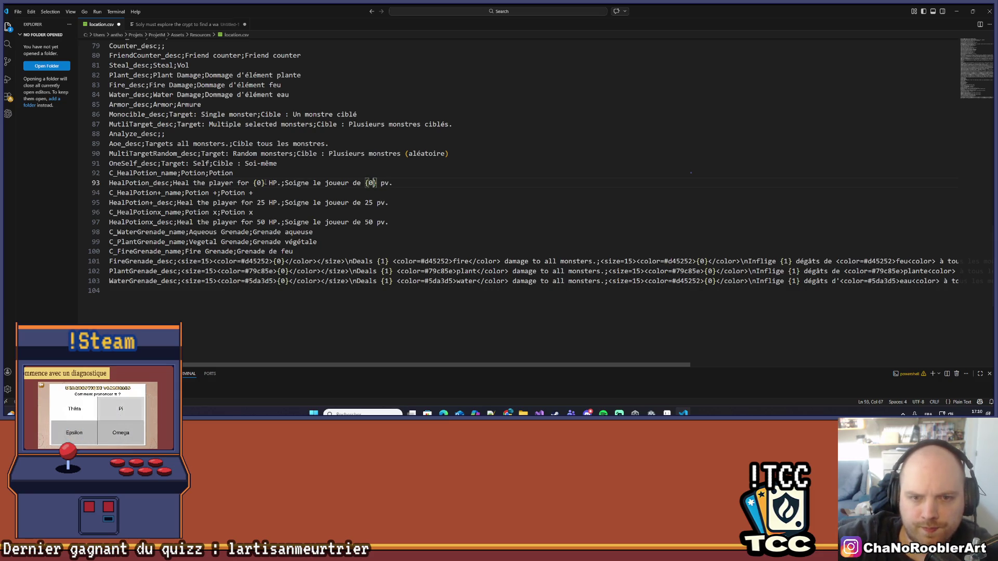
pyautogui.hotkey('ctrl', 's')
# Check the EnumIconConsumable definition in Visual Studio for the Potion + key name, then return to the CSV.
pyautogui.click(266, 196)
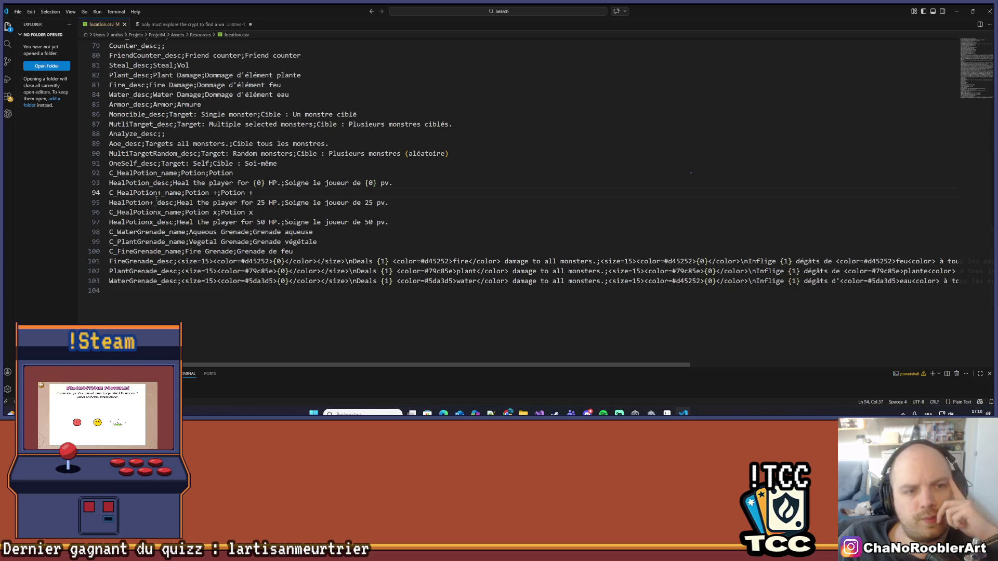
pyautogui.hotkey('alt', 'Tab')
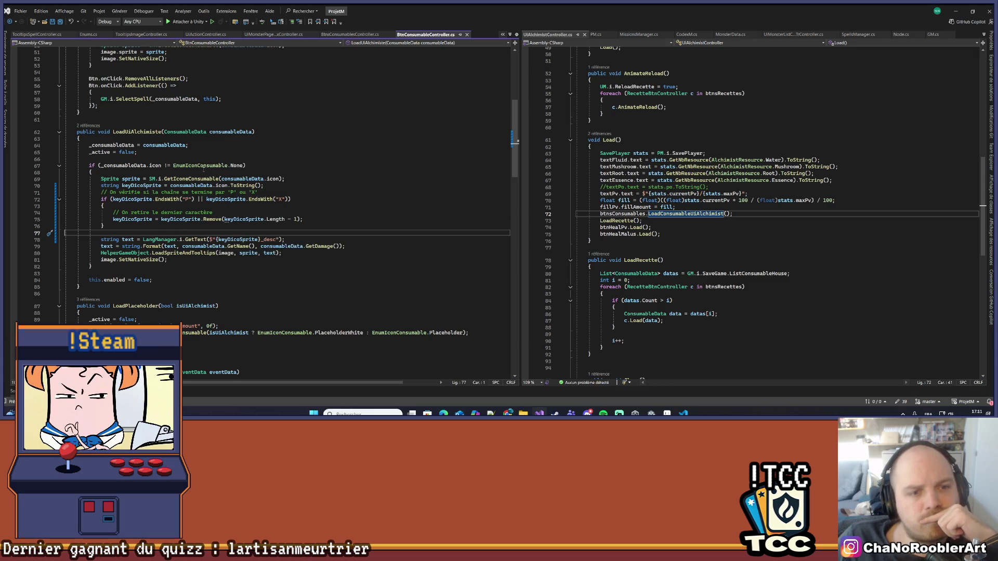
pyautogui.rightClick(203, 169)
pyautogui.click(223, 228)
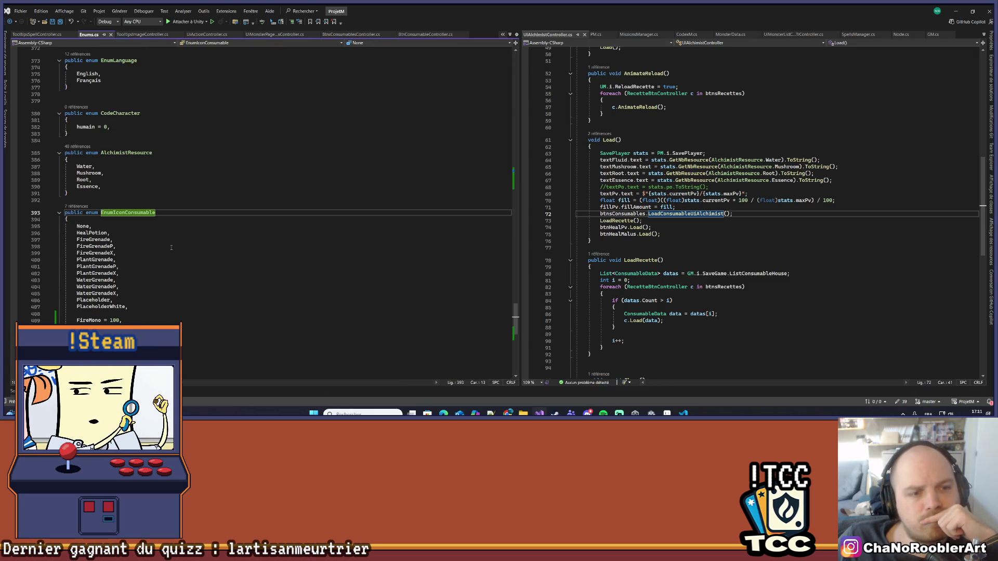
pyautogui.scroll(-4, 172, 248)
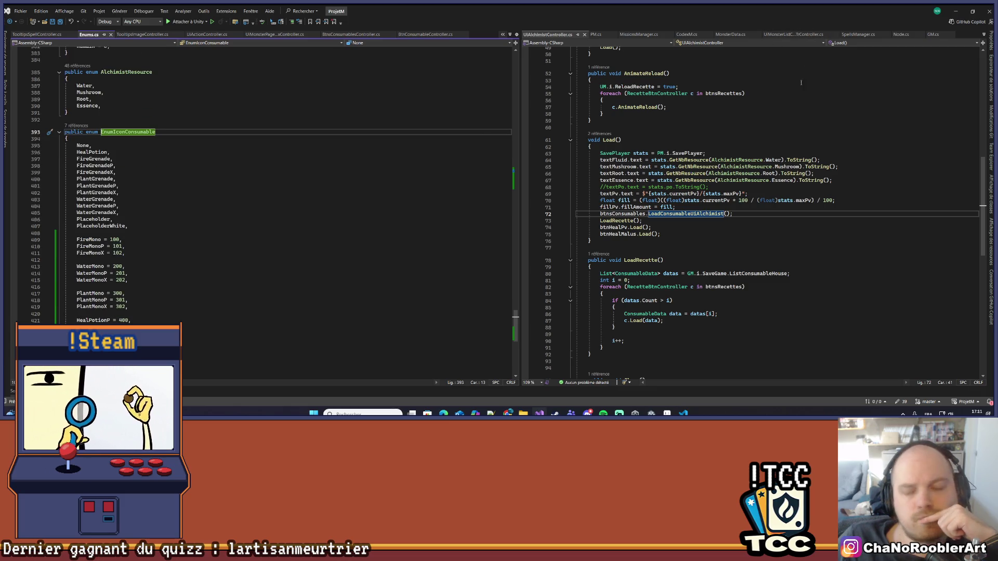
pyautogui.hotkey('alt', 'Tab')
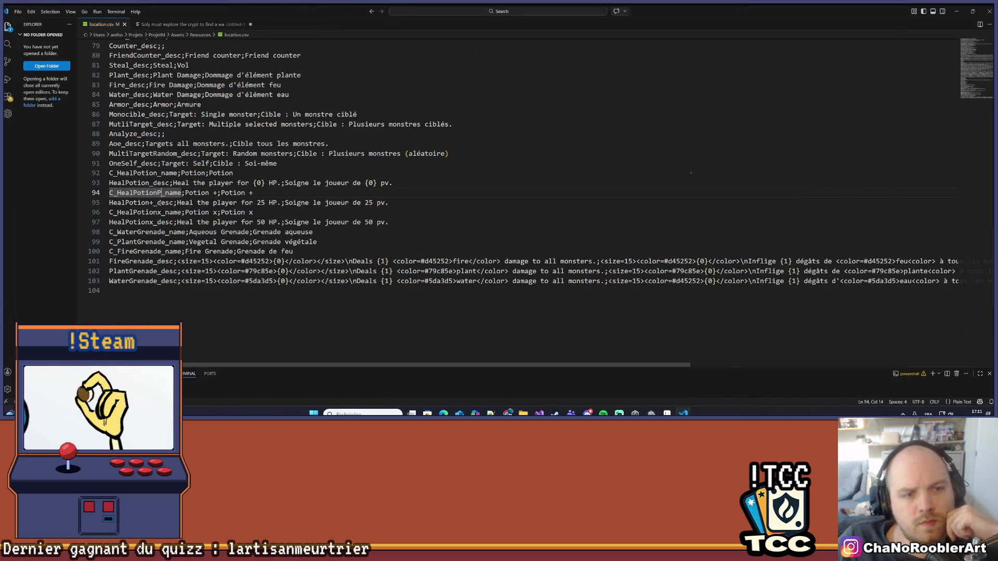
# Rename the Potion x key to C_HealPotionX_name and save location.csv.
pyautogui.click(264, 193)
pyautogui.click(162, 212)
pyautogui.press('BackSpace')
pyautogui.write('X')
pyautogui.hotkey('ctrl', 's')
# Review the HealPotion, Potion x and Fire Grenade lines, then return to Unity.
pyautogui.click(393, 183)
pyautogui.click(285, 222)
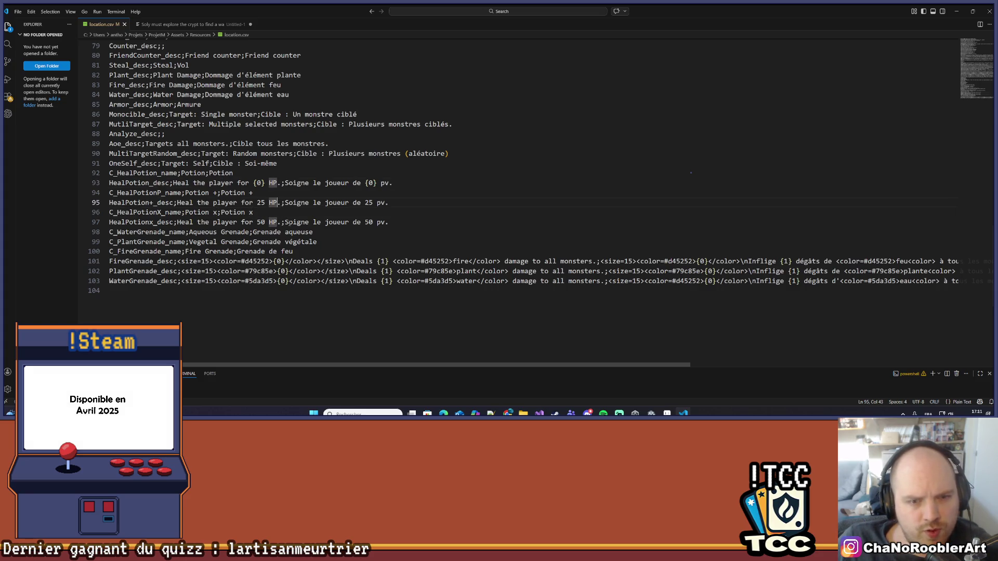
pyautogui.click(410, 211)
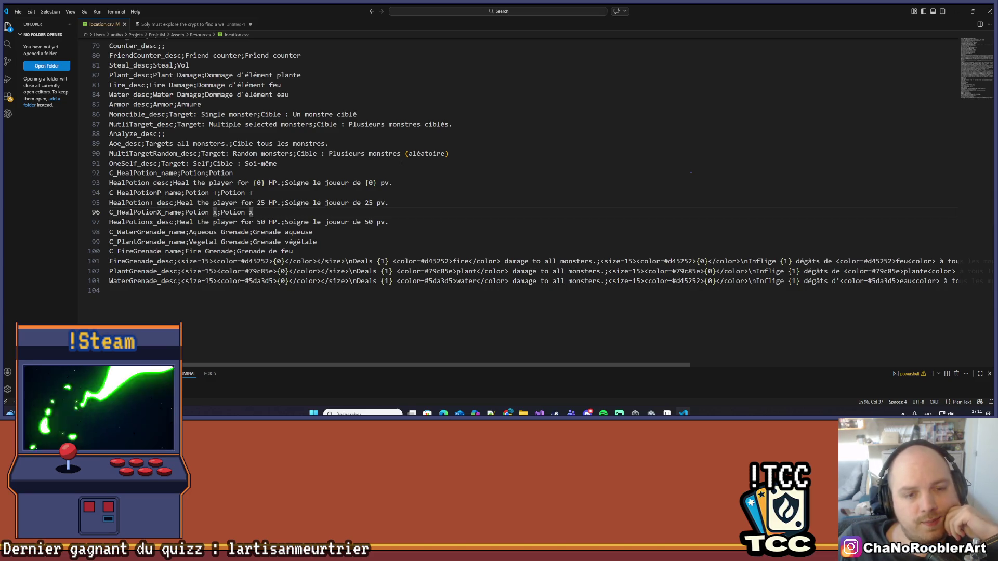
pyautogui.click(365, 251)
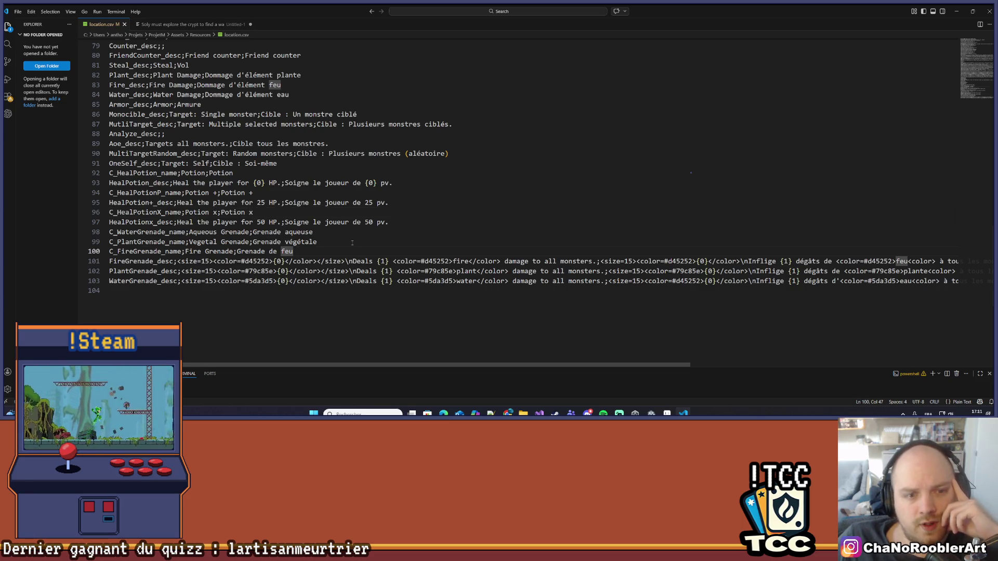
pyautogui.click(961, 11)
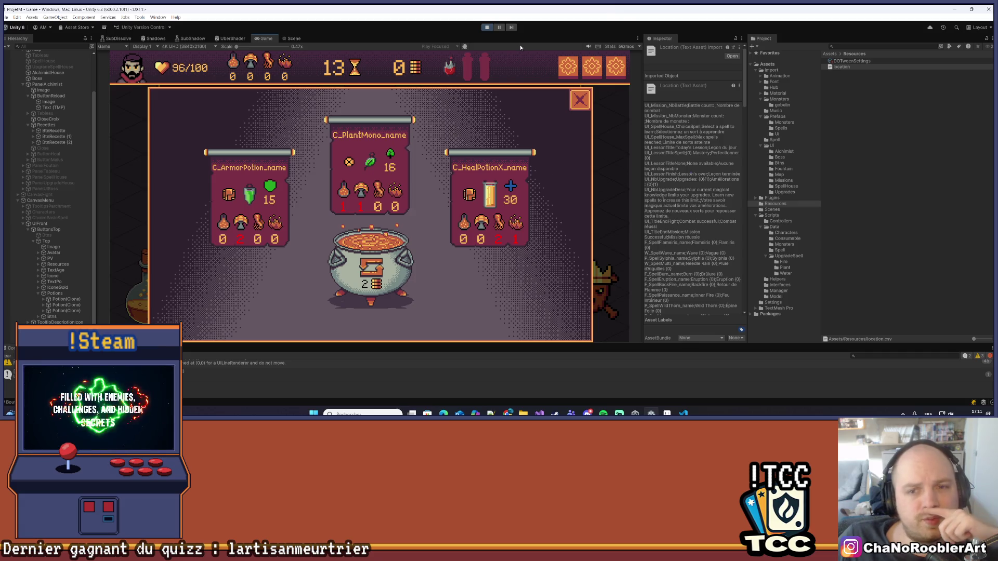
# Exit Play mode and switch to Visual Studio showing Enums.cs and UIAlchimistController.cs.
pyautogui.click(485, 27)
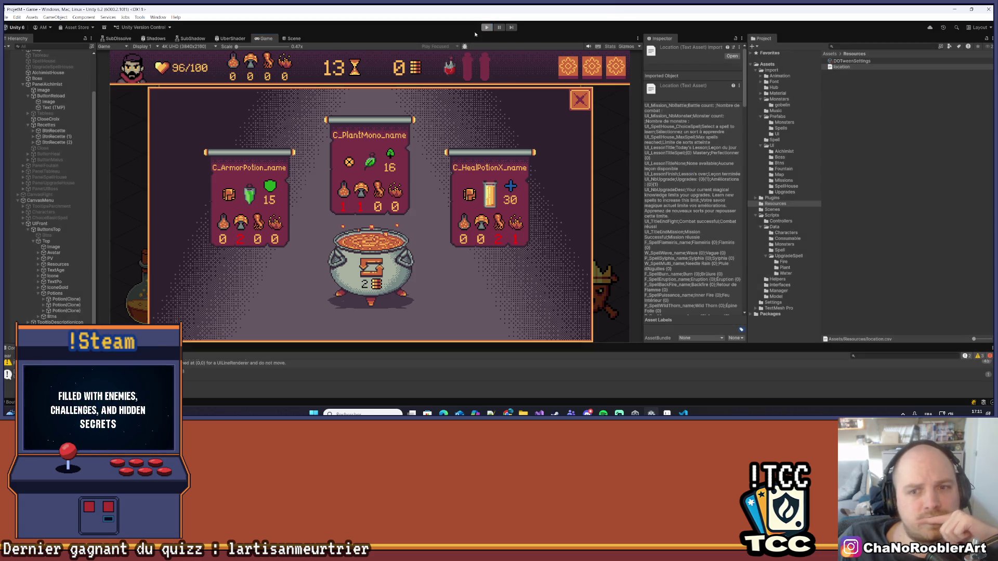
pyautogui.click(6, 17)
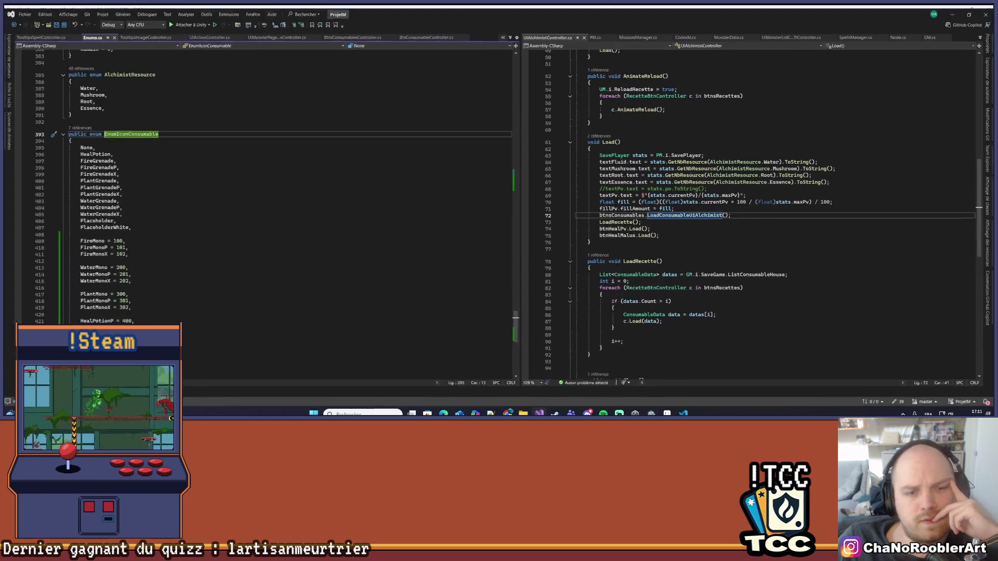
pyautogui.click(539, 413)
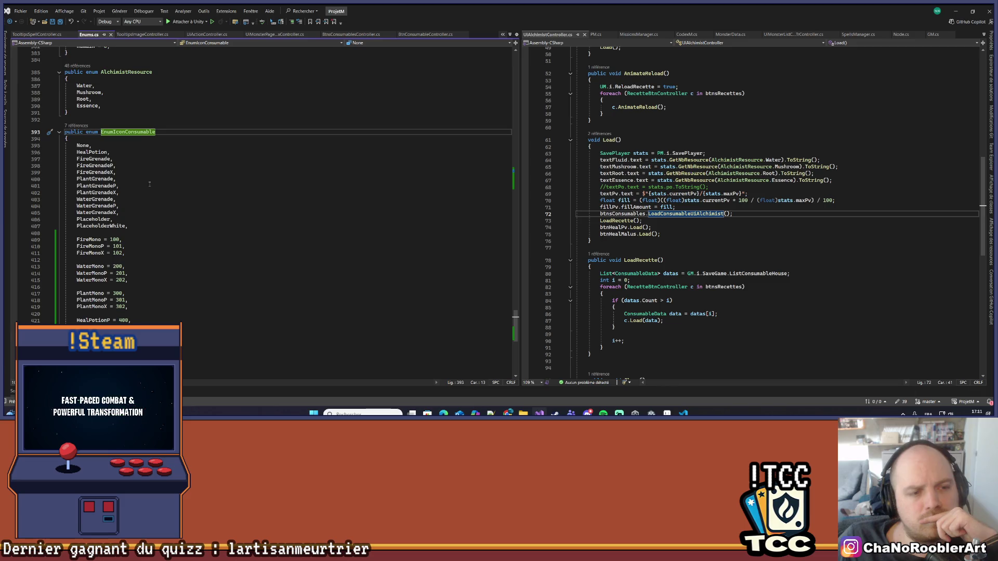
# Save all edited scripts in Visual Studio and start Play mode again in Unity.
pyautogui.click(52, 21)
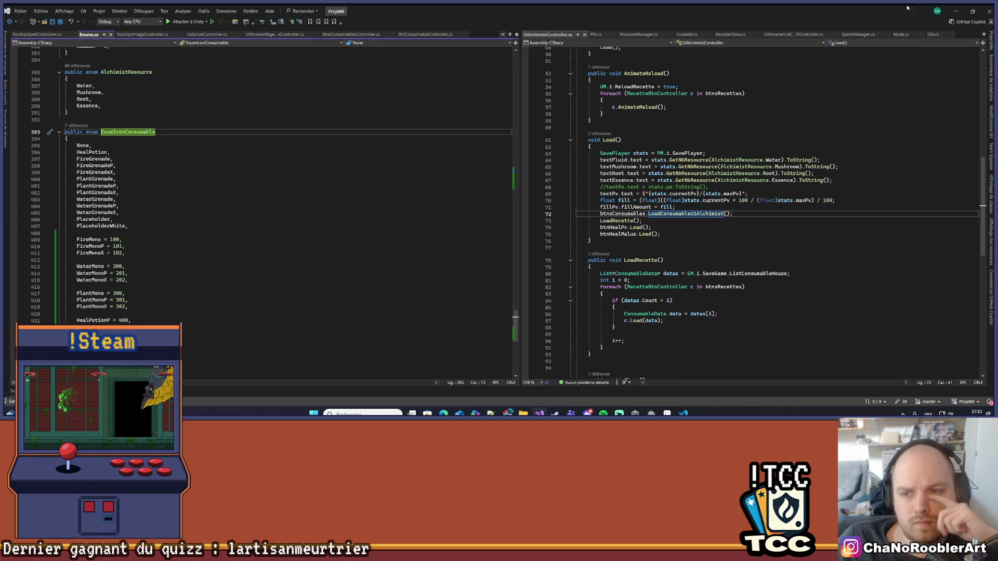
pyautogui.click(956, 11)
pyautogui.hotkey('ctrl', 'p')
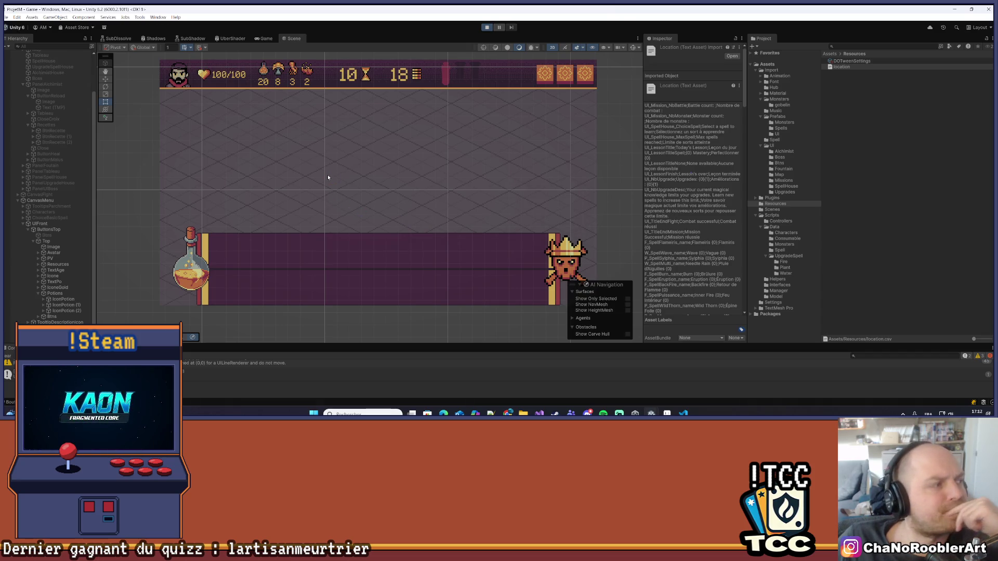
# Continue the game, open the cauldron panel and compare the Potion x tooltip with location.csv.
pyautogui.click(385, 146)
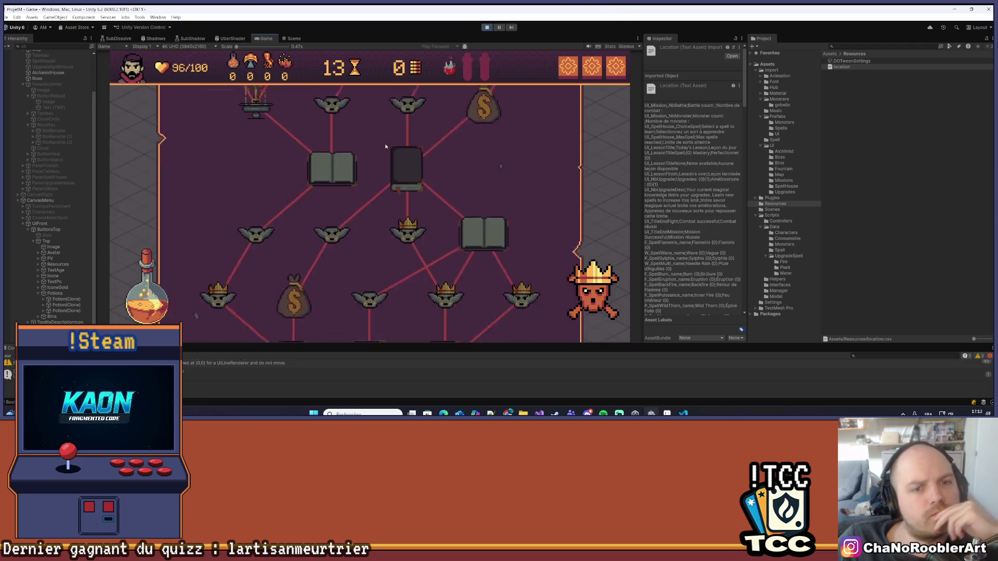
pyautogui.click(160, 291)
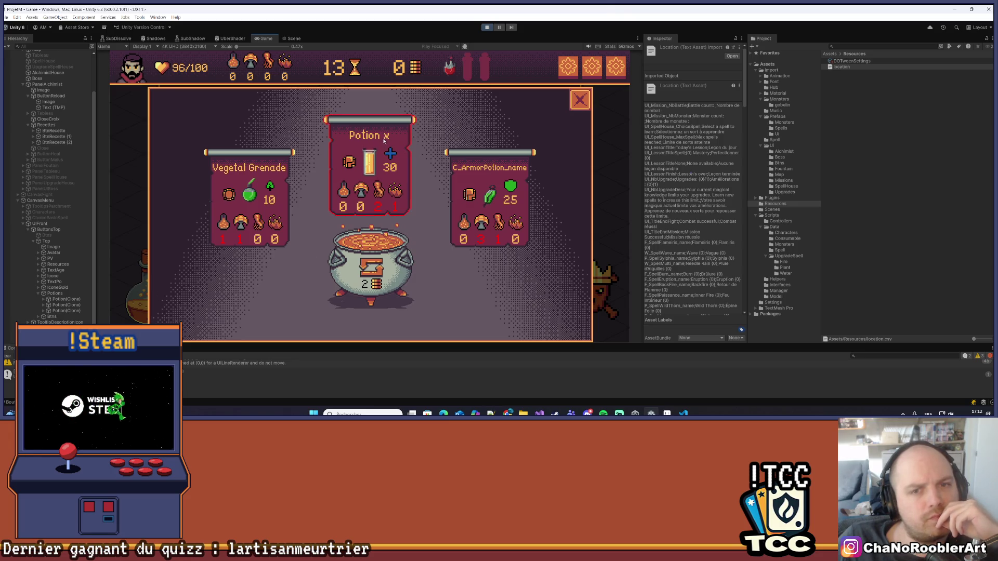
pyautogui.moveTo(365, 174)
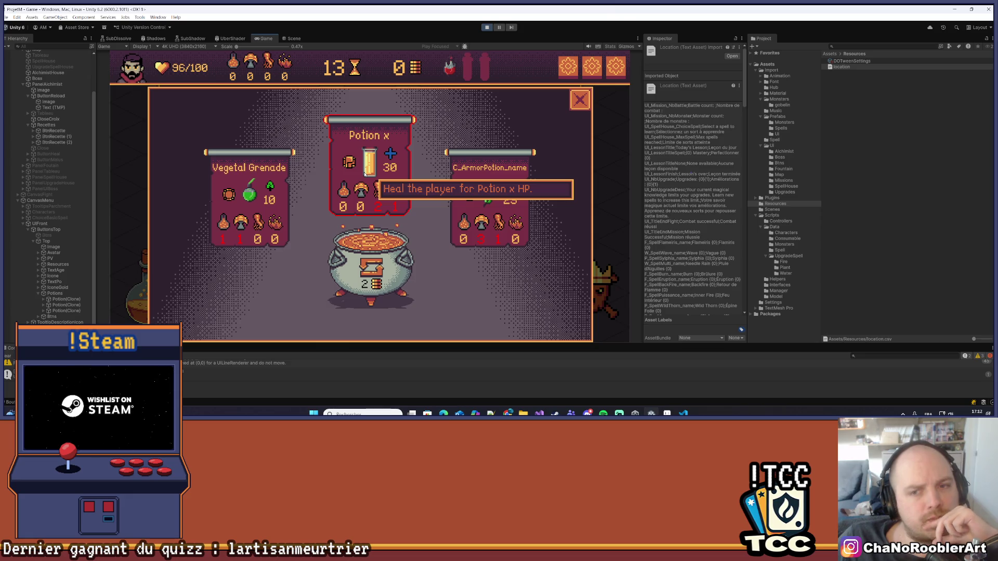
pyautogui.click(683, 414)
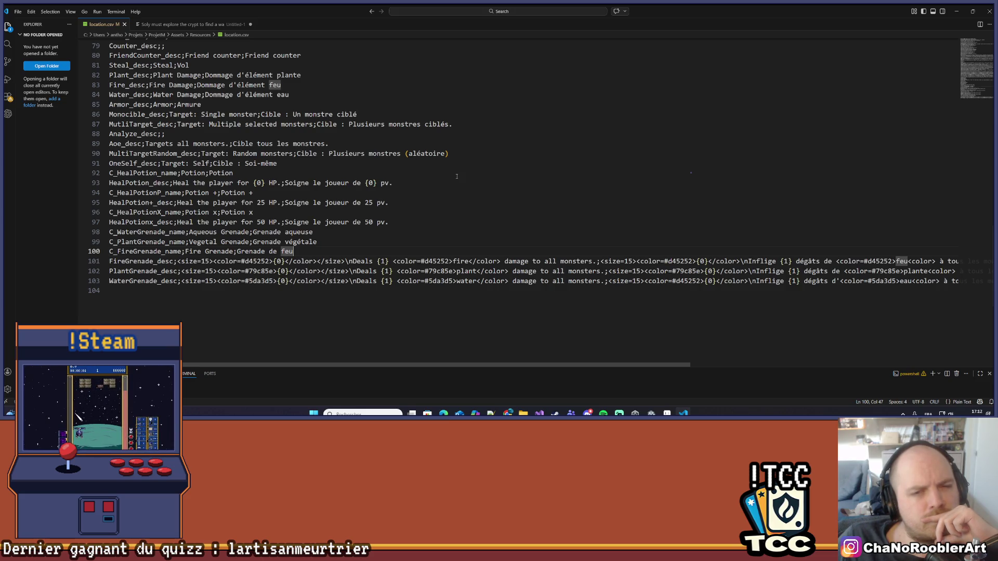
pyautogui.hotkey('alt', 'Tab')
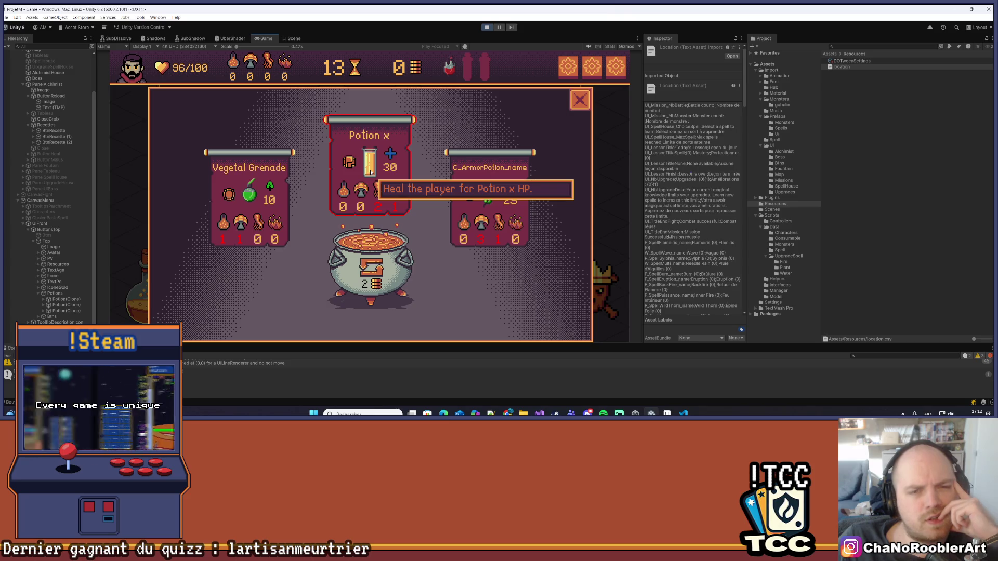
# Glance at location.csv, then bring up Enums.cs and UIAlchimistController.cs in Visual Studio.
pyautogui.click(683, 413)
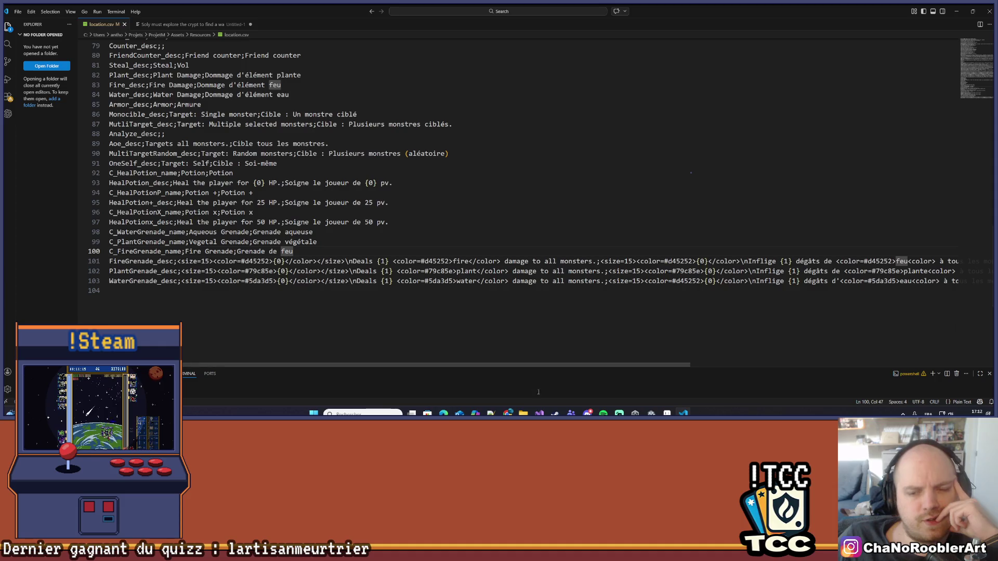
pyautogui.hotkey('alt', 'Tab')
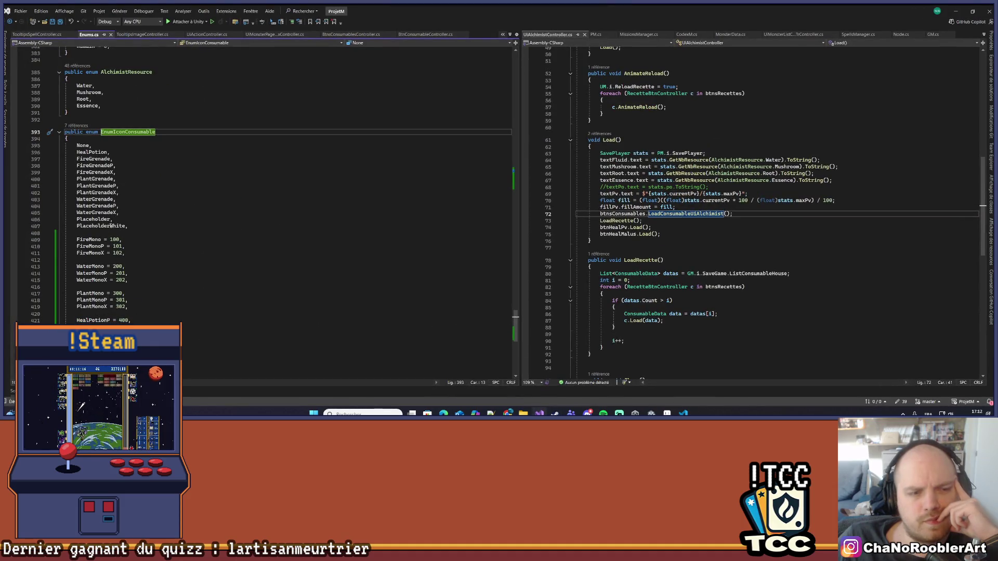
# Return to the running game and recheck the Potion x tooltip, 'Heal the player for Potion x HP.'.
pyautogui.click(651, 414)
pyautogui.moveTo(368, 172)
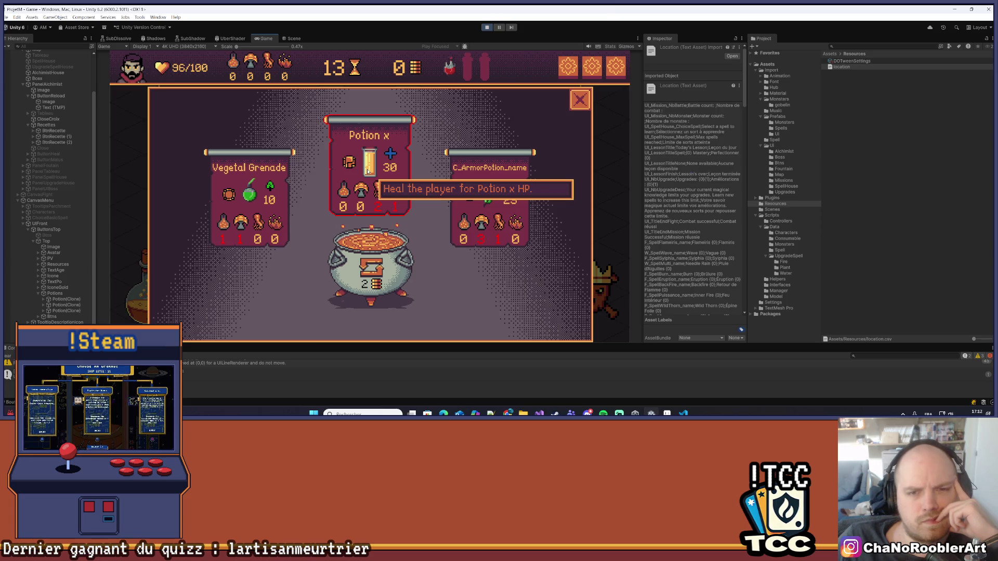
pyautogui.moveTo(250, 196)
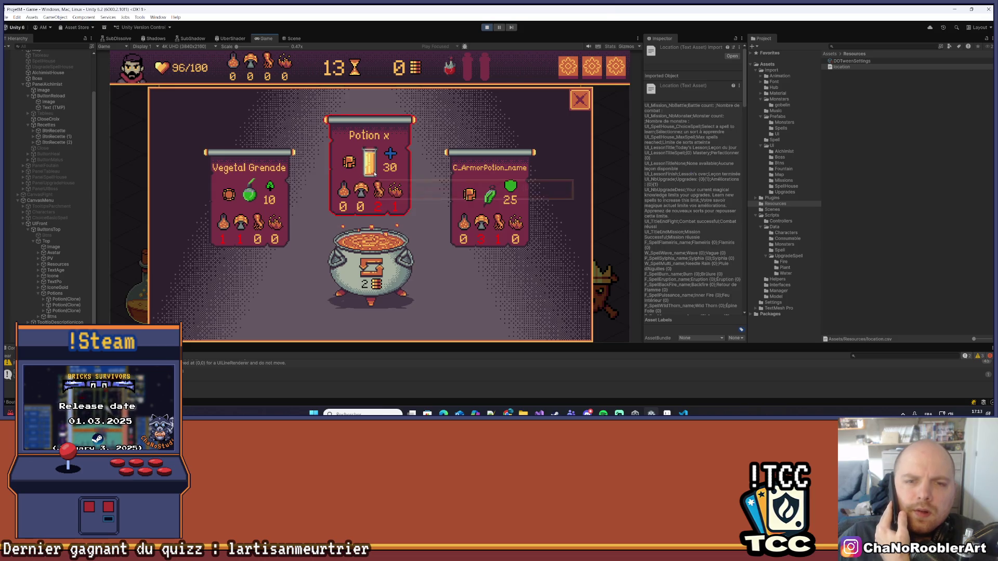
pyautogui.moveTo(491, 203)
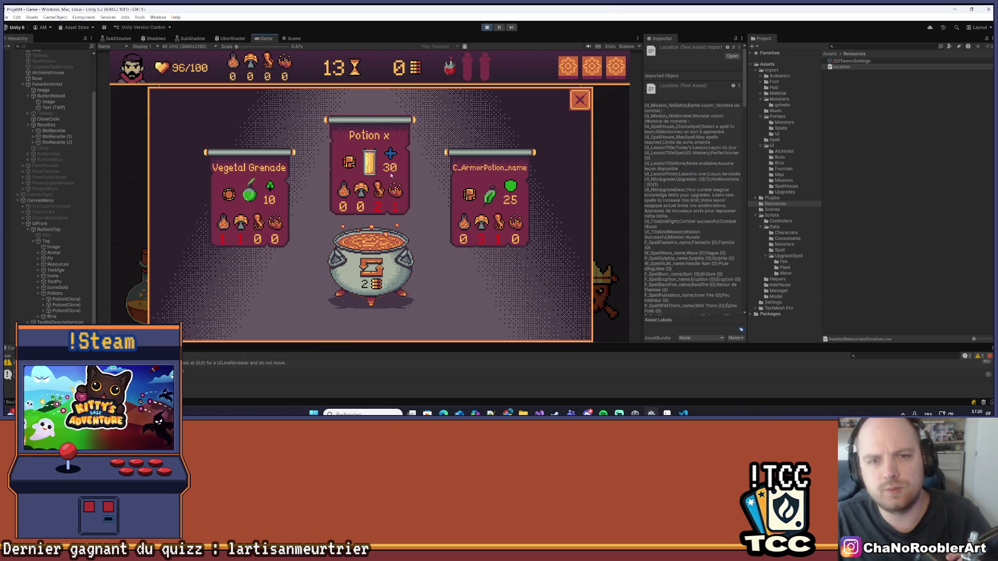
# Look over the cauldron's recipe cards, then bring location.csv up in VS Code from the taskbar.
pyautogui.moveTo(367, 170)
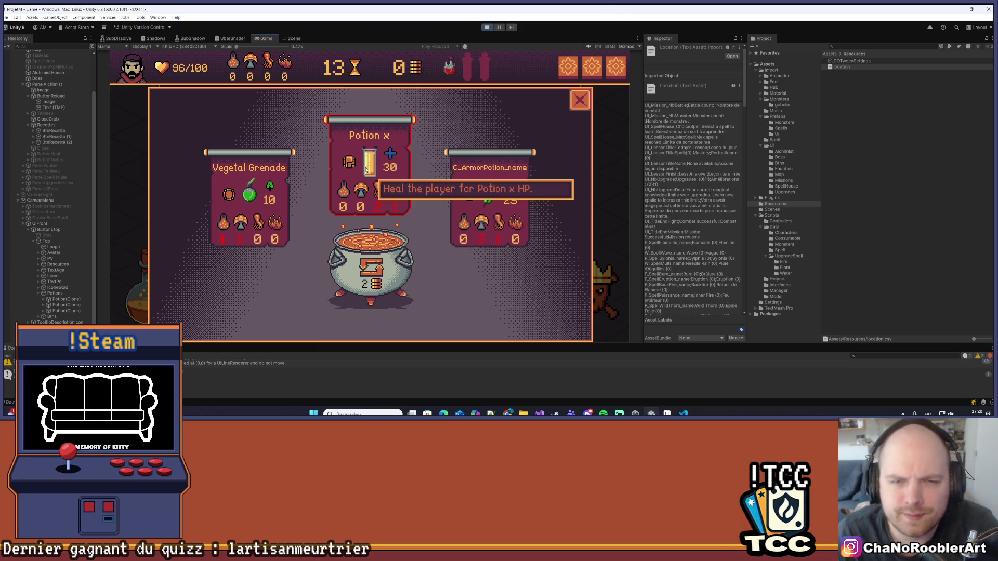
pyautogui.moveTo(251, 182)
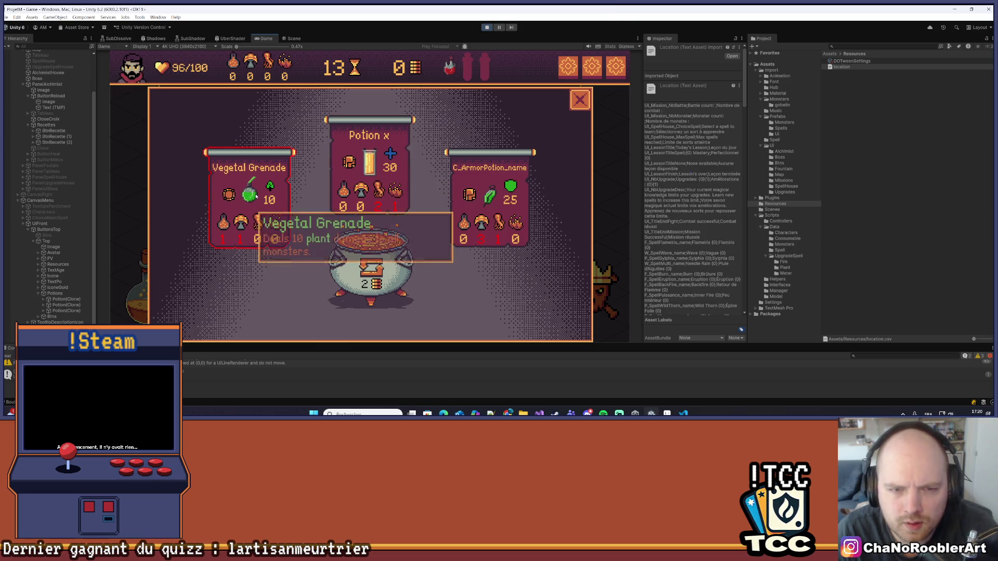
pyautogui.moveTo(448, 76)
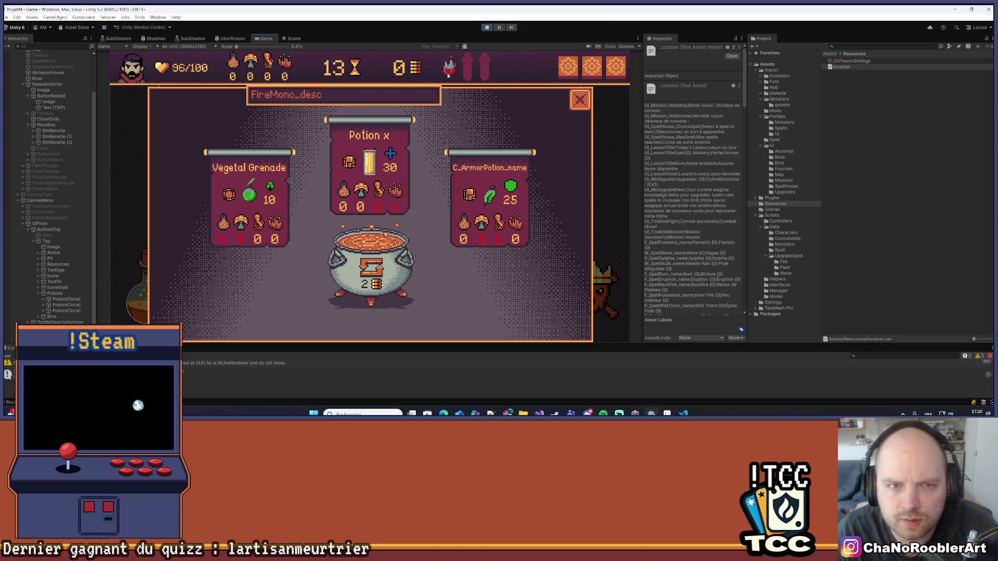
pyautogui.moveTo(256, 203)
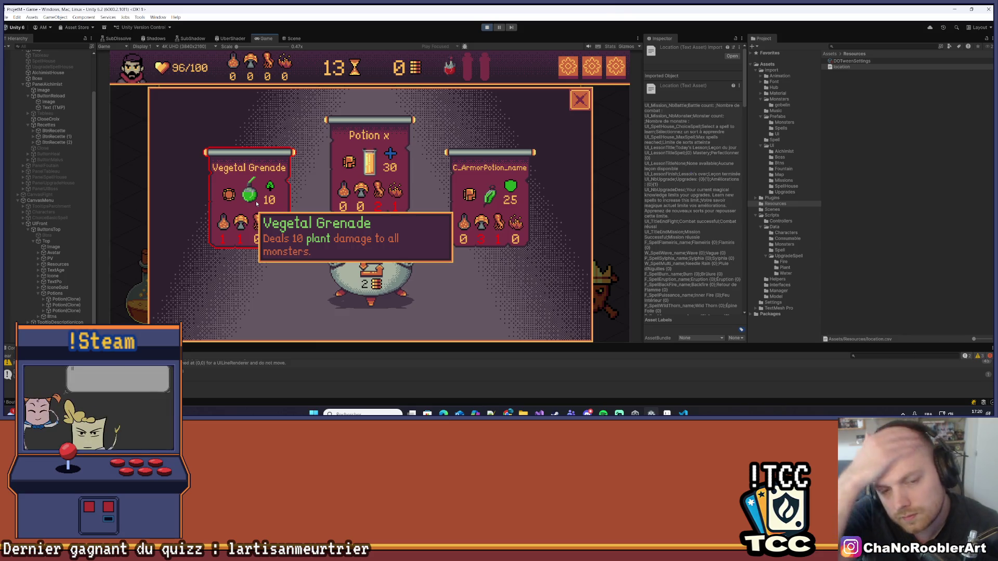
pyautogui.click(681, 412)
pyautogui.click(679, 411)
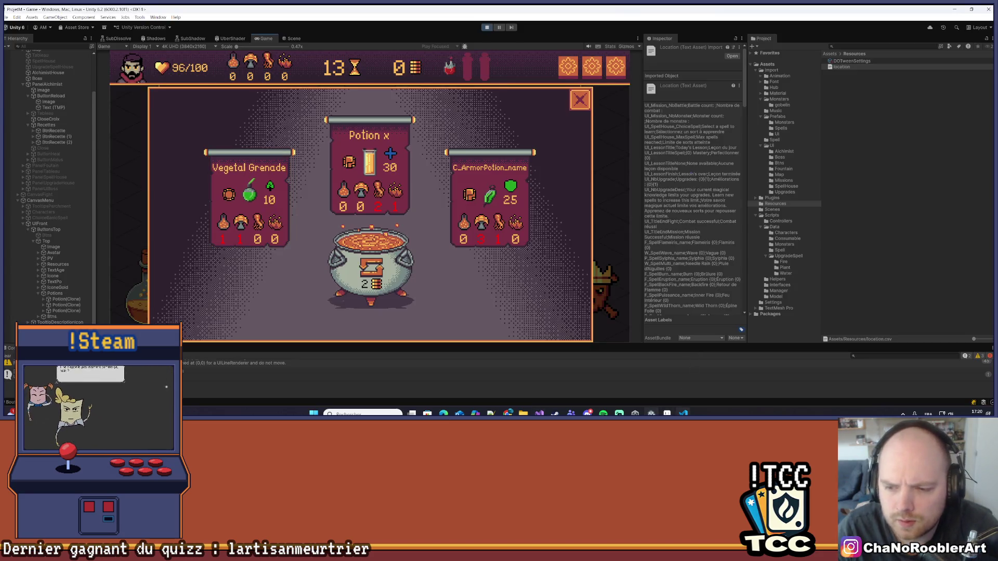
pyautogui.click(681, 412)
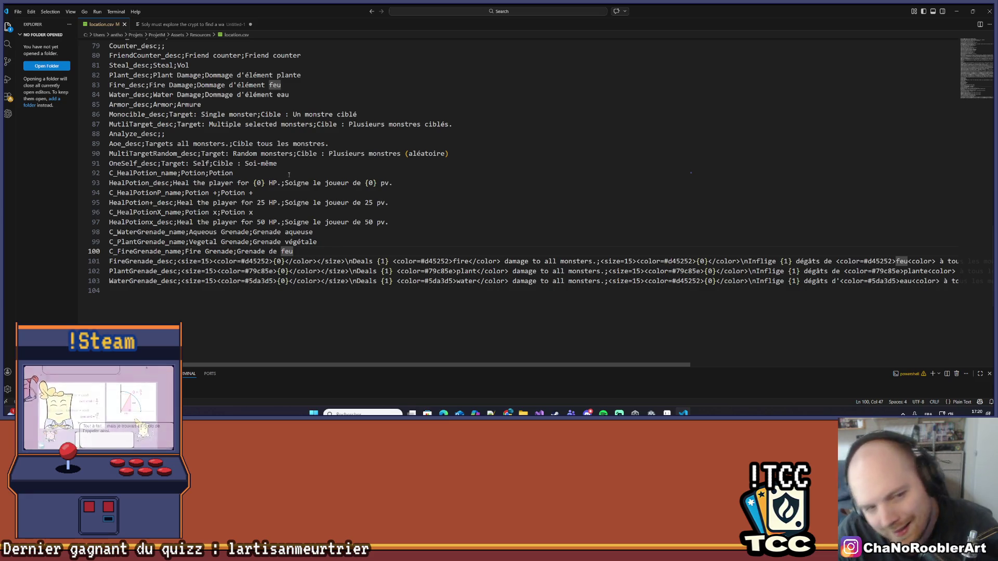
# Review the C_HealPotion_name and HealPotion_desc entries on lines 92–93 of location.csv.
pyautogui.scroll(1, 171, 201)
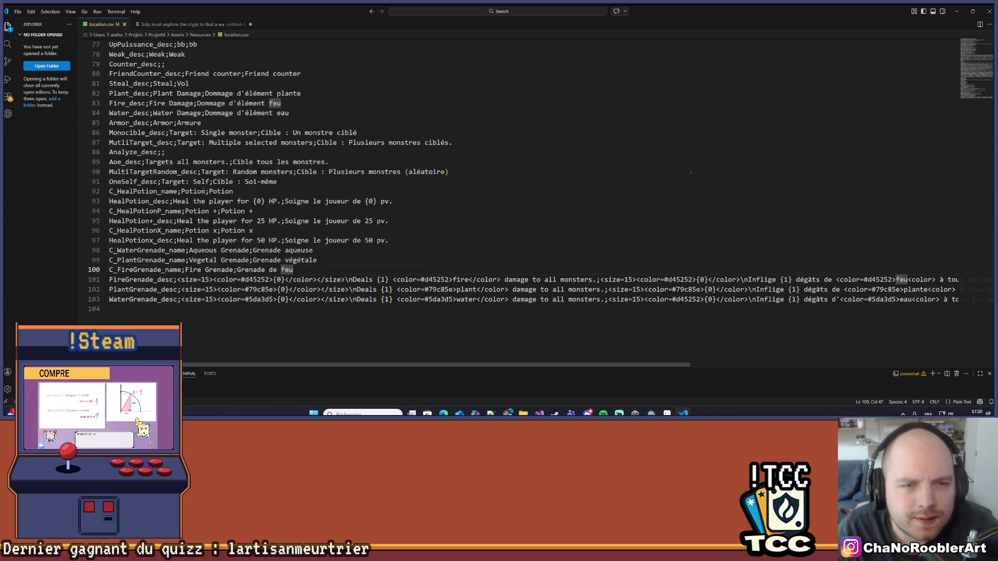
pyautogui.click(240, 192)
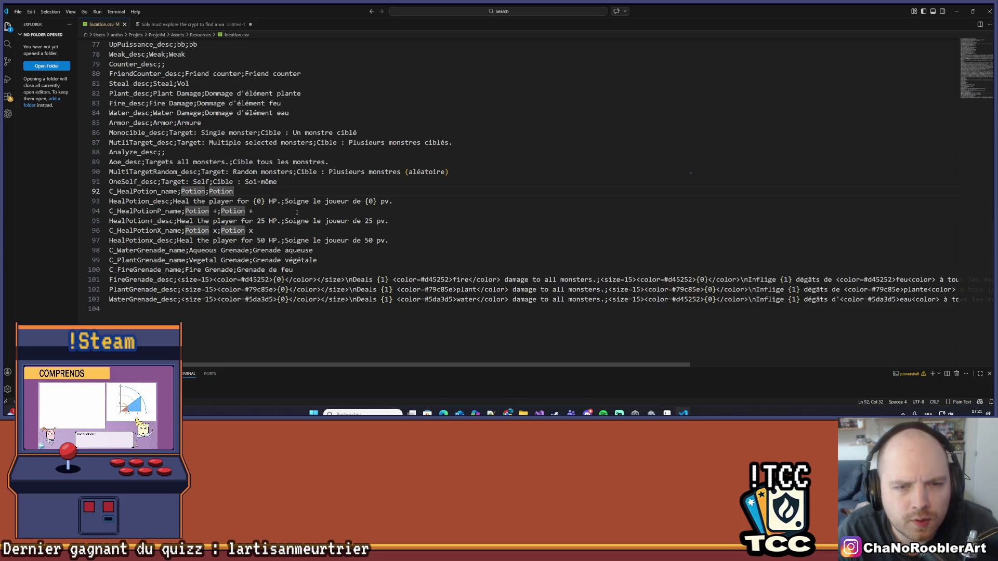
pyautogui.click(395, 201)
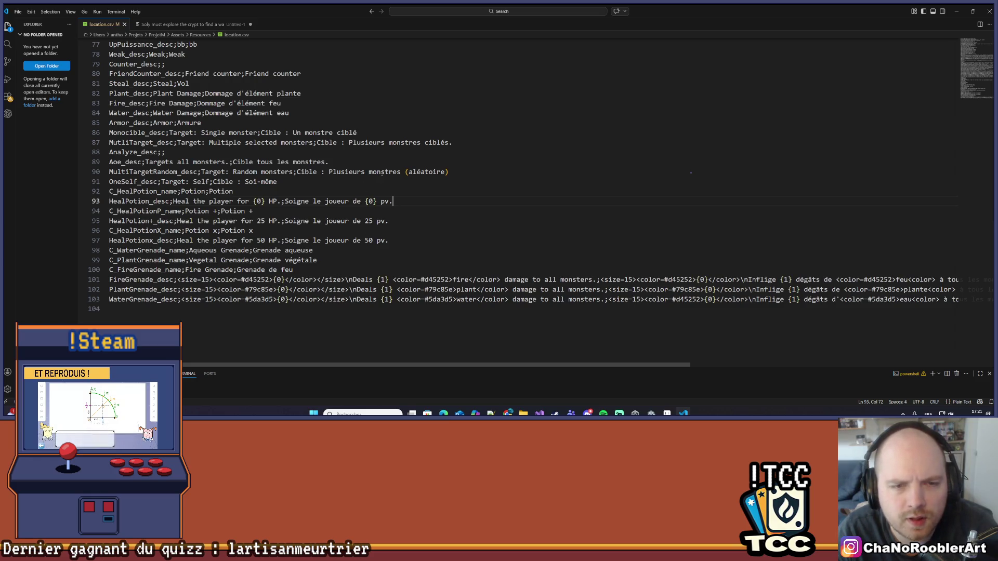
# Bring Visual Studio forward, showing Enums.cs and UIAlchimistController.cs.
pyautogui.hotkey('alt', 'Tab')
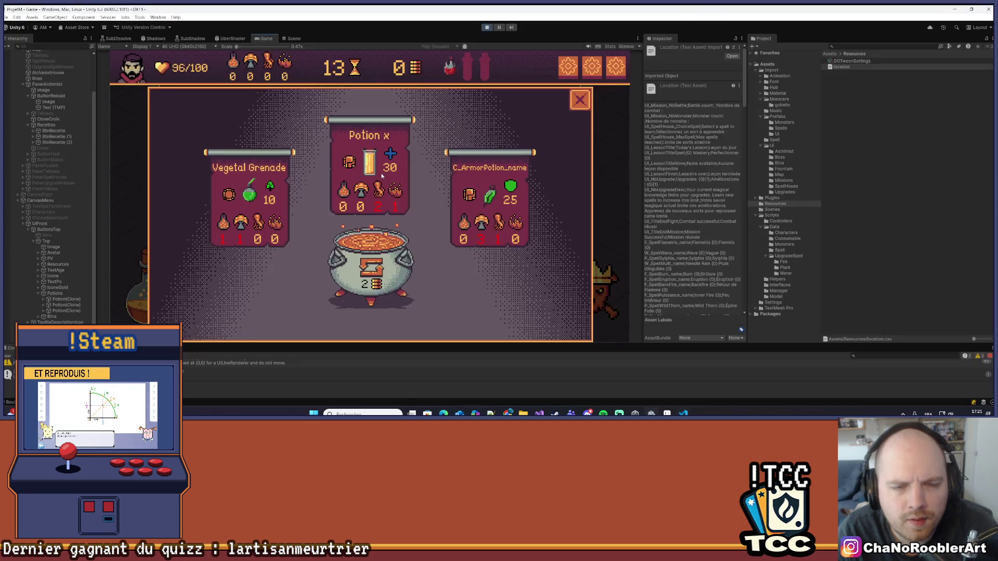
pyautogui.hotkey('alt', 'Tab')
pyautogui.click(539, 413)
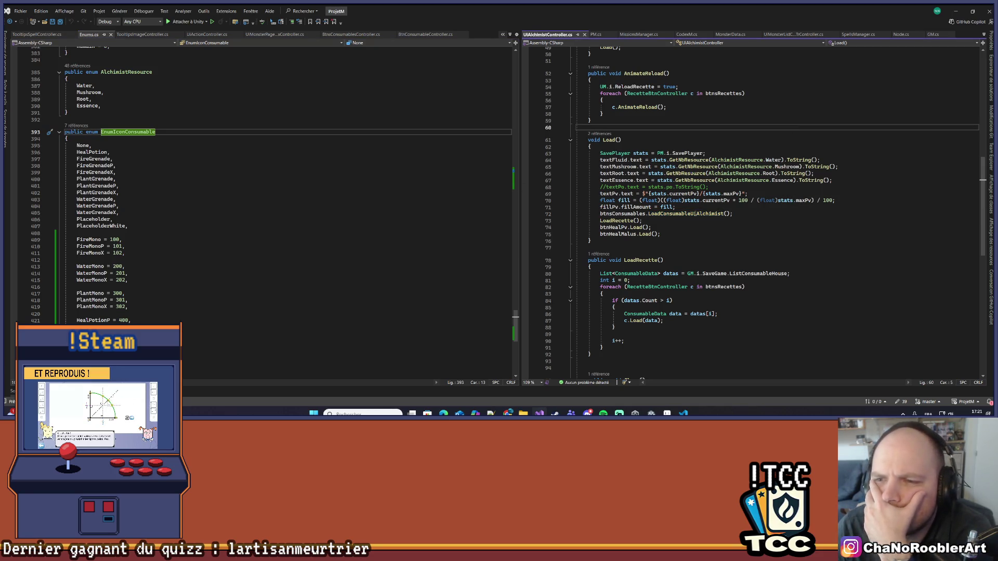
# Follow LoadConsumableUiAlchimist into LoadUiAlchimiste and inspect its tooltip string.Format line.
pyautogui.rightClick(681, 214)
pyautogui.click(721, 238)
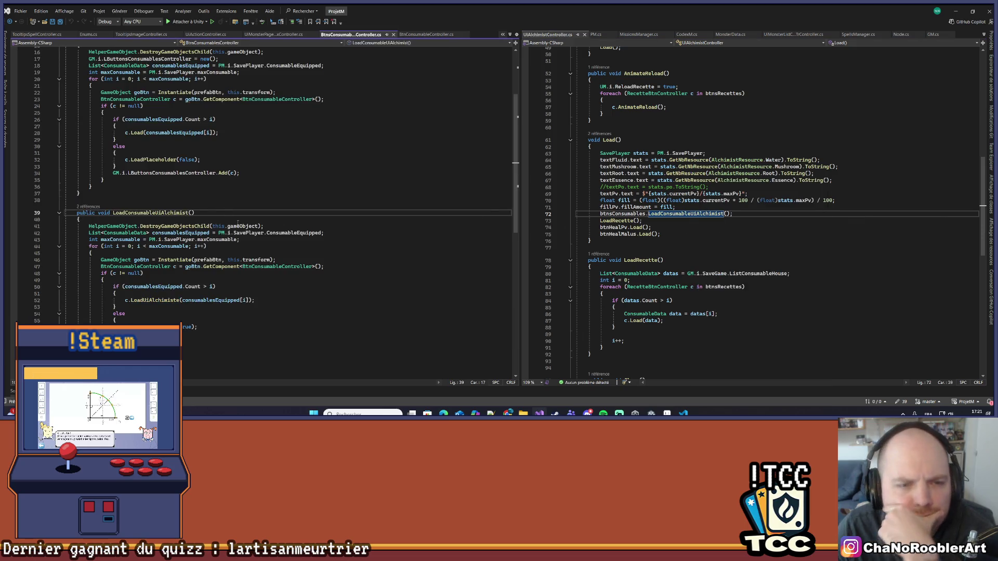
pyautogui.scroll(-1, 168, 282)
pyautogui.rightClick(168, 281)
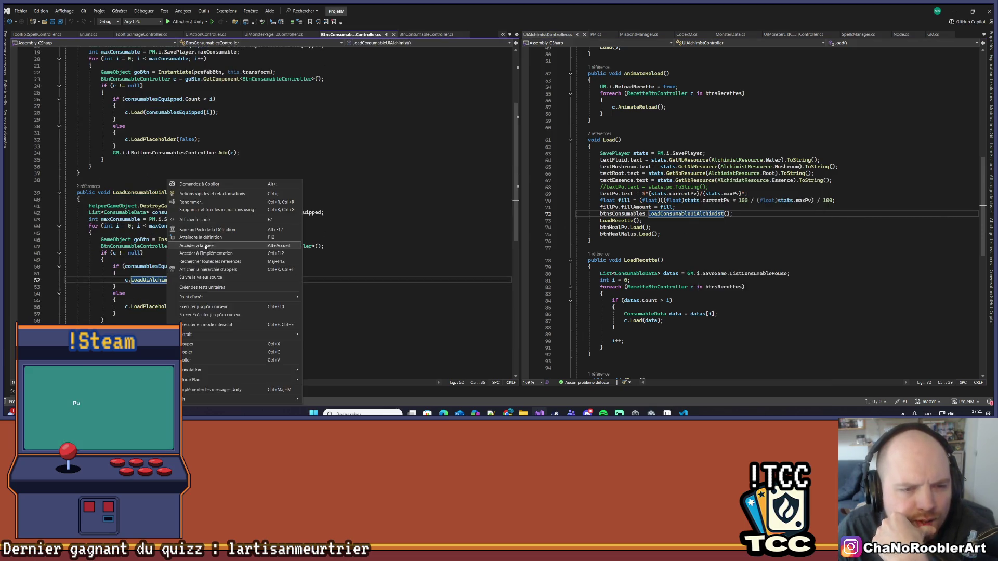
pyautogui.click(213, 236)
pyautogui.scroll(-3, 279, 199)
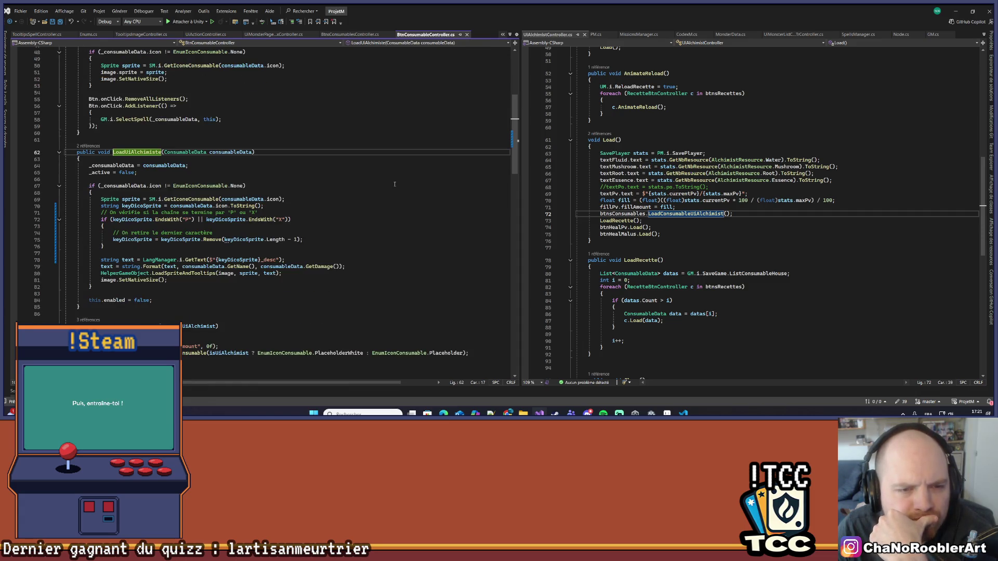
pyautogui.scroll(-1, 394, 184)
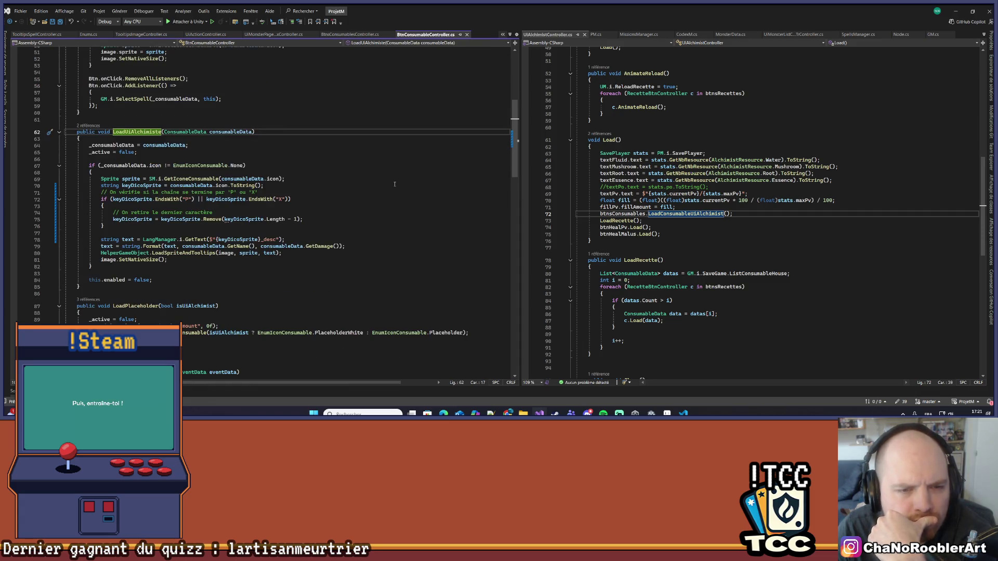
pyautogui.click(234, 246)
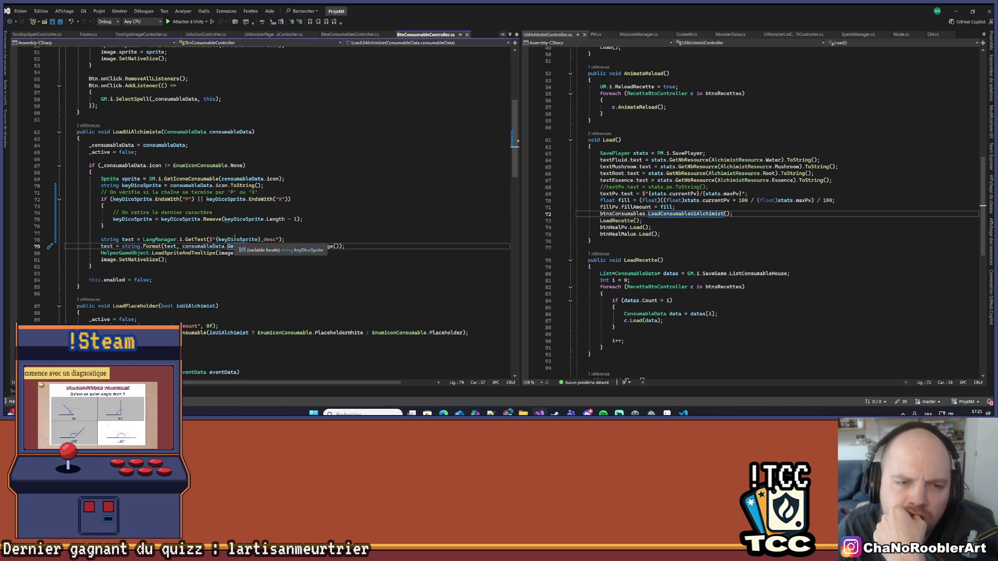
# Switch back to location.csv in VS Code.
pyautogui.hotkey('alt', 'Tab')
pyautogui.hotkey('alt', 'Tab')
pyautogui.click(669, 414)
pyautogui.hotkey('alt', 'Tab')
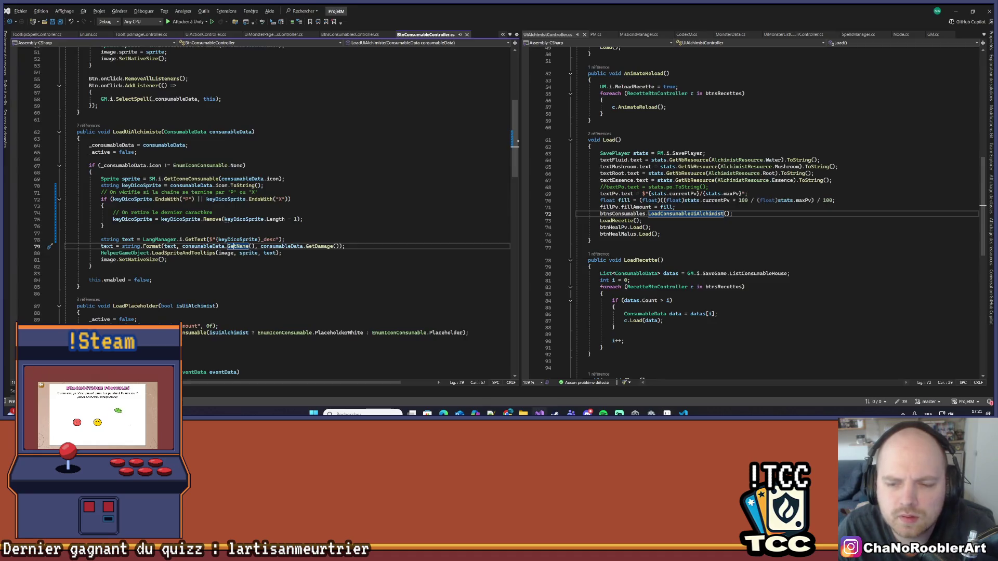
pyautogui.hotkey('alt', 'Tab')
pyautogui.hotkey('alt', 'Tab')
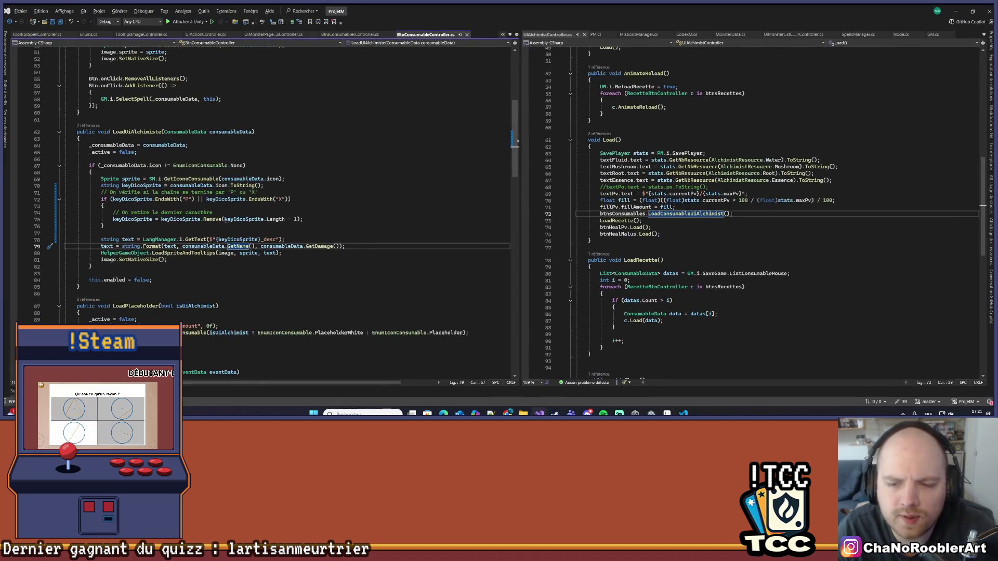
pyautogui.moveTo(508, 413)
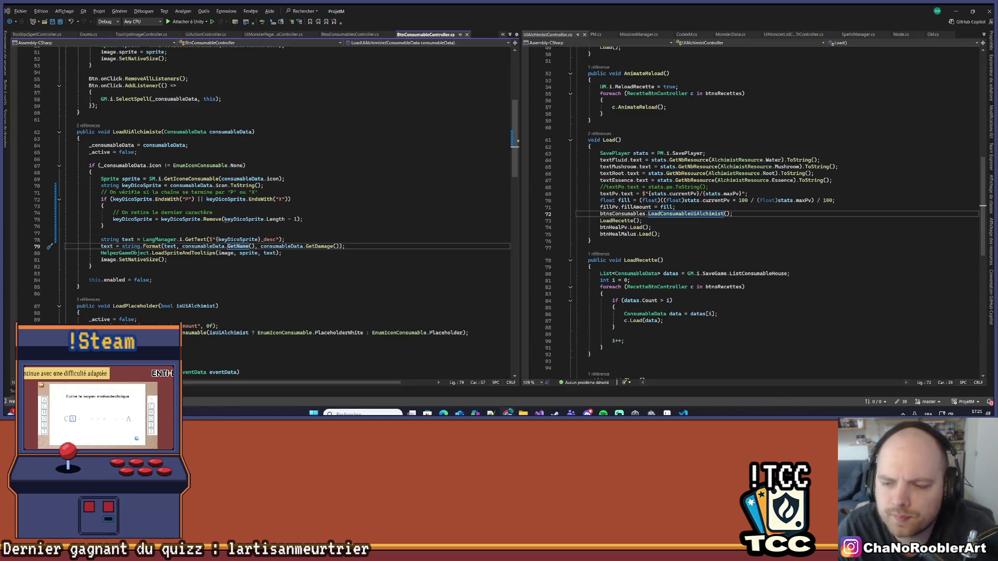
pyautogui.click(683, 414)
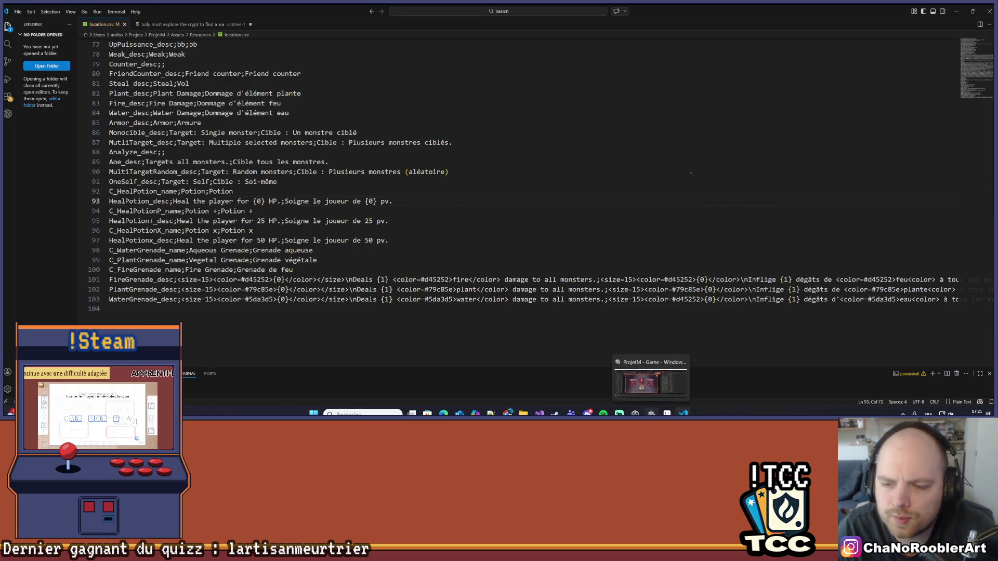
pyautogui.click(652, 414)
pyautogui.moveTo(370, 172)
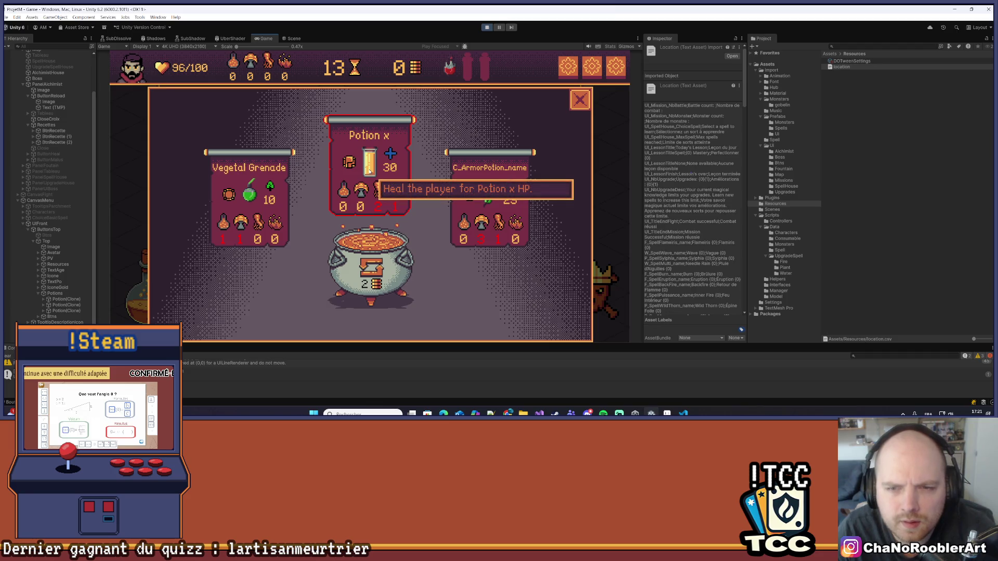
pyautogui.hotkey('alt', 'Tab')
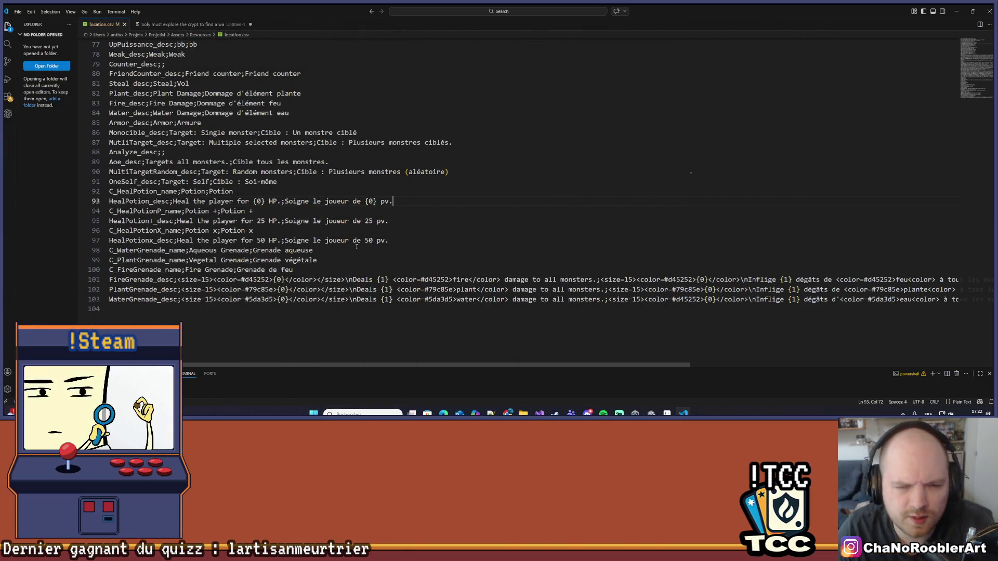
# Copy FireGrenade_desc's red <size=15><color=#d45252>{0} prefix before Heal in HealPotion_desc, save, and return to Unity.
pyautogui.click(177, 280)
pyautogui.moveTo(177, 280)
pyautogui.mouseDown()
pyautogui.moveTo(367, 280)
pyautogui.moveTo(343, 280)
pyautogui.moveTo(353, 279)
pyautogui.mouseUp()
pyautogui.hotkey('ctrl', 'c')
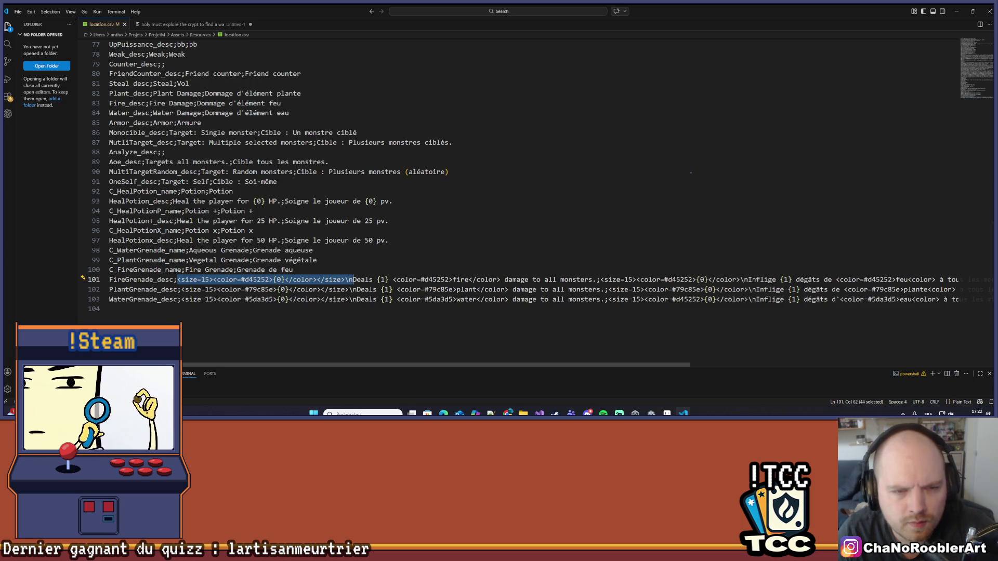
pyautogui.click(174, 201)
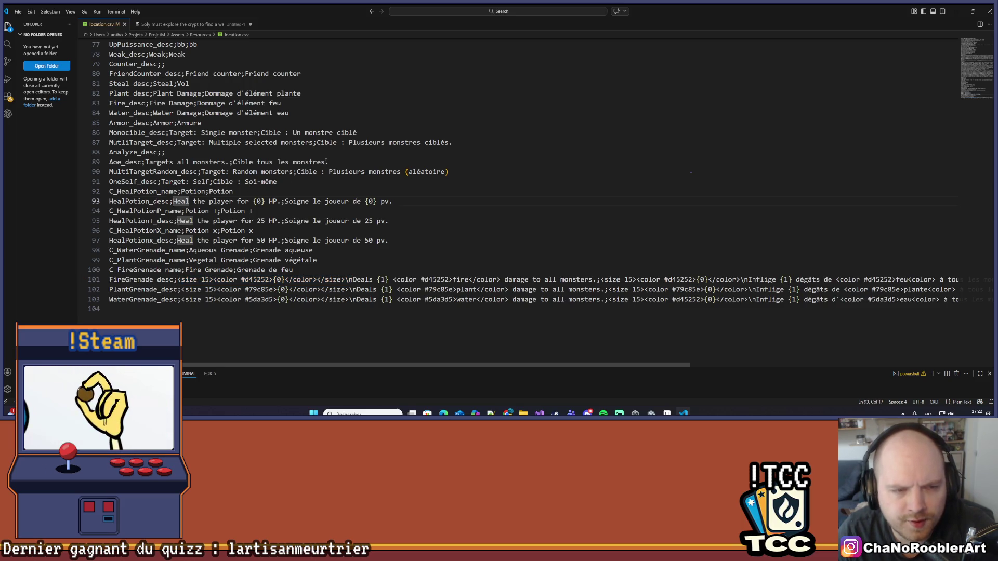
pyautogui.hotkey('ctrl', 'v')
pyautogui.hotkey('ctrl', 's')
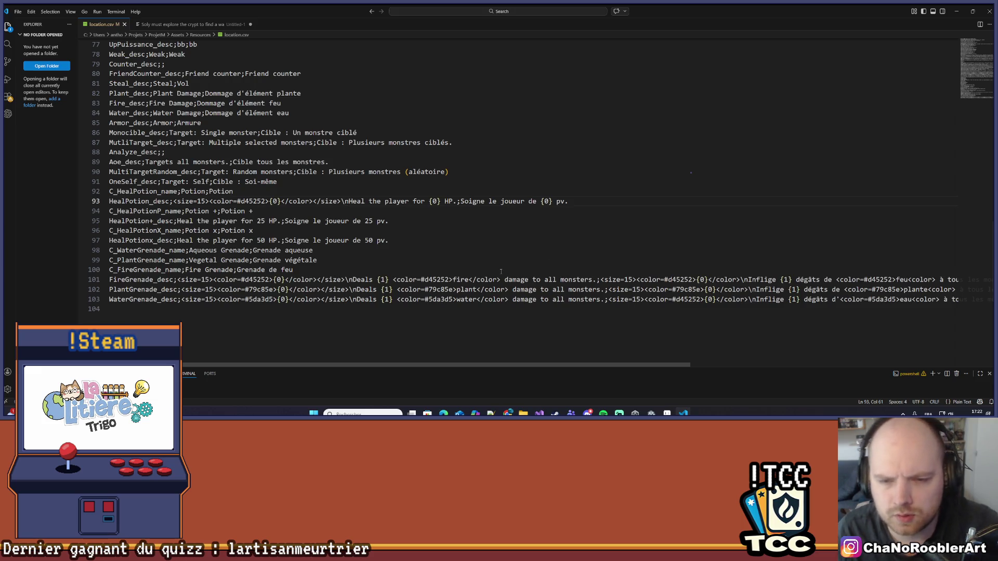
pyautogui.hotkey('alt', 'Tab')
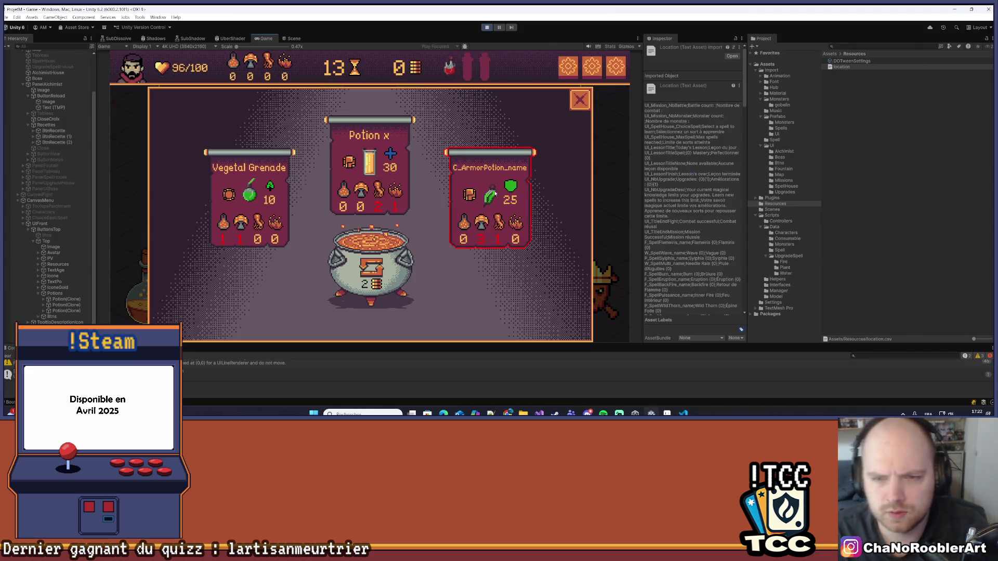
# Check the Armor potion and Vegetal Grenade card tooltips, then go back to location.csv.
pyautogui.moveTo(246, 192)
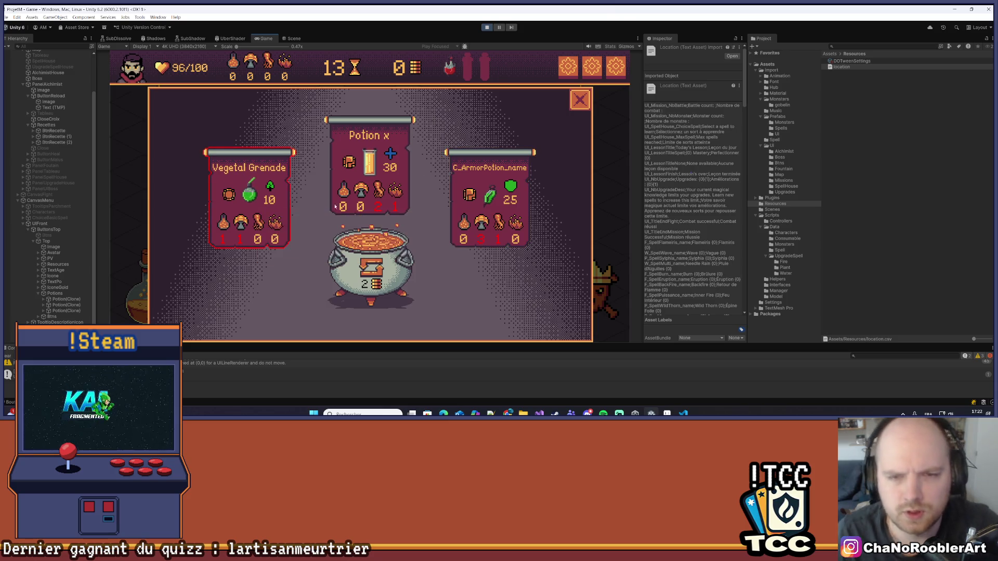
pyautogui.moveTo(369, 159)
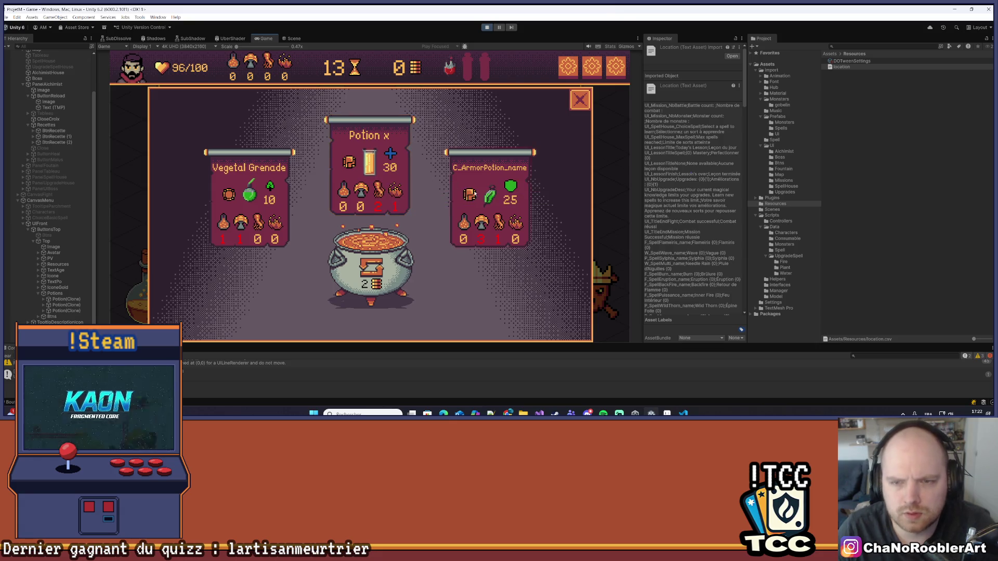
pyautogui.hotkey('alt', 'Tab')
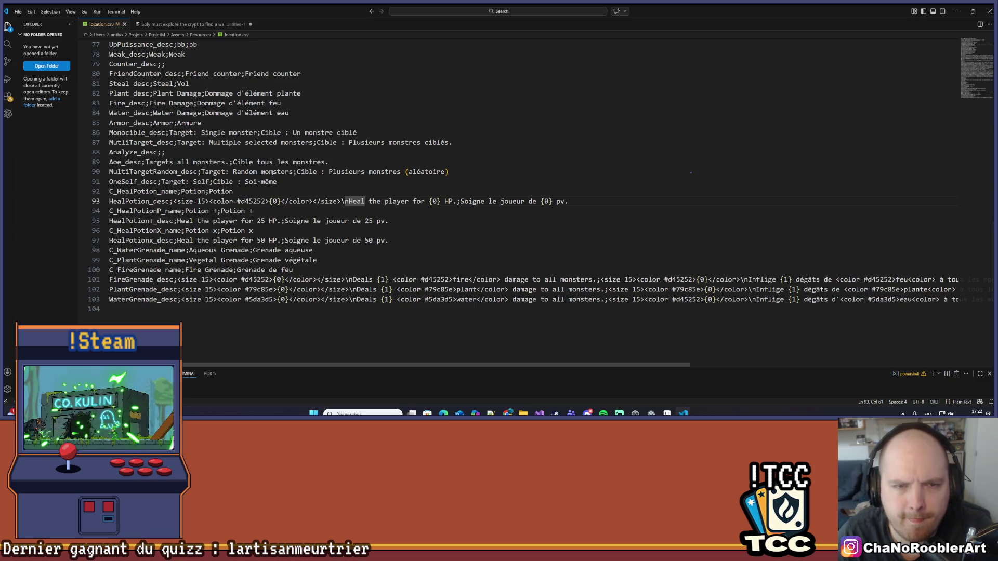
pyautogui.scroll(5, 272, 173)
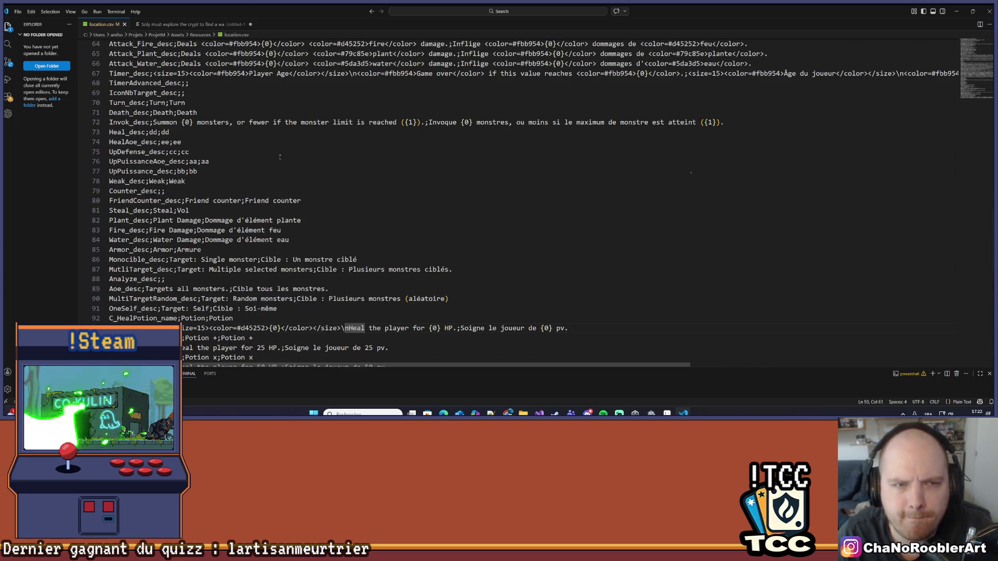
# Copy line 93's size-15 {0} prefix and paste it before the French 'Soigne' description.
pyautogui.scroll(-6, 279, 157)
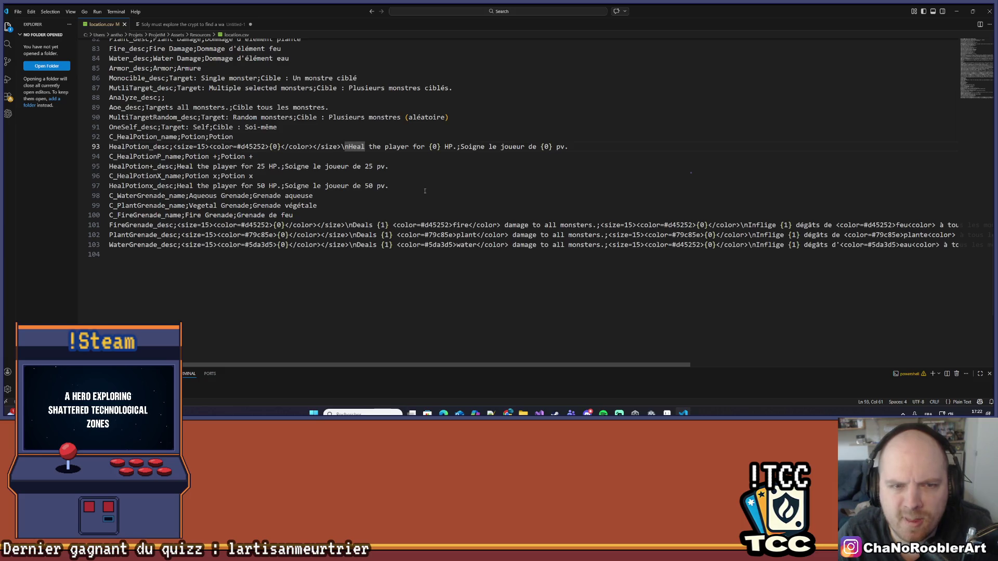
pyautogui.scroll(1, 410, 185)
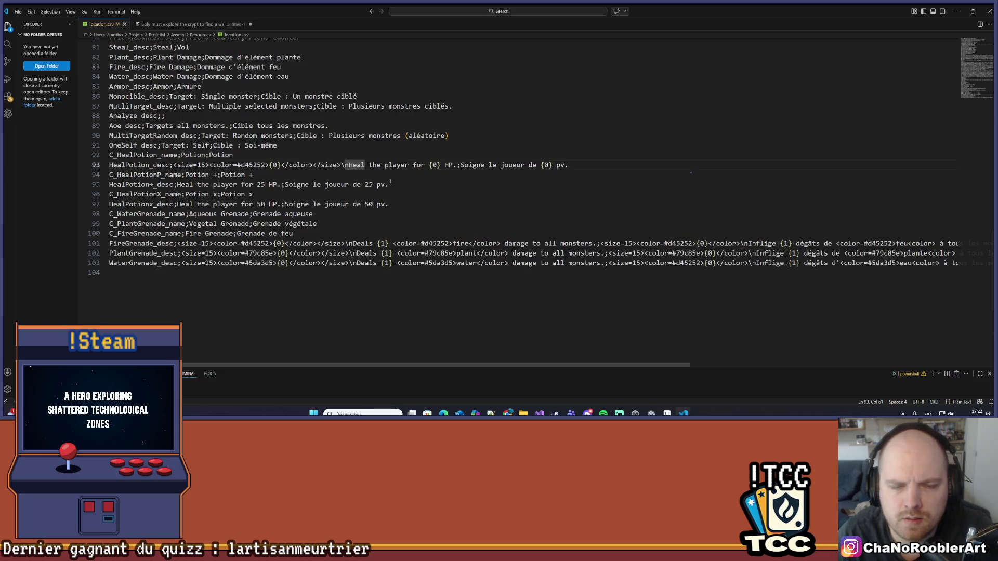
pyautogui.click(462, 176)
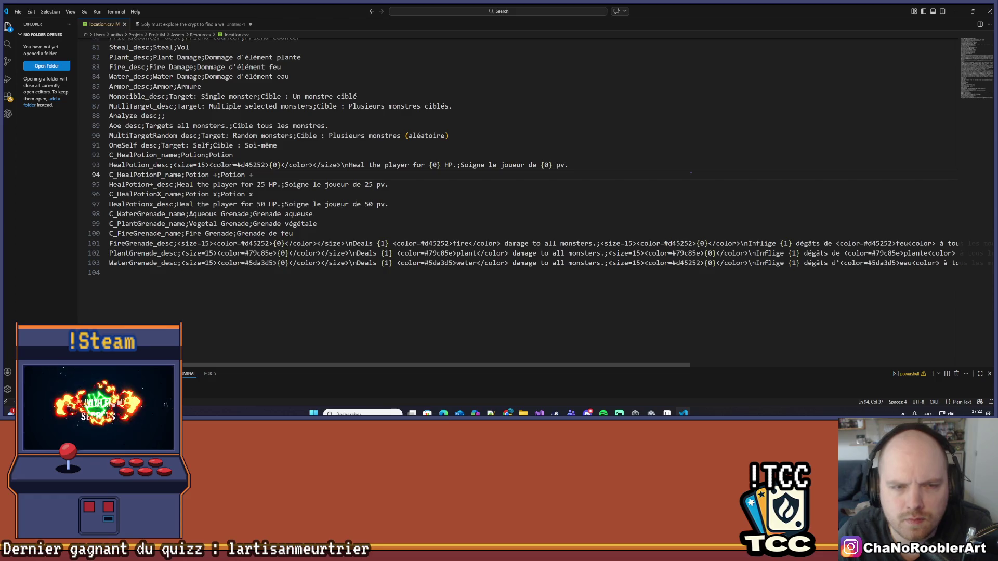
pyautogui.moveTo(173, 165)
pyautogui.mouseDown()
pyautogui.moveTo(252, 165)
pyautogui.moveTo(156, 176)
pyautogui.moveTo(350, 166)
pyautogui.mouseUp()
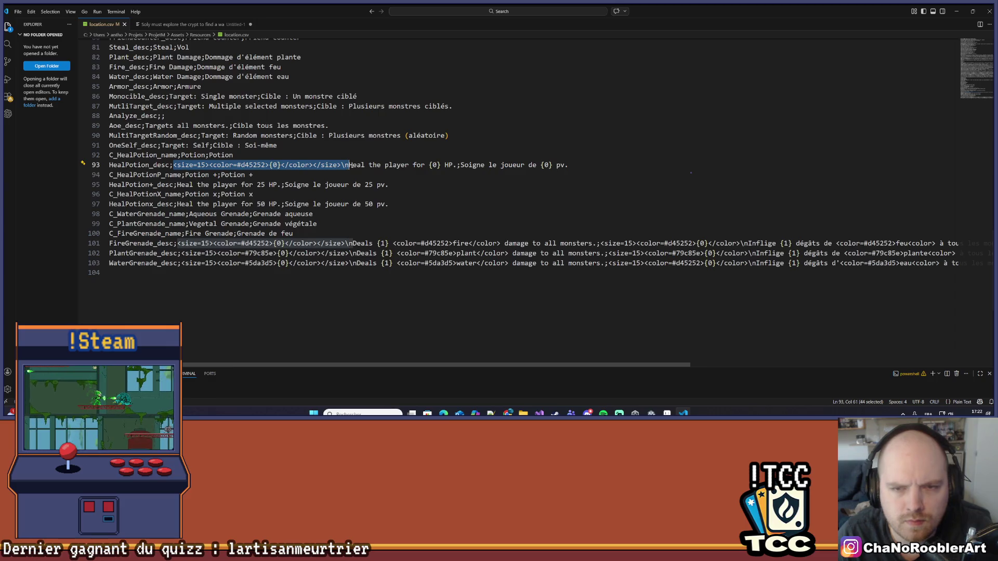
pyautogui.hotkey('ctrl', 'c')
pyautogui.click(460, 165)
pyautogui.hotkey('ctrl', 'v')
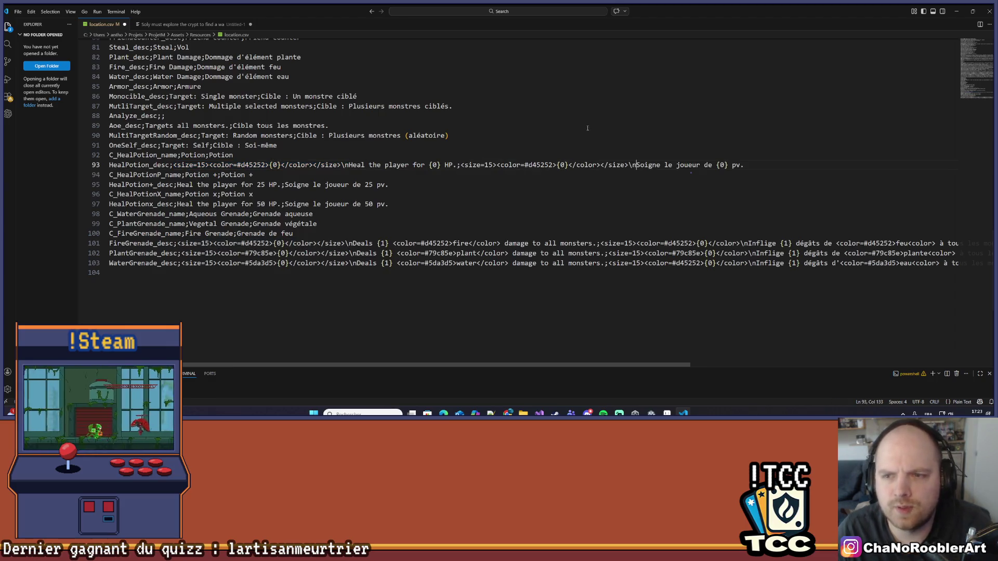
# Read the yellow-orange hex from Aseprite's palette and enter dfbb954 as the first colour code.
pyautogui.hotkey('alt', 'Tab')
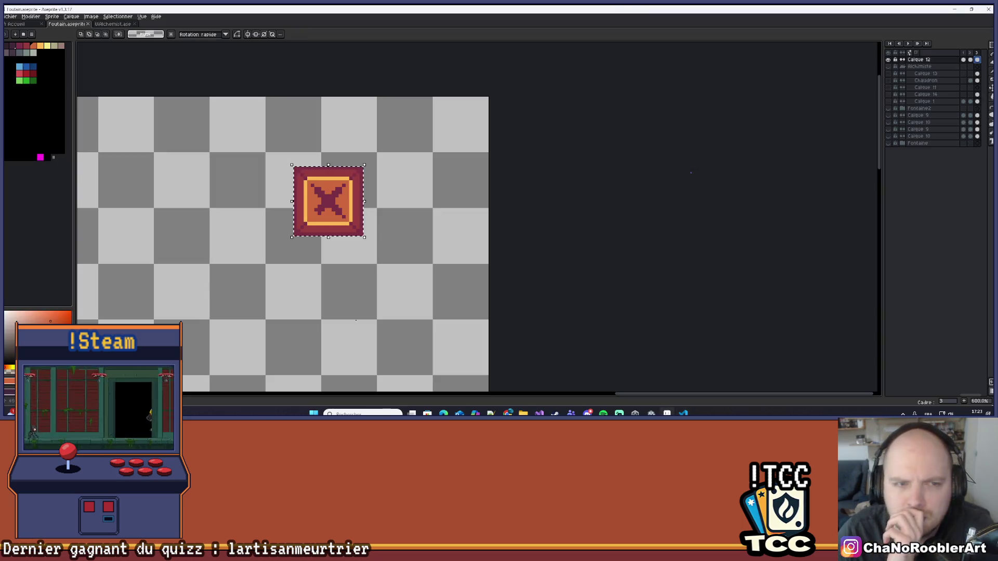
pyautogui.click(41, 46)
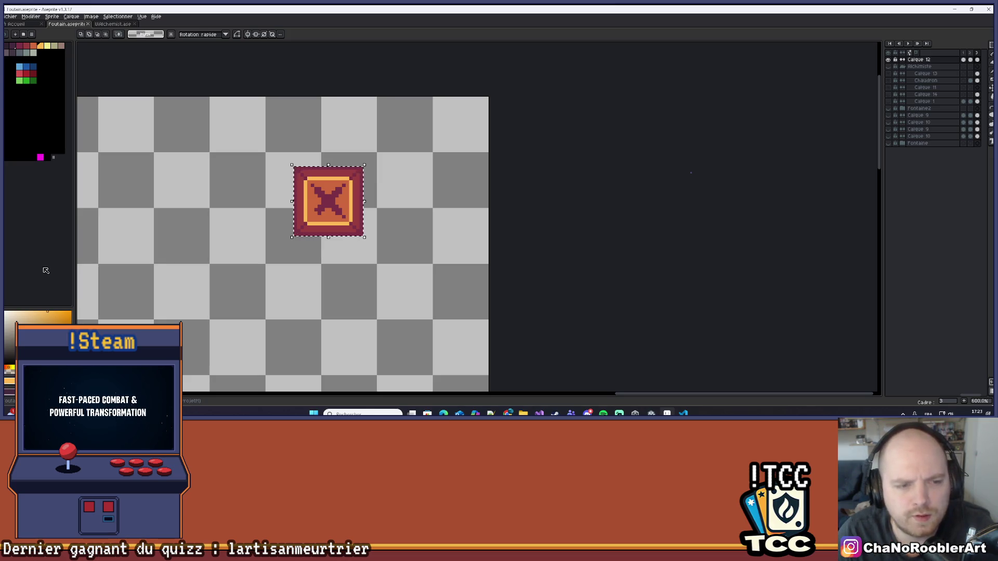
pyautogui.hotkey('alt', 'Tab')
pyautogui.write('dfbb954')
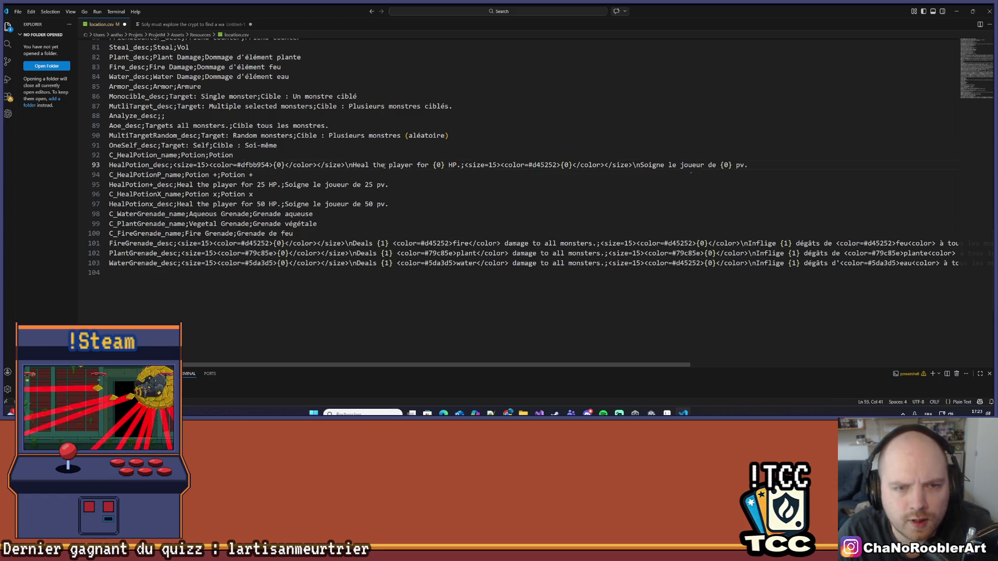
# Remove the stray 'd' from dfbb954 and change the second d45252 to fbb954.
pyautogui.hotkey('ctrl', 'Left')
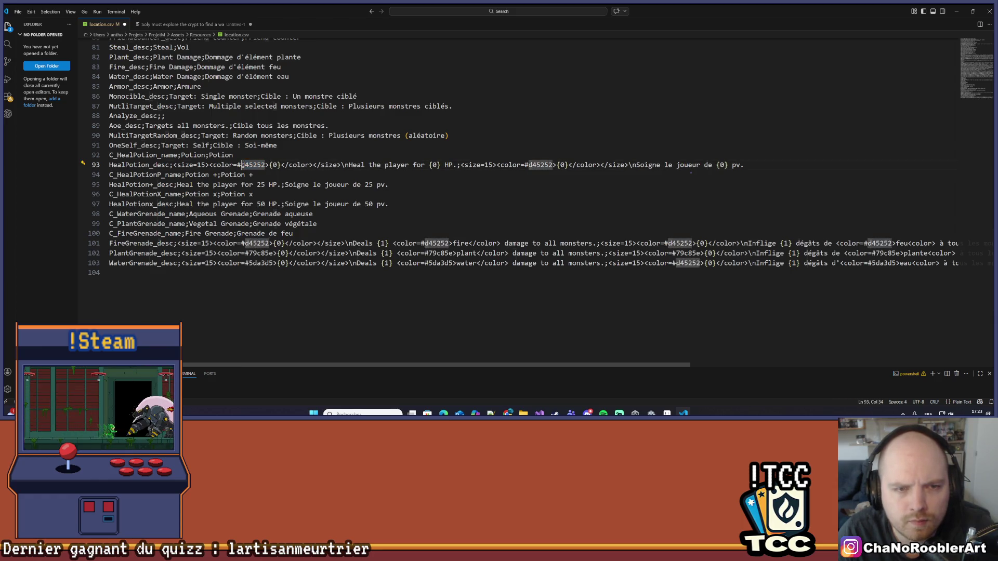
pyautogui.press('Delete')
pyautogui.hotkey('ctrl', 'Right')
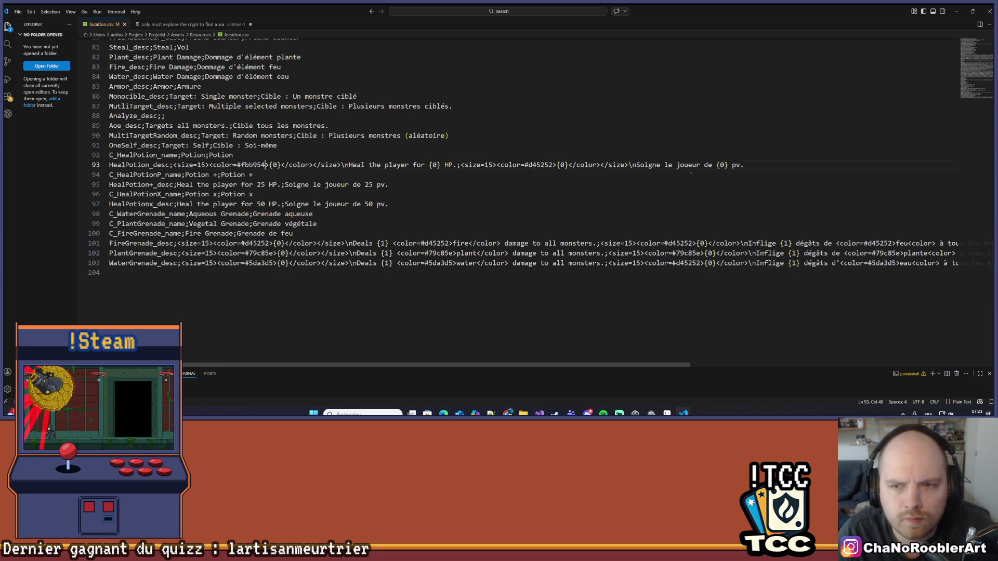
pyautogui.click(530, 165)
pyautogui.hotkey('shift', 'Right')
pyautogui.hotkey('shift', 'Right')
pyautogui.hotkey('shift', 'Right')
pyautogui.write('fbb954')
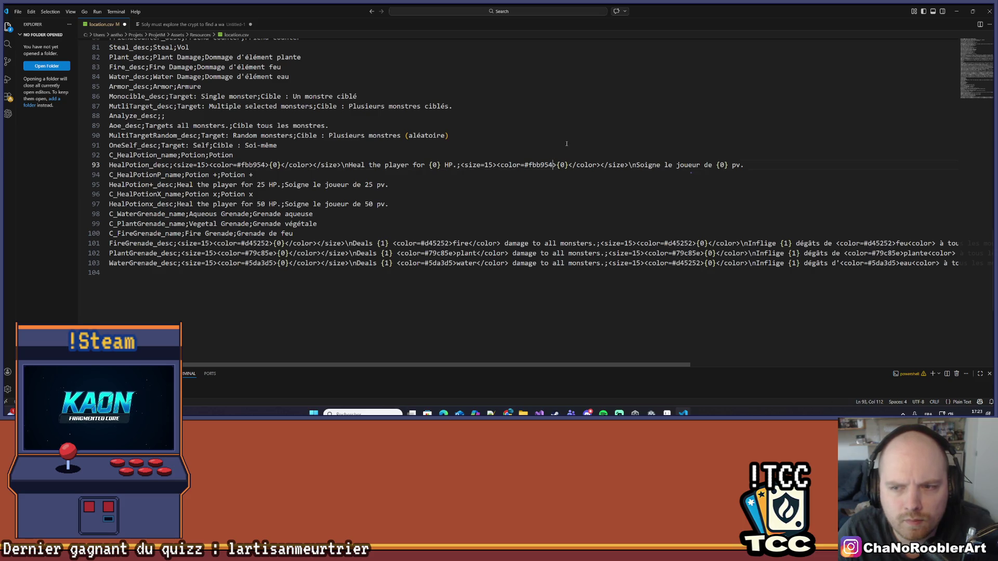
# Review the edited HealPotion_desc and C_HealPotionP_name lines.
pyautogui.click(542, 152)
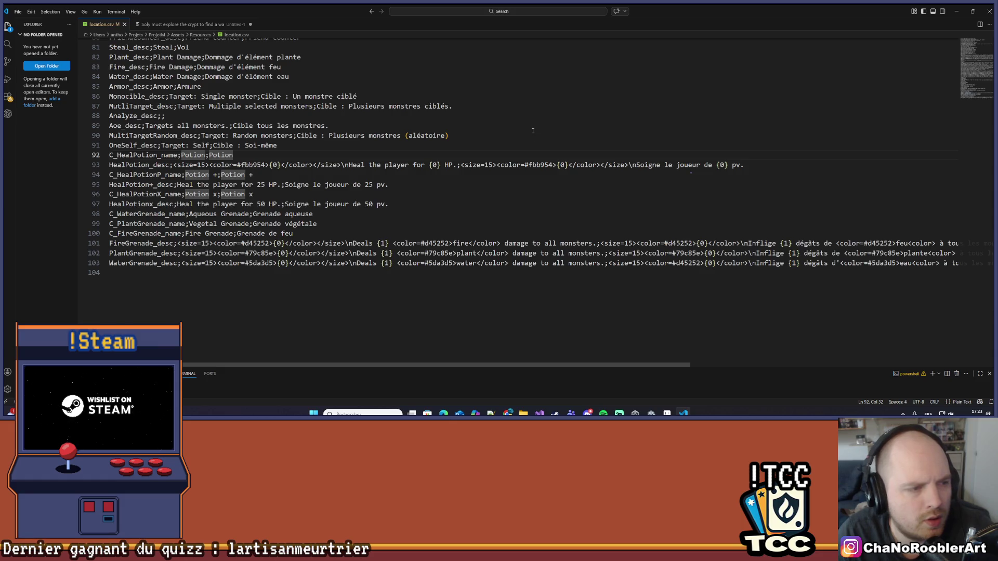
pyautogui.click(281, 165)
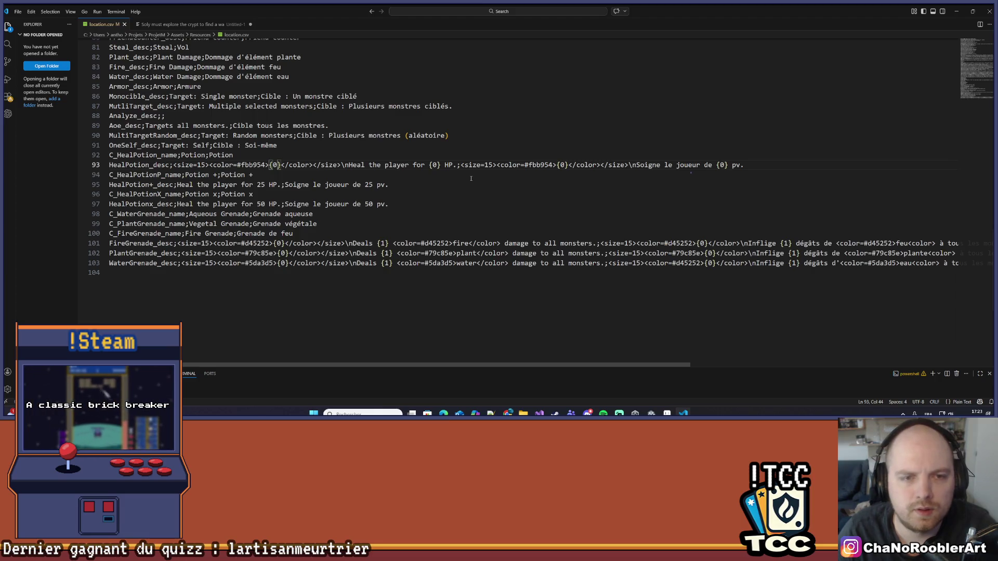
pyautogui.click(331, 176)
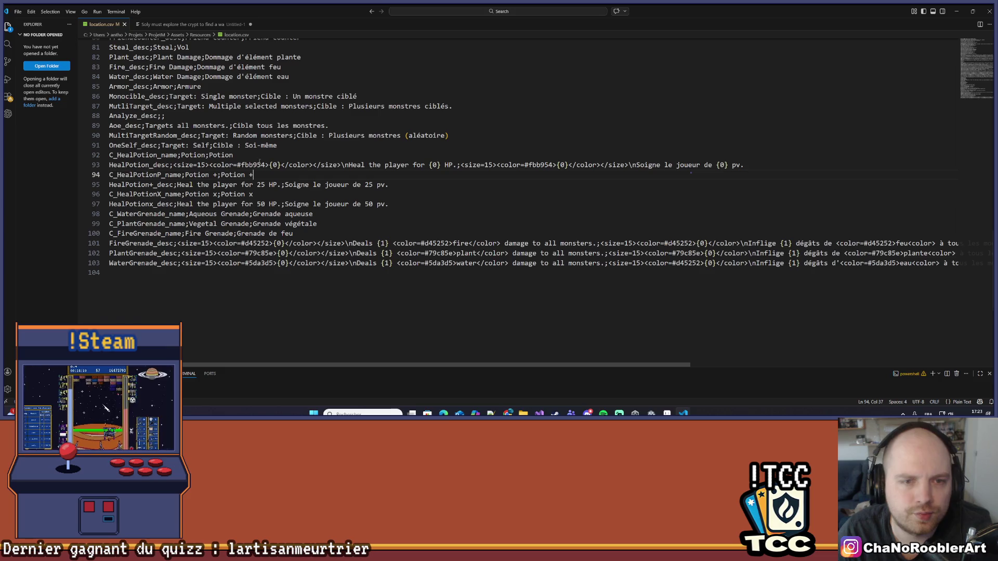
pyautogui.click(748, 164)
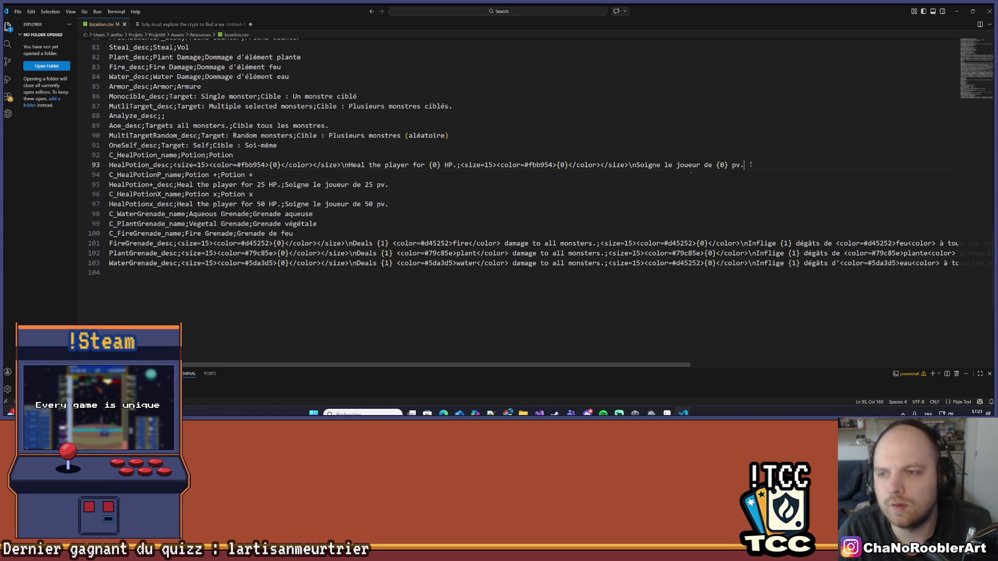
# Minimize VS Code to check the crate sprite's colours in Aseprite, then switch to the Unity game.
pyautogui.click(955, 16)
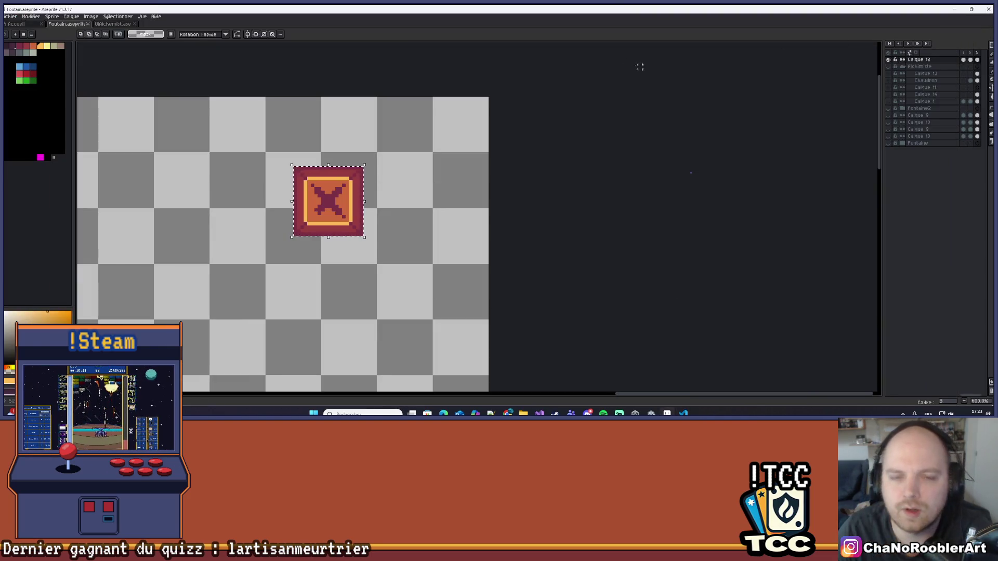
pyautogui.hotkey('alt', 'Tab')
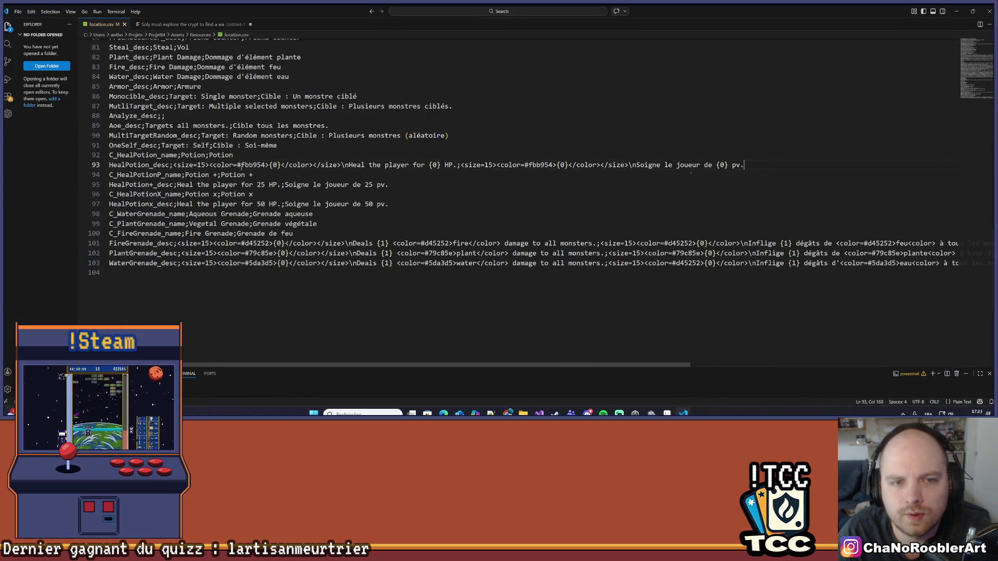
pyautogui.click(957, 11)
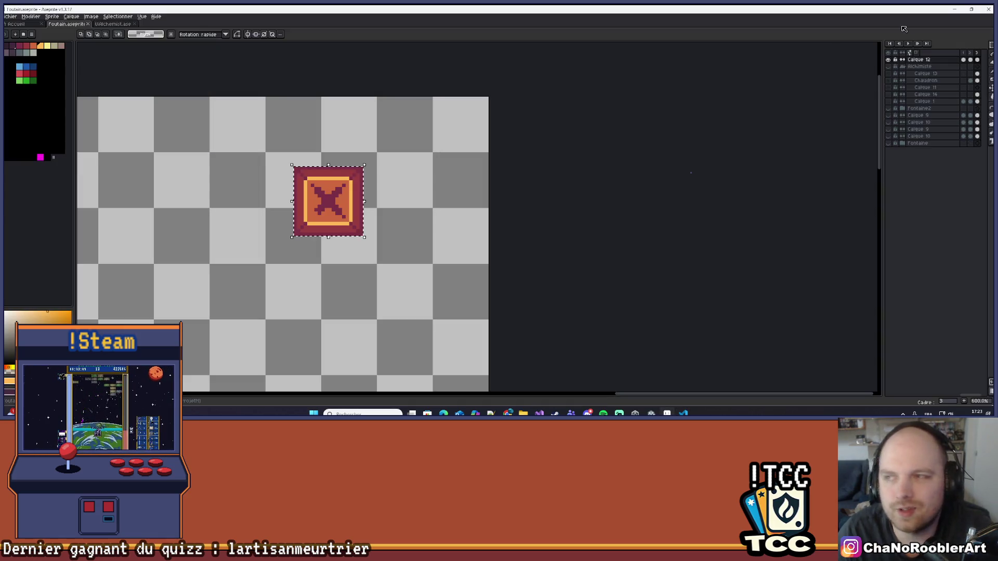
pyautogui.click(960, 10)
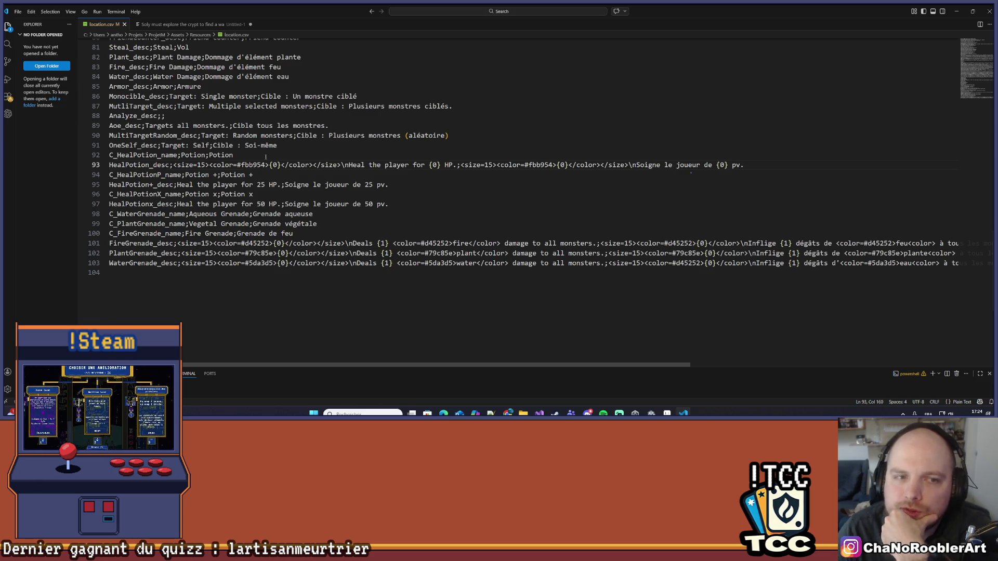
pyautogui.hotkey('alt', 'Tab')
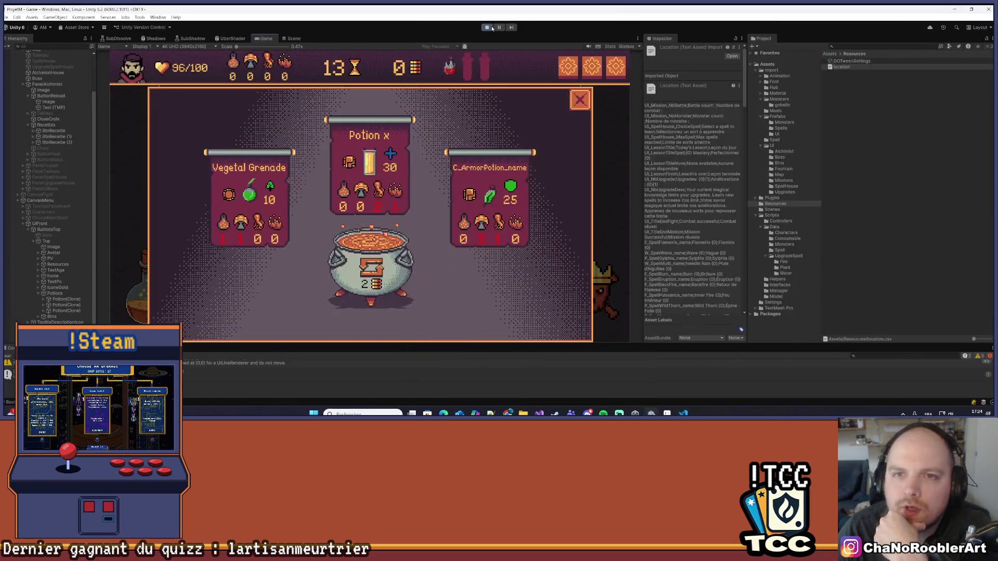
# Stop and re-enter Play mode with Ctrl+P so the game reloads to its title menu.
pyautogui.hotkey('ctrl', 'p')
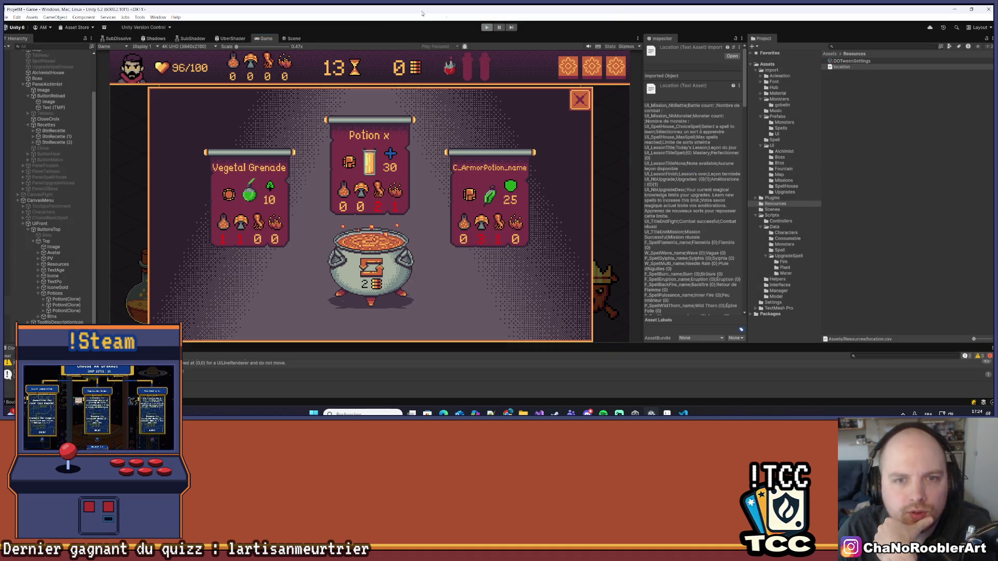
pyautogui.click(16, 19)
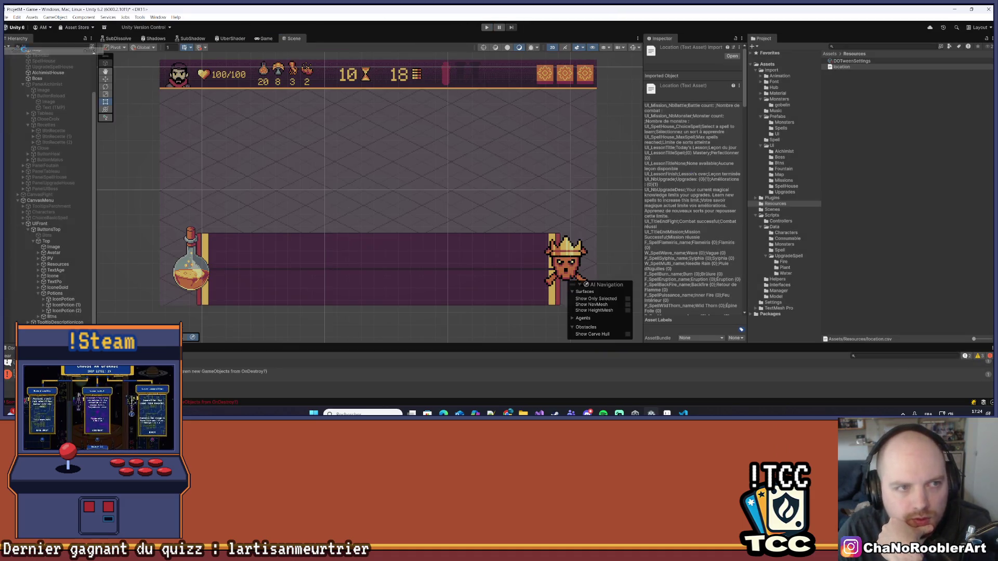
pyautogui.hotkey('ctrl', 'p')
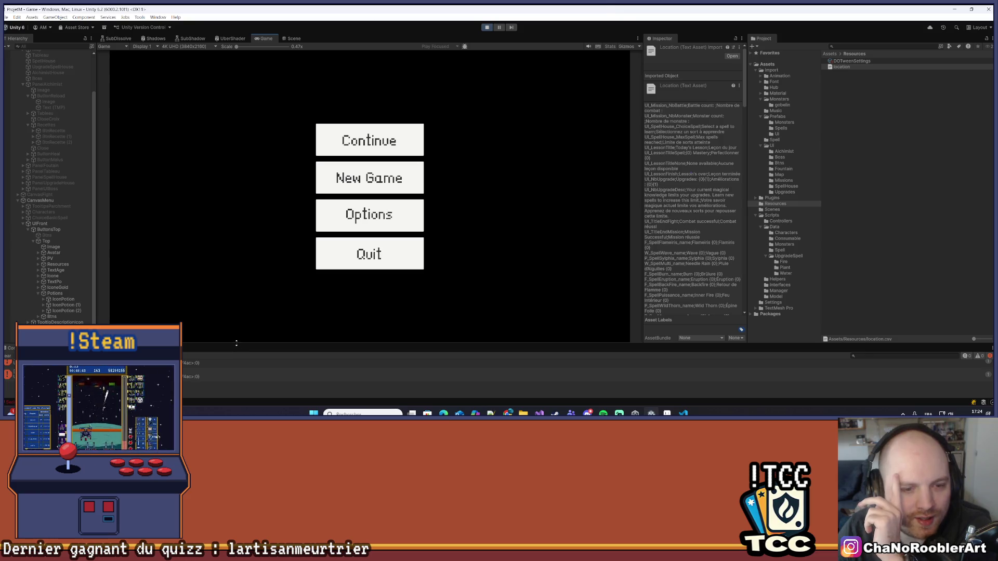
# Enlarge and clear the Console, then restart and stop Play mode.
pyautogui.moveTo(238, 344); pyautogui.dragTo(238, 312)
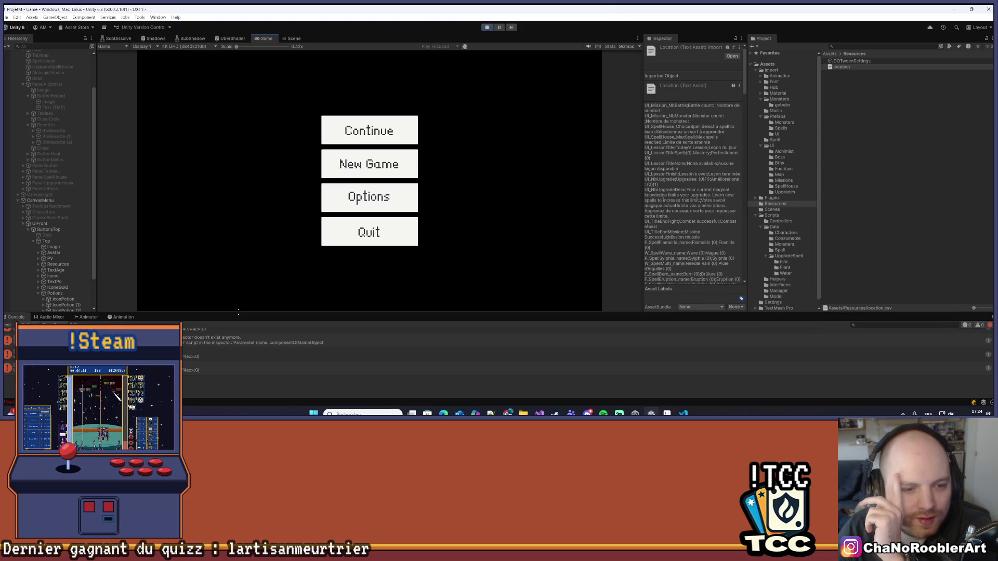
pyautogui.click(7, 326)
pyautogui.click(487, 27)
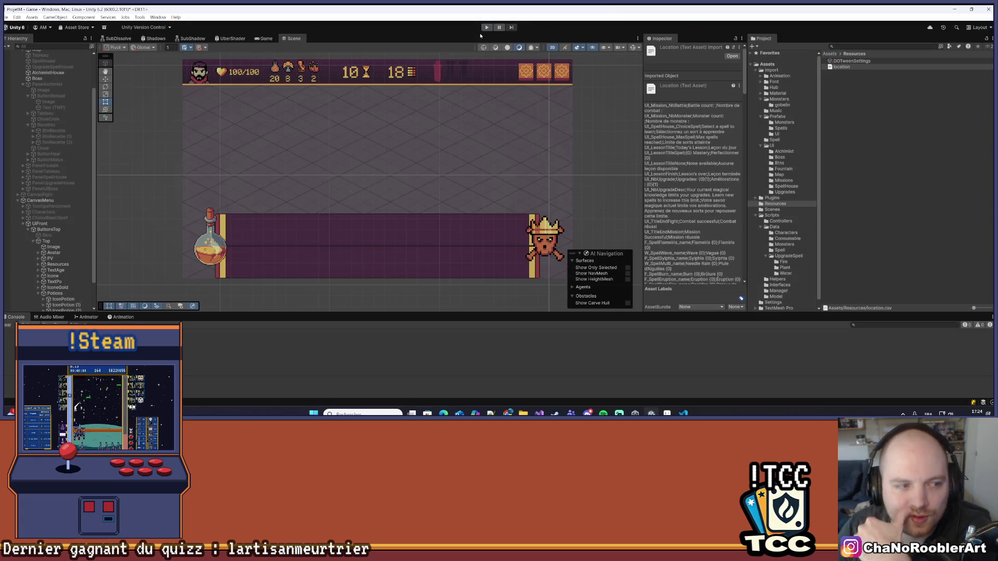
pyautogui.click(487, 28)
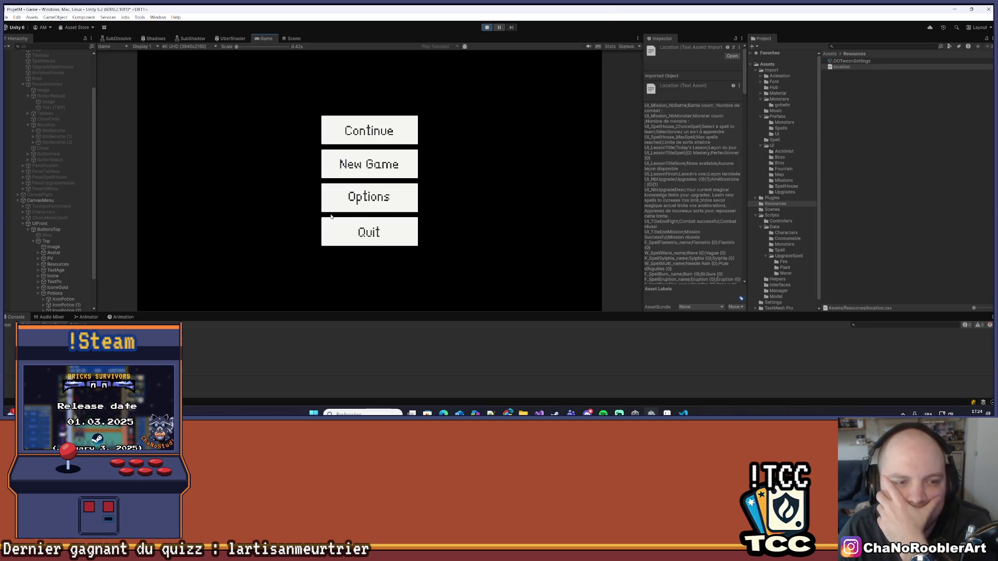
pyautogui.scroll(1, 211, 361)
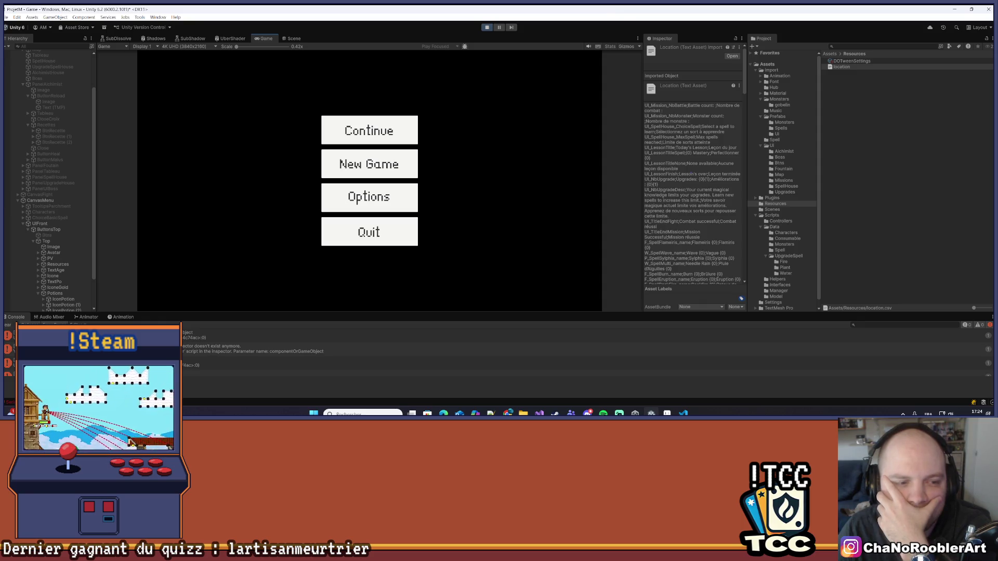
pyautogui.scroll(-1, 211, 361)
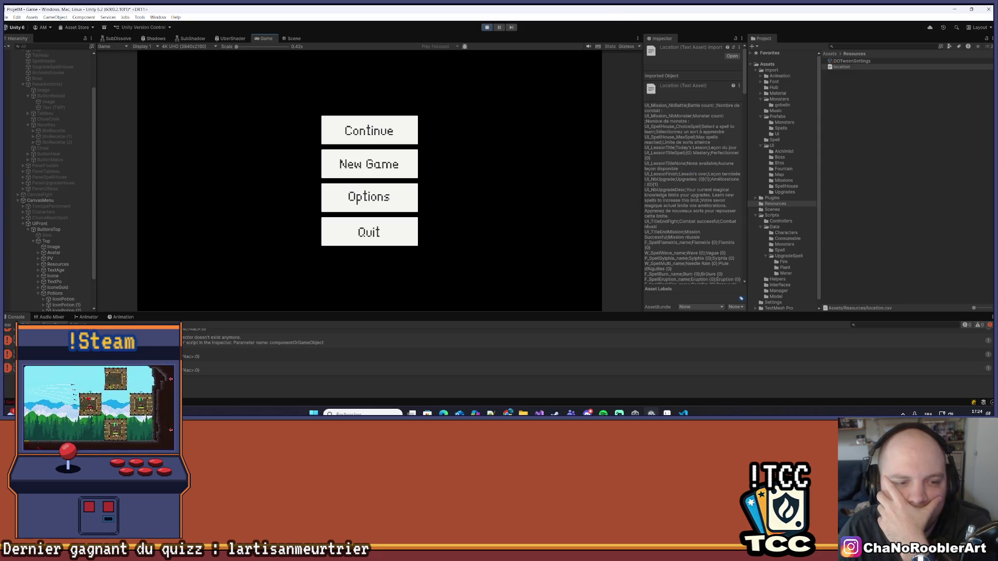
pyautogui.click(486, 27)
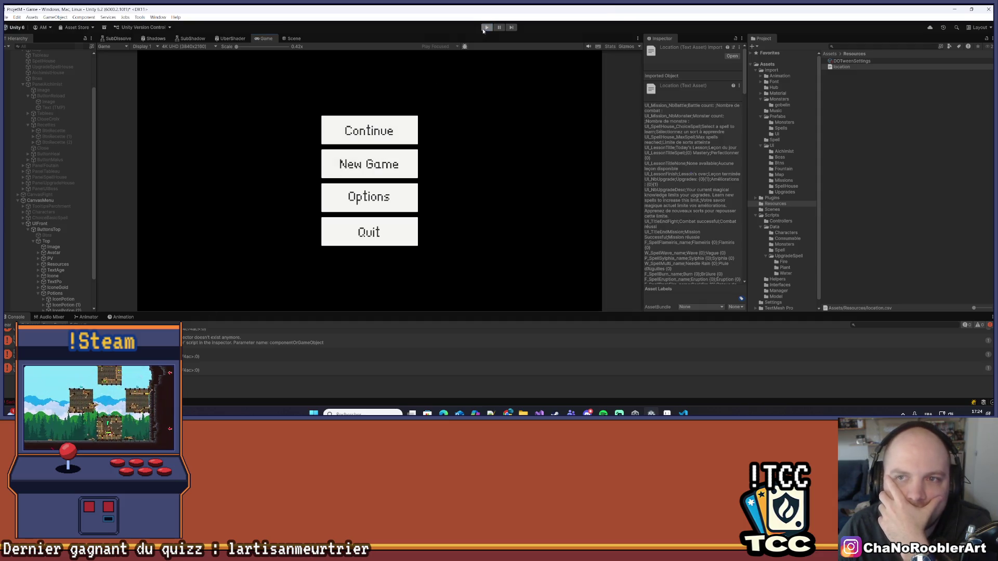
# Close Unity, answer the save prompt, and reopen ProjetM from Unity Hub.
pyautogui.click(987, 15)
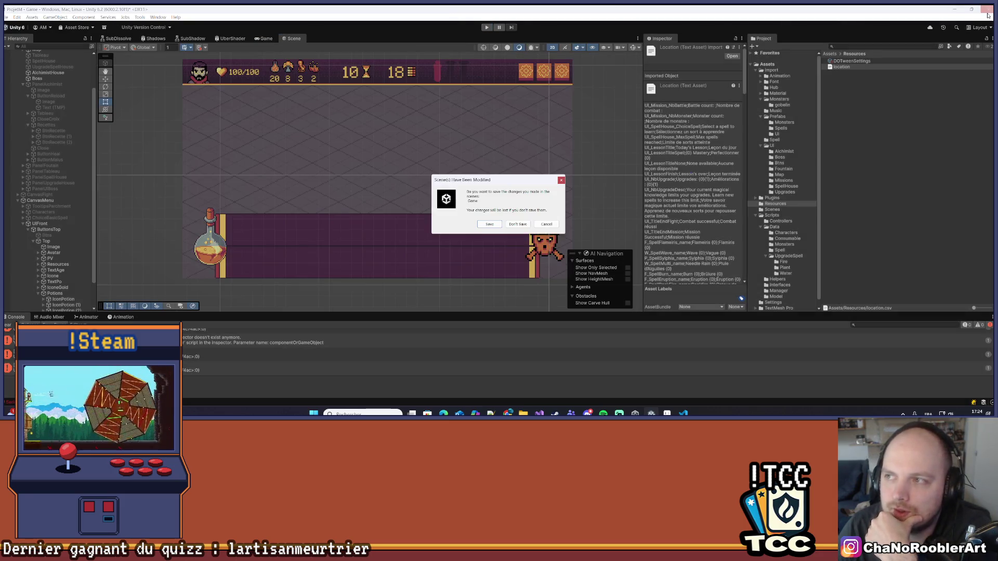
pyautogui.click(487, 225)
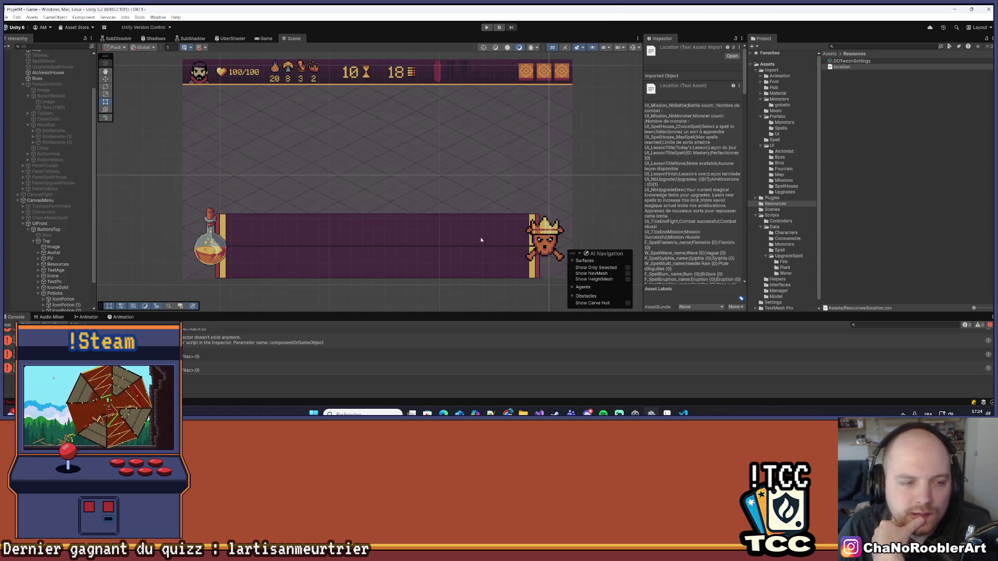
pyautogui.hotkey('alt', 'Tab')
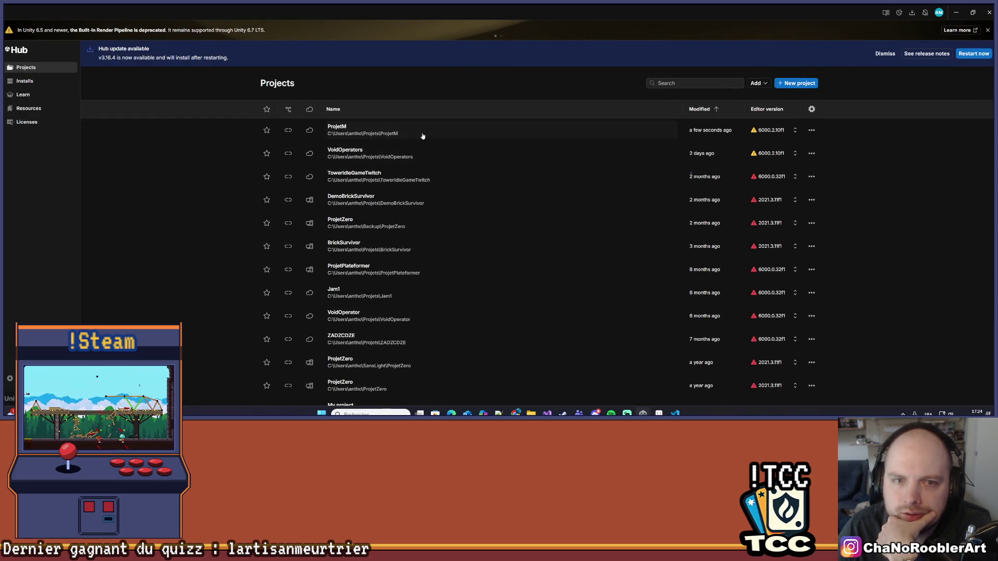
pyautogui.click(423, 136)
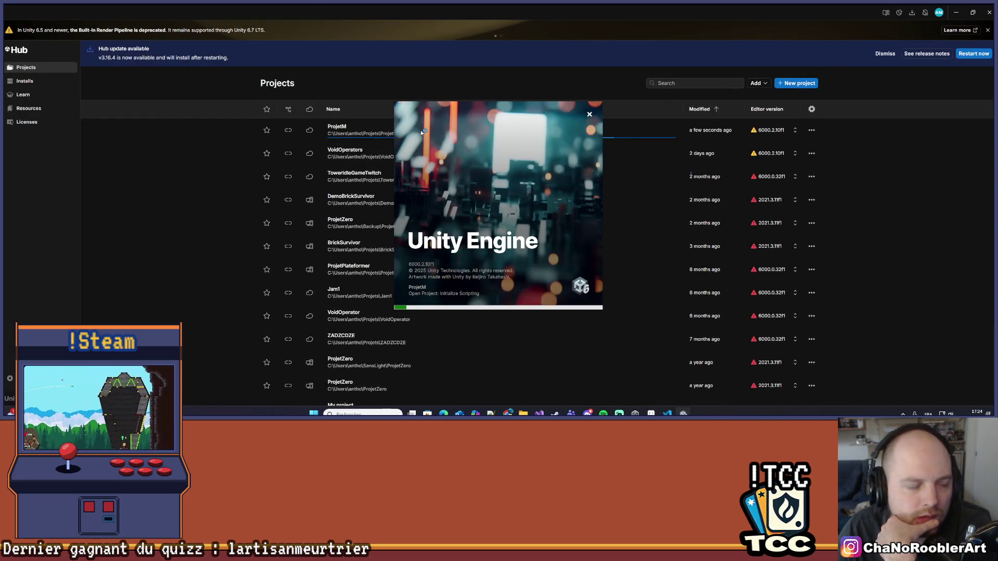
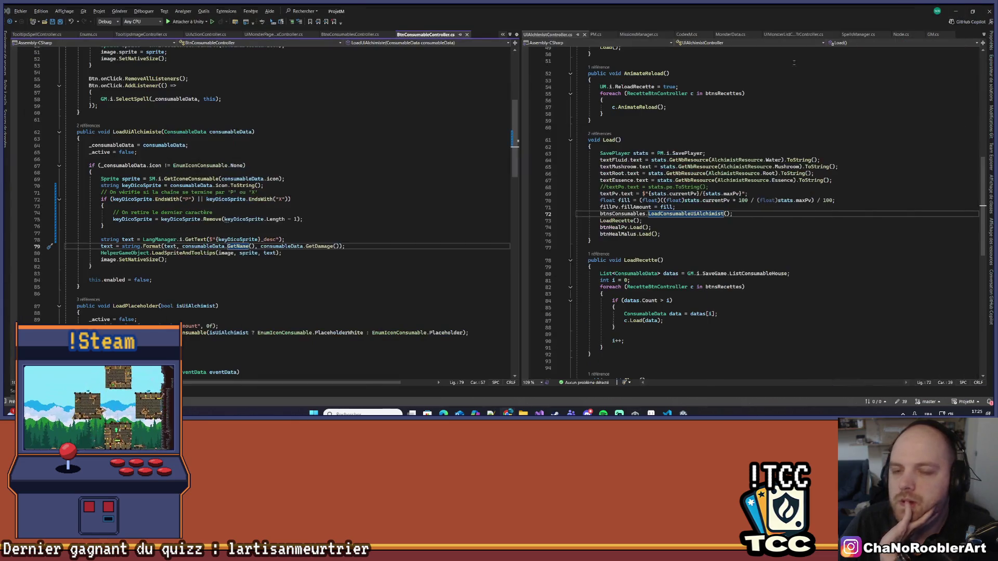
# Minimize Unity Hub, bring the Unity editor forward, and enter play mode.
pyautogui.click(956, 12)
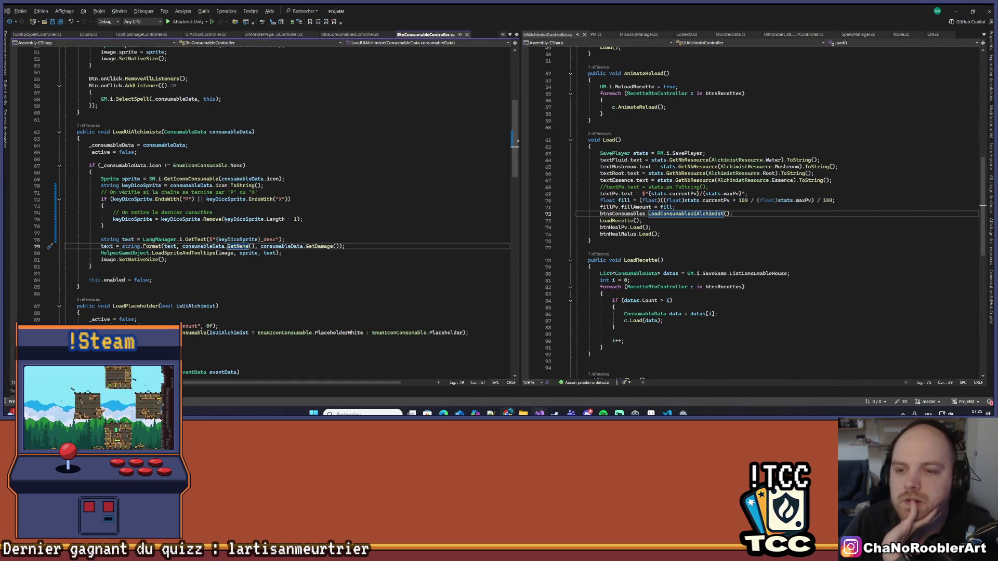
pyautogui.click(667, 413)
pyautogui.click(487, 27)
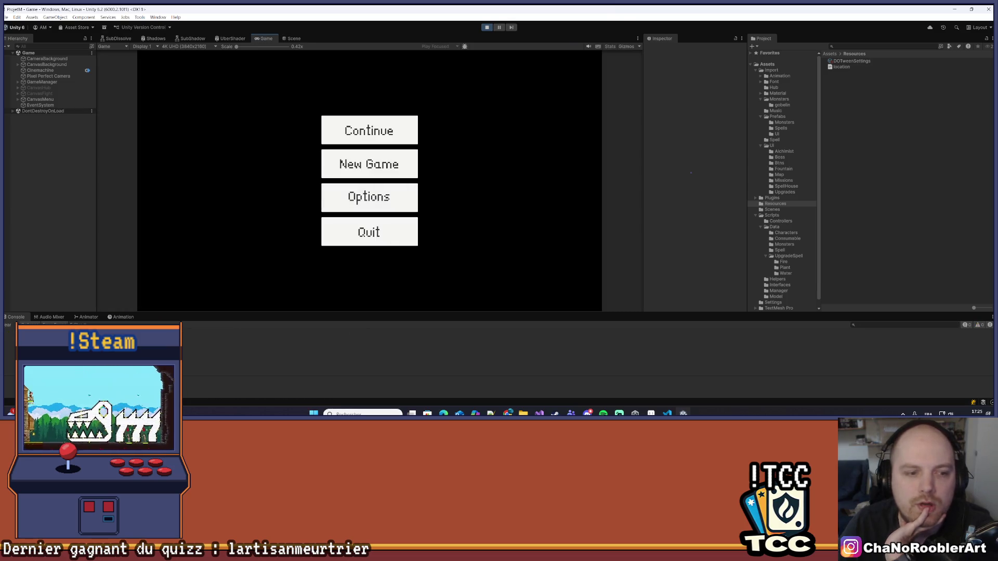
# Continue the saved game, read the potion and grenade recipe tooltips, then stop play mode.
pyautogui.click(335, 134)
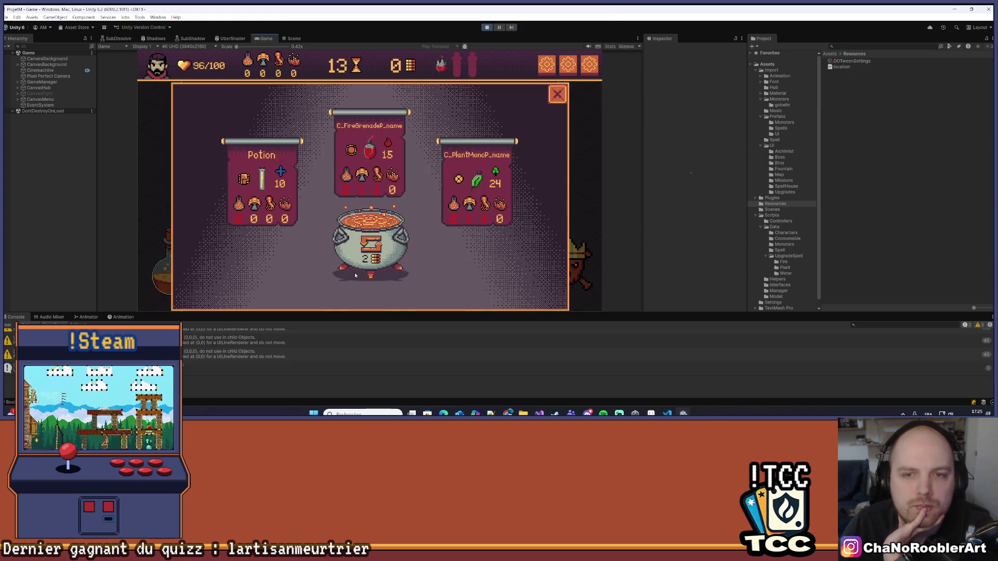
pyautogui.moveTo(261, 177)
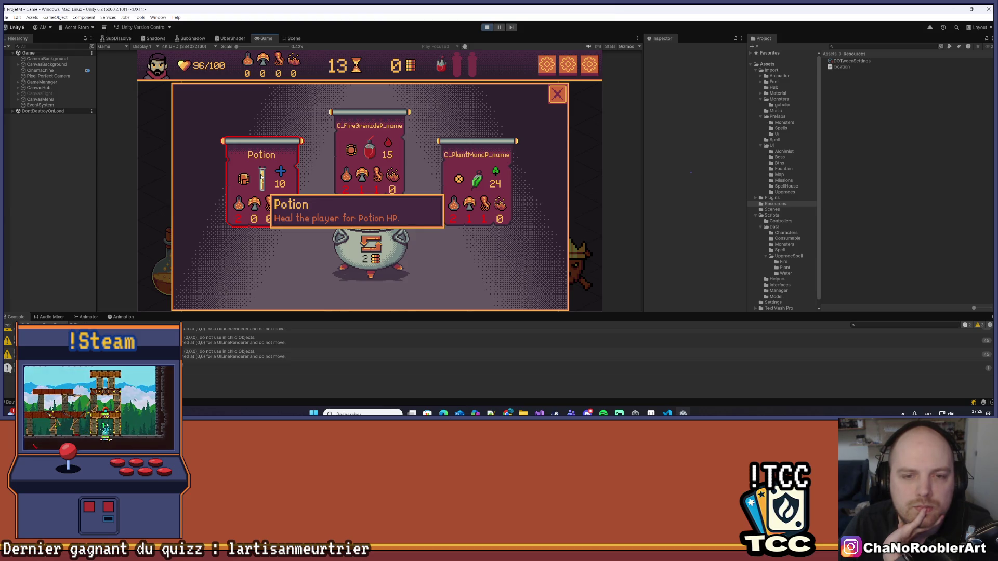
pyautogui.moveTo(366, 149)
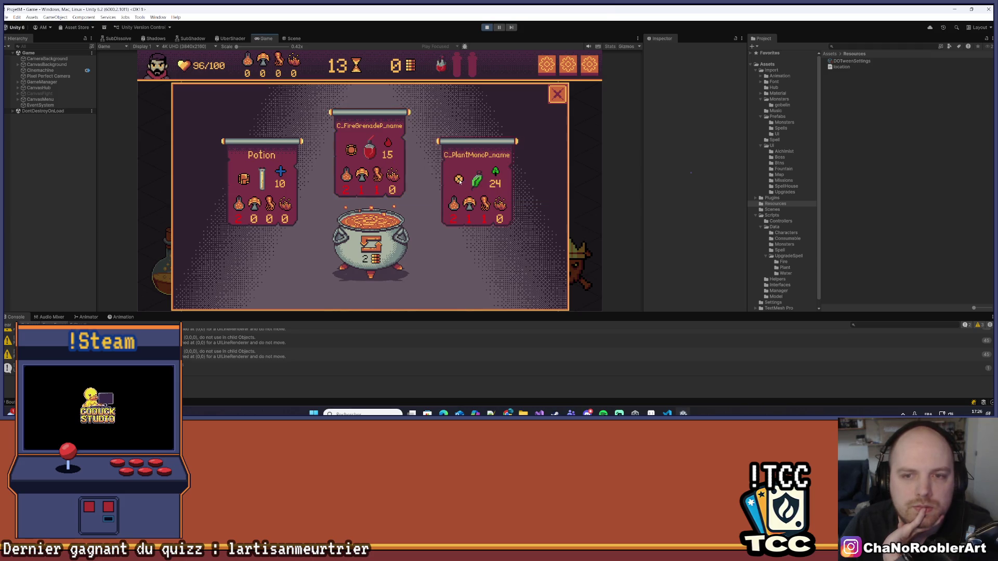
pyautogui.click(486, 27)
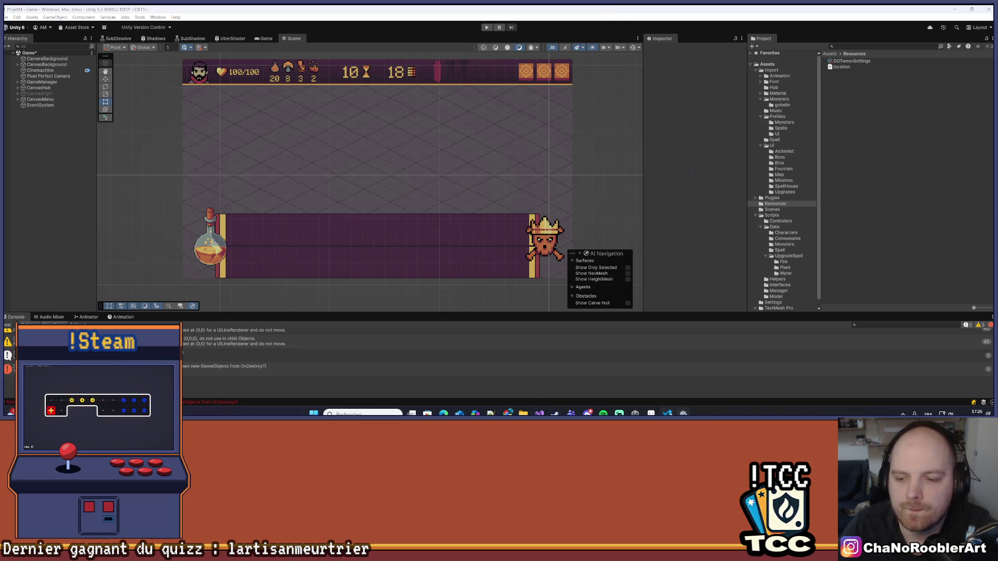
pyautogui.click(667, 414)
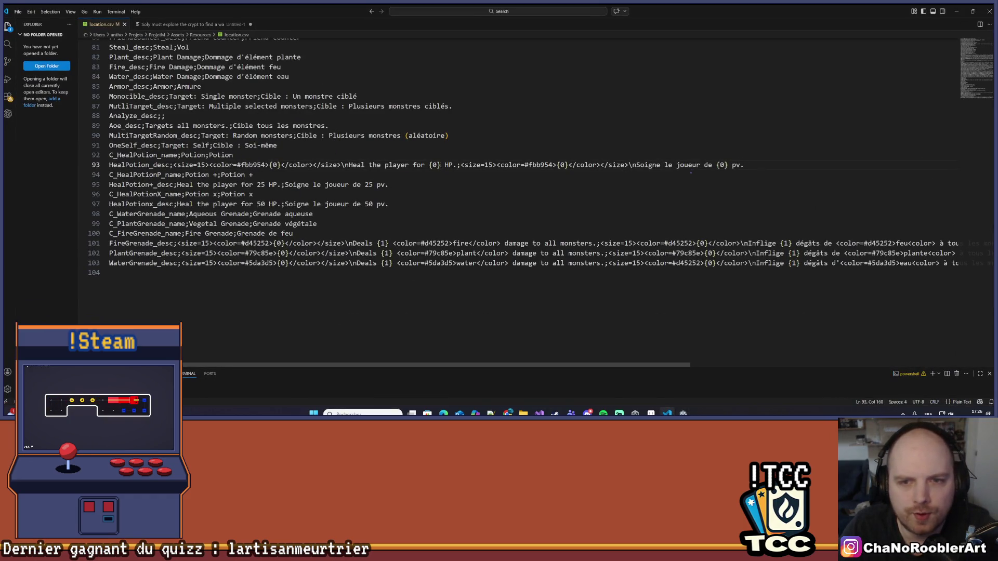
# Change {0} to {1} in the English and French HealPotion_desc text and save.
pyautogui.doubleClick(435, 164)
pyautogui.write('1')
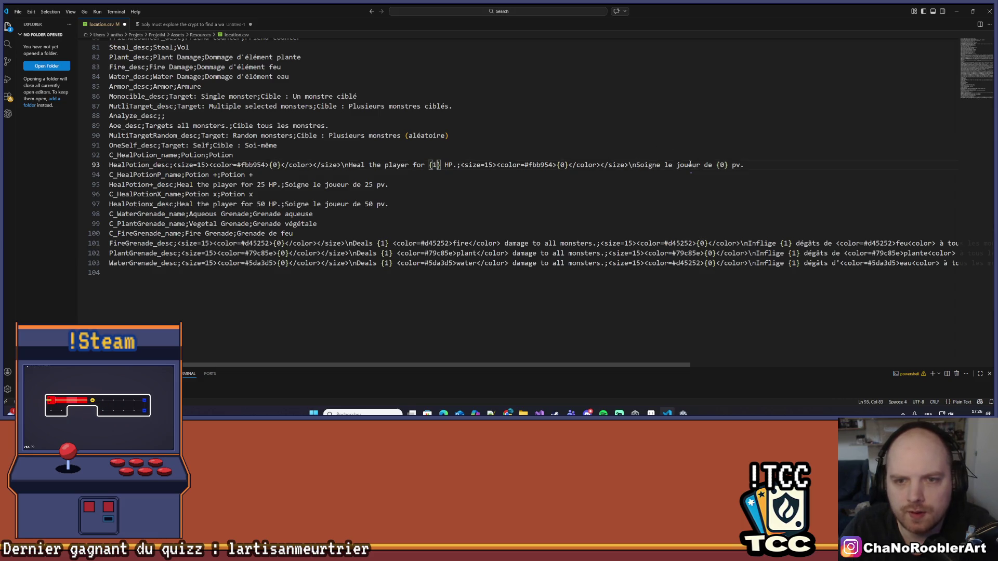
pyautogui.doubleClick(722, 165)
pyautogui.write('1')
pyautogui.hotkey('ctrl', 's')
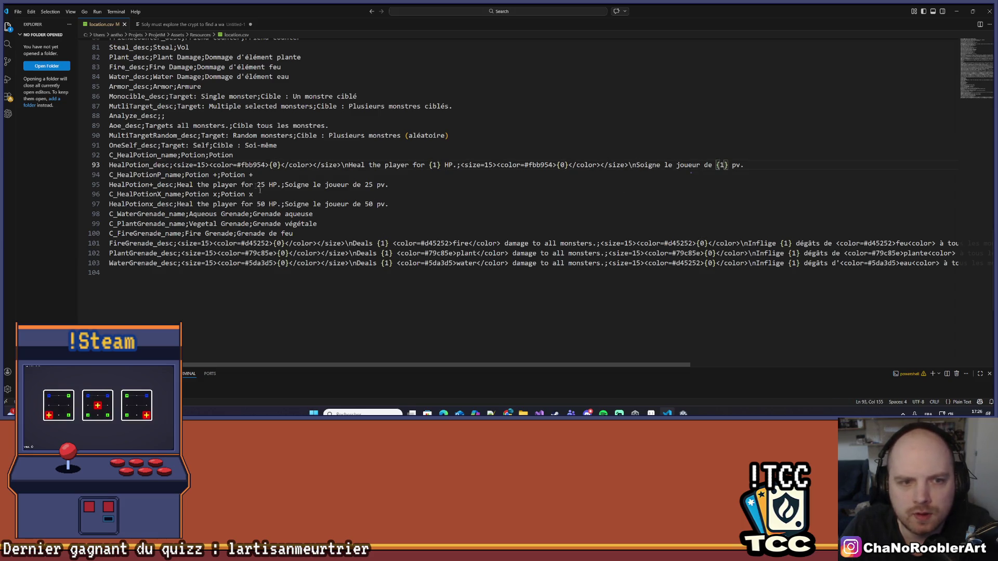
# Delete the HealPotion+_desc and HealPotionx_desc lines and save location.csv.
pyautogui.click(388, 185)
pyautogui.hotkey('shift', 'Home')
pyautogui.press('BackSpace')
pyautogui.press('BackSpace')
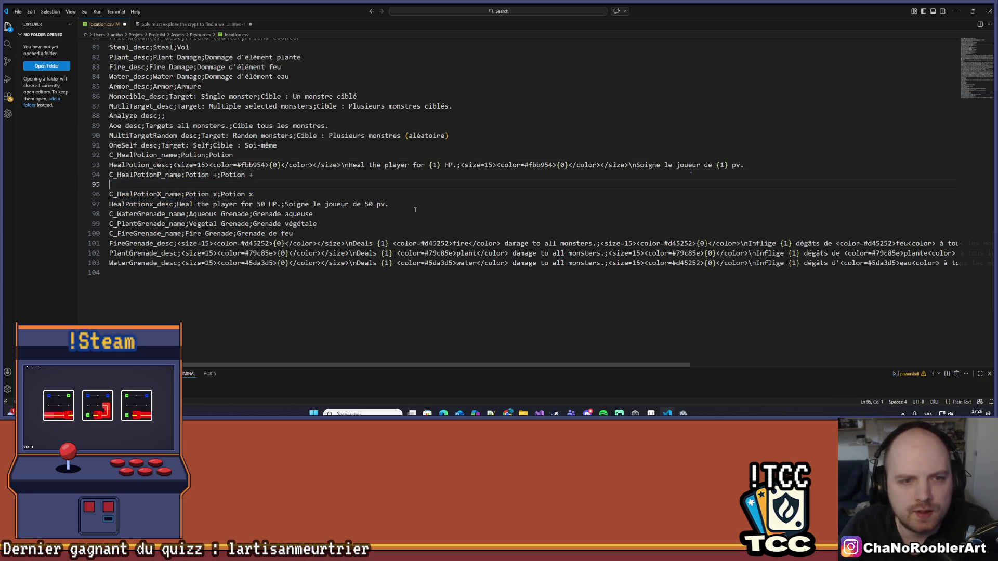
pyautogui.moveTo(390, 194); pyautogui.dragTo(109, 194)
pyautogui.press('BackSpace')
pyautogui.press('BackSpace')
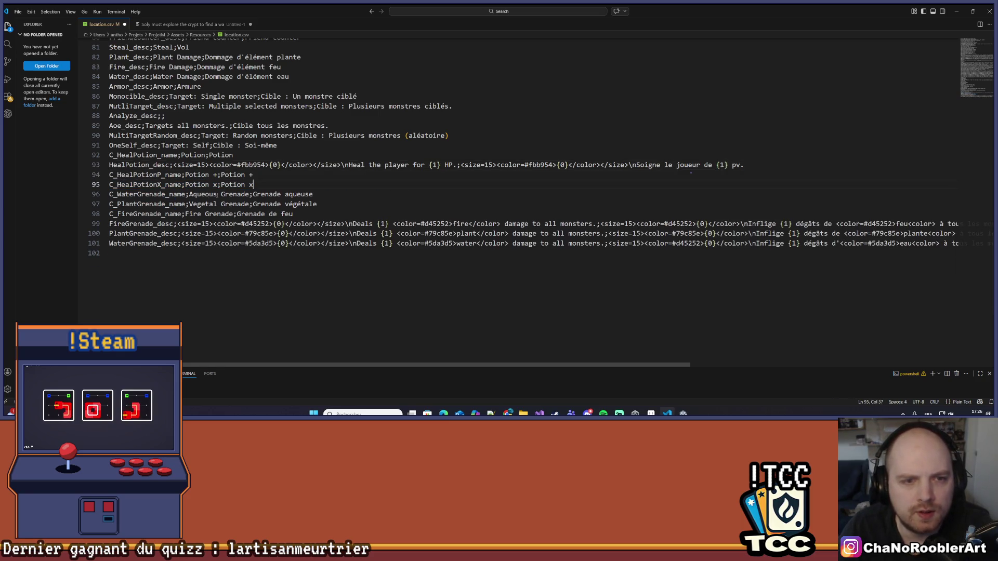
pyautogui.hotkey('ctrl', 's')
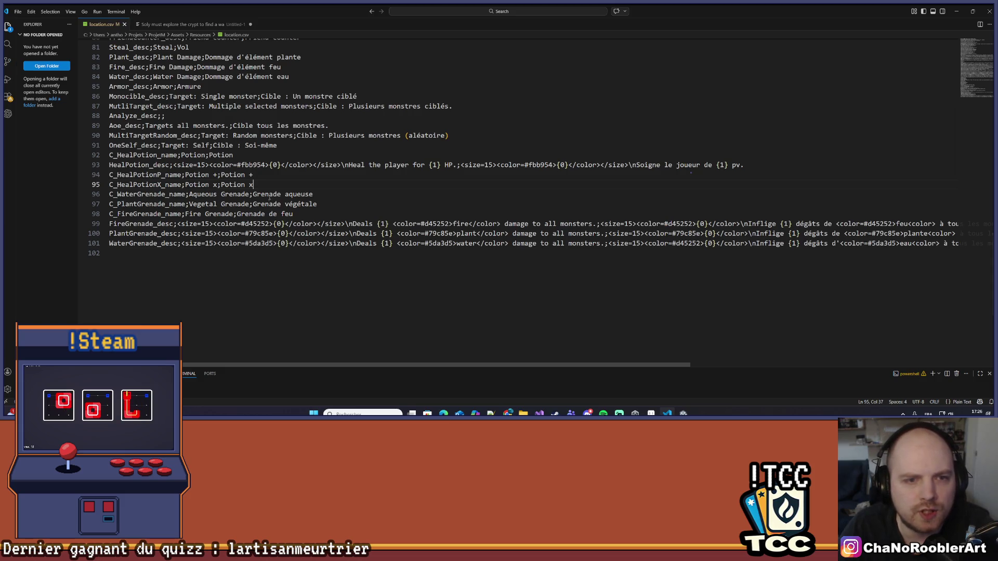
# Move the Potion + and Potion x name lines under C_HealPotion_name and remove the empty line.
pyautogui.keyDown('shift'); pyautogui.click(98, 183); pyautogui.keyUp('shift')
pyautogui.hotkey('shift', 'Up')
pyautogui.press('BackSpace')
pyautogui.press('Up')
pyautogui.press('Up')
pyautogui.press('End')
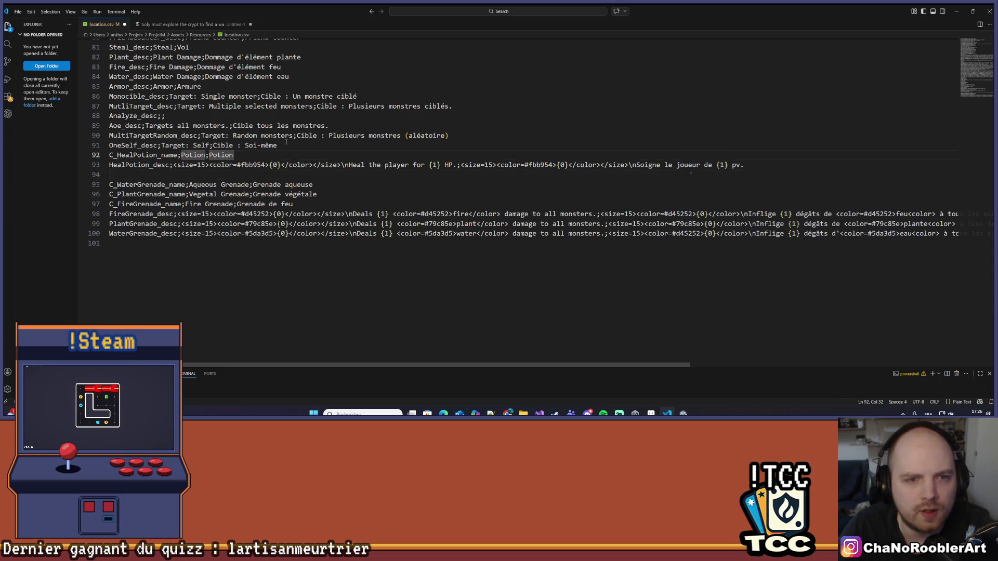
pyautogui.press('Return')
pyautogui.write('C_HealPotionP_name;Potion +;Potion + C_HealPotionX_name;Potion x;Potion x')
pyautogui.hotkey('ctrl', 's')
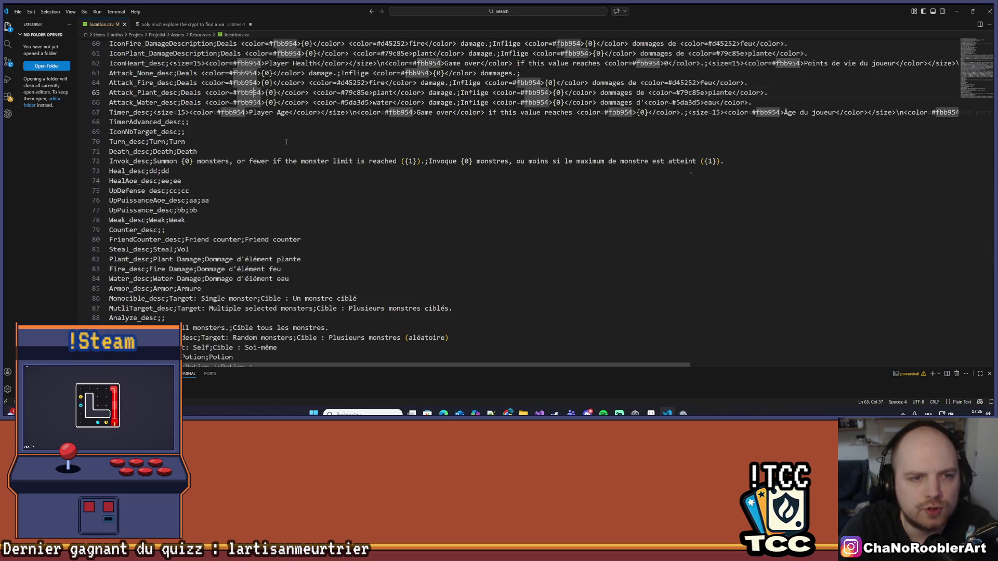
pyautogui.scroll(-6, 216, 210)
pyautogui.click(215, 210)
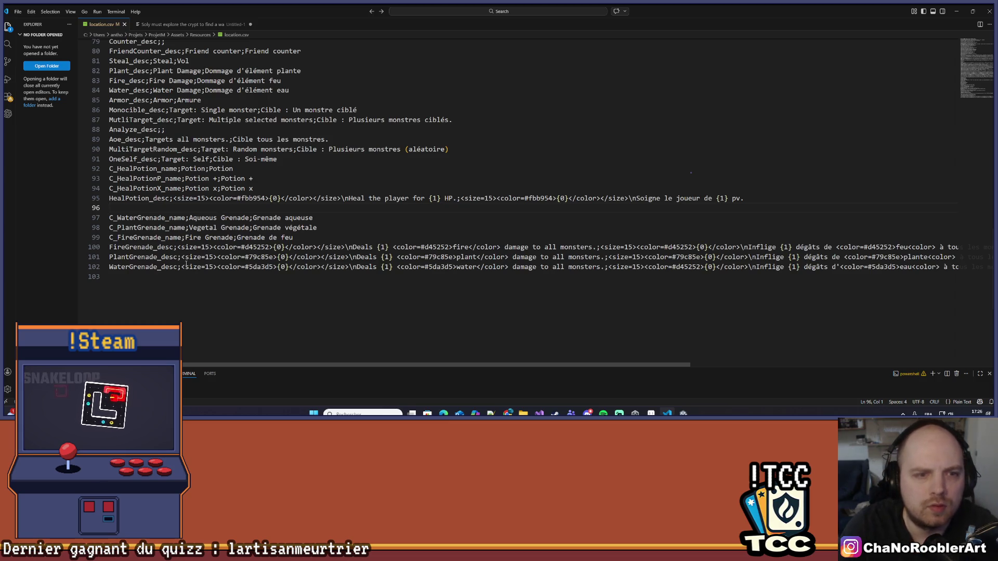
pyautogui.press('BackSpace')
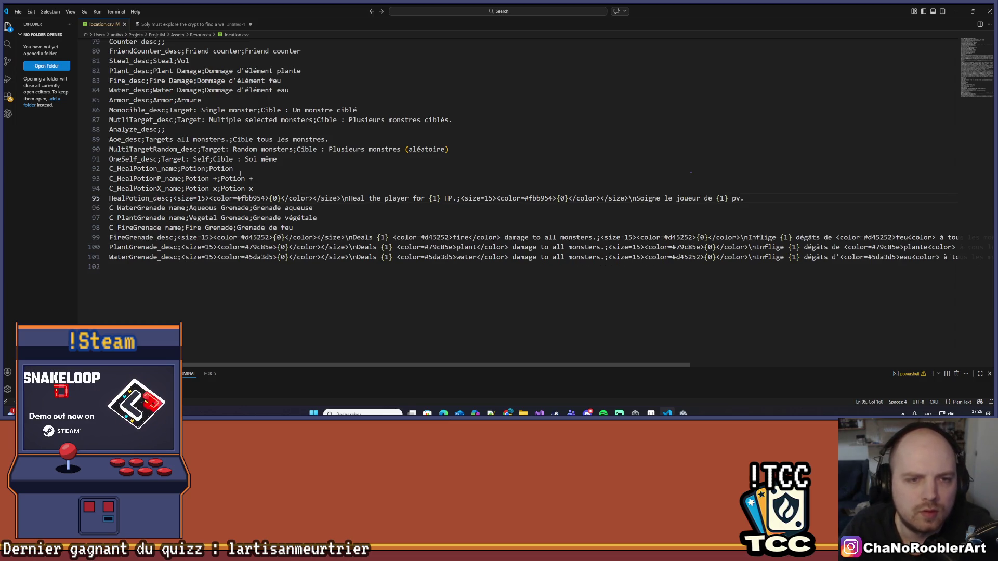
# Capitalize the lowercase x to X in both Potion X names.
pyautogui.press('Up')
pyautogui.press('BackSpace')
pyautogui.write('X')
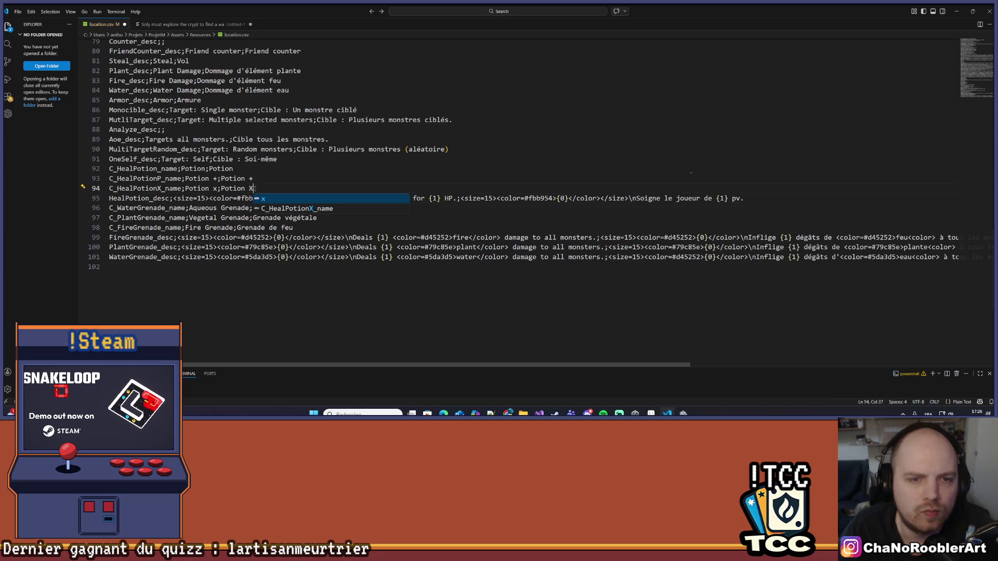
pyautogui.doubleClick(215, 189)
pyautogui.write('X')
pyautogui.click(299, 176)
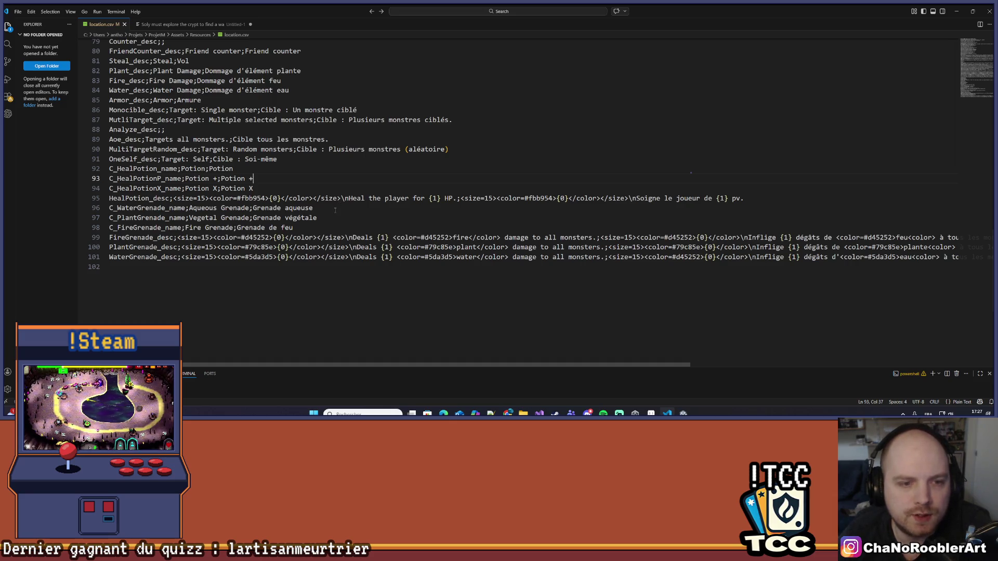
pyautogui.doubleClick(331, 215)
# Add a C_WaterGrenadeP_name row with 'Aqueous Grenade +' and a French name ending in +.
pyautogui.doubleClick(338, 210)
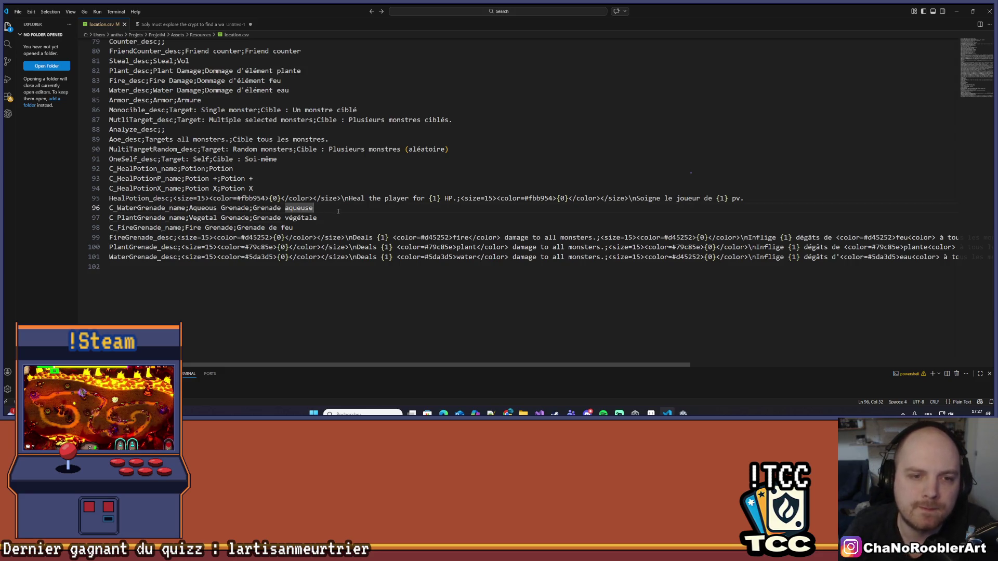
pyautogui.hotkey('shift', 'alt', 'Down')
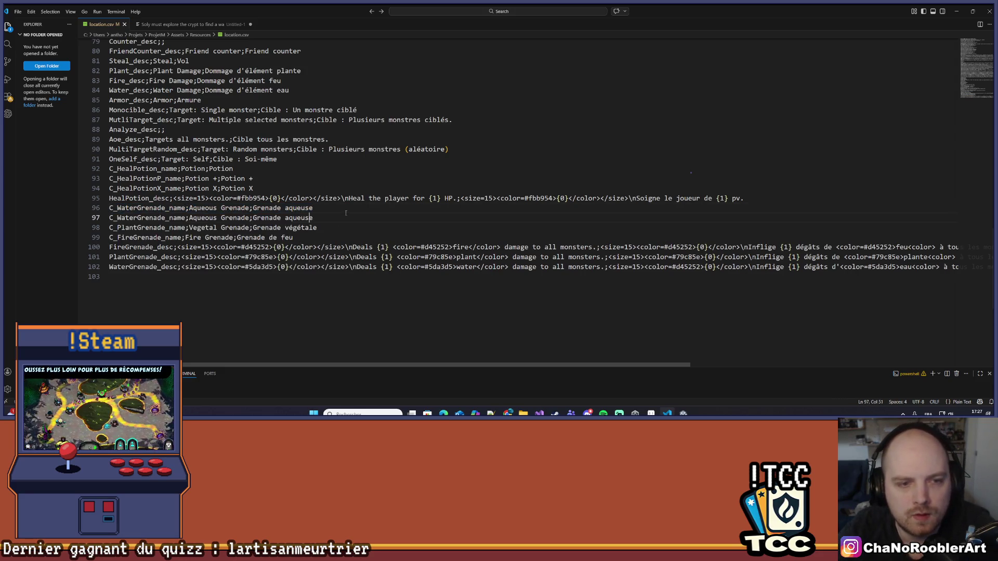
pyautogui.press('Left')
pyautogui.press('Left')
pyautogui.press('Left')
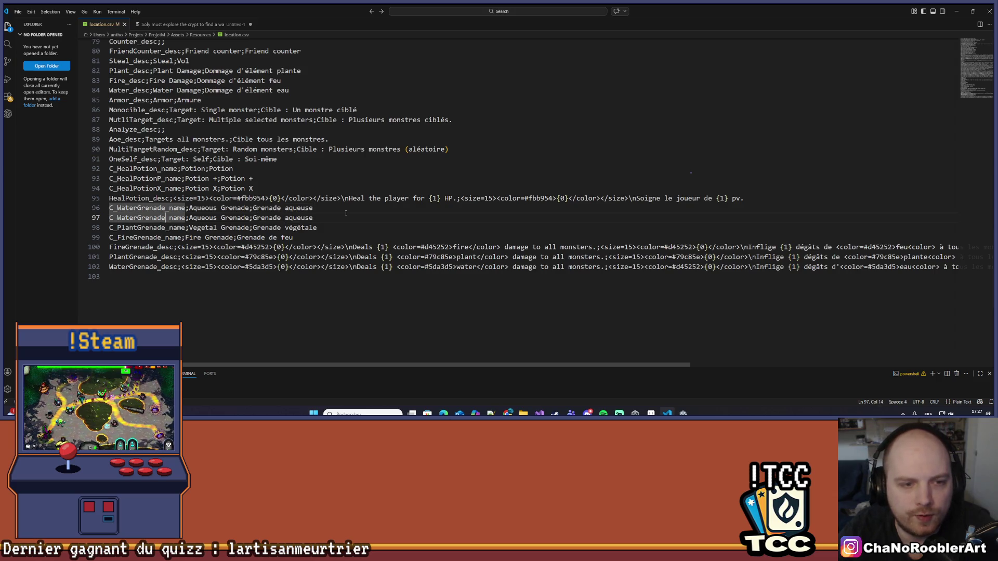
pyautogui.write('P')
pyautogui.press('Right')
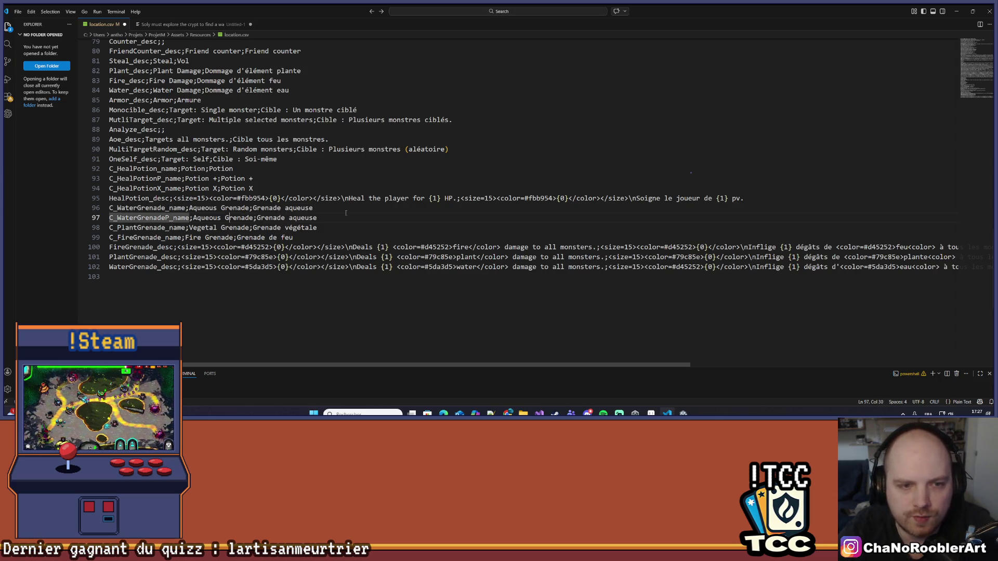
pyautogui.hotkey('ctrl', 'Right')
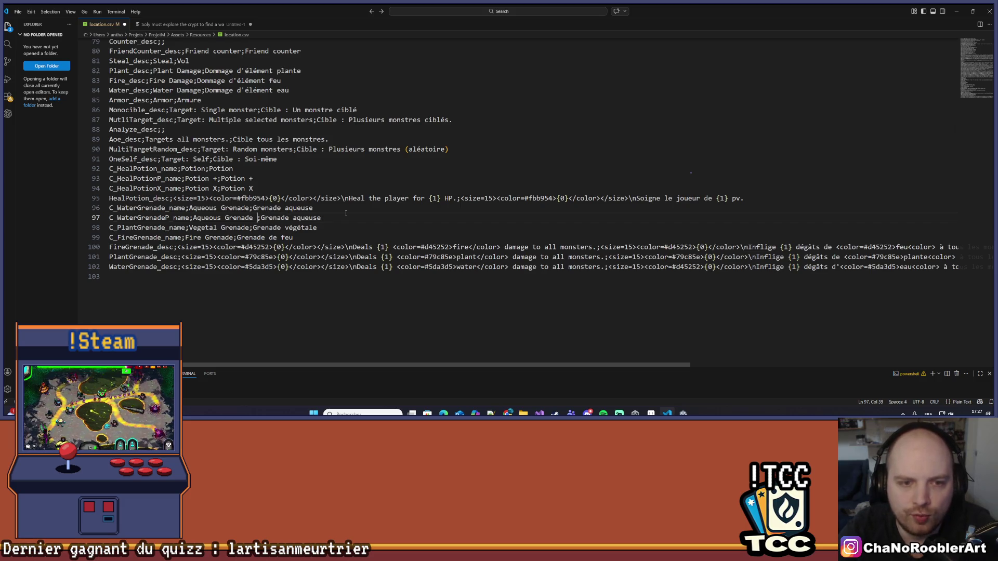
pyautogui.write('+')
pyautogui.press('End')
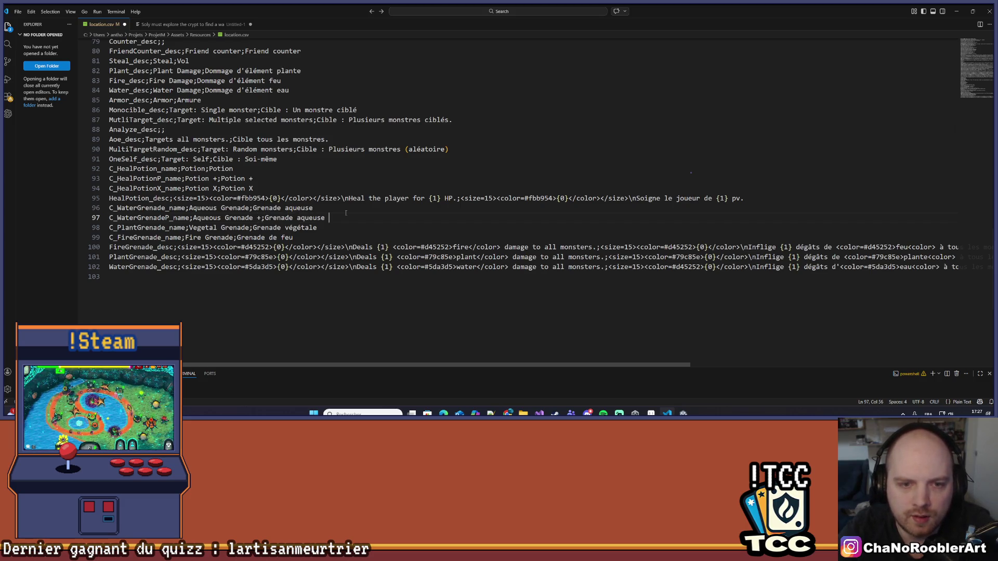
pyautogui.write('+')
pyautogui.press('Down')
pyautogui.hotkey('ctrl', 'Left')
pyautogui.hotkey('ctrl', 'Left')
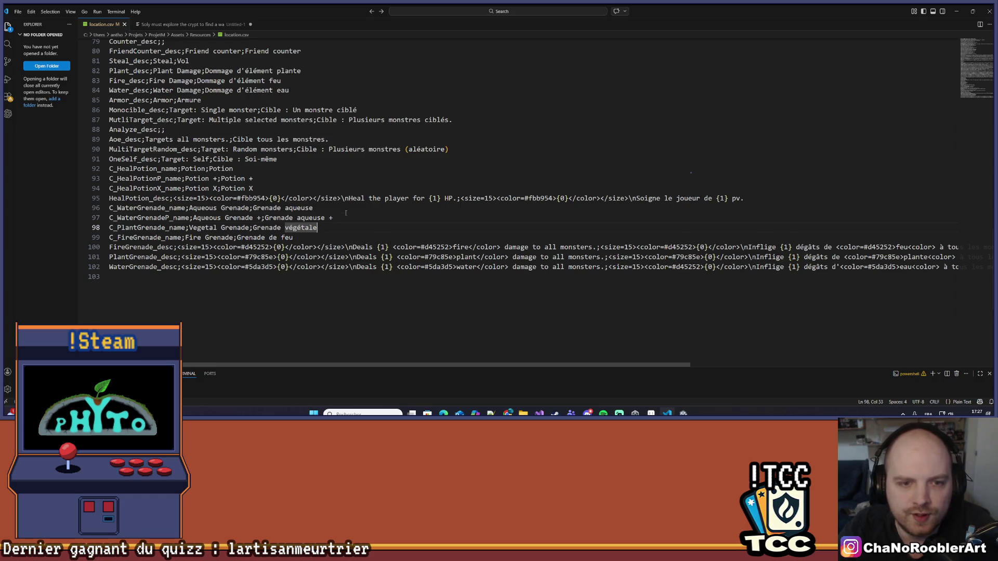
# Add a C_WaterGrenadeX_name row reading 'Aqueous Grenade X' in both languages and save.
pyautogui.press('Up')
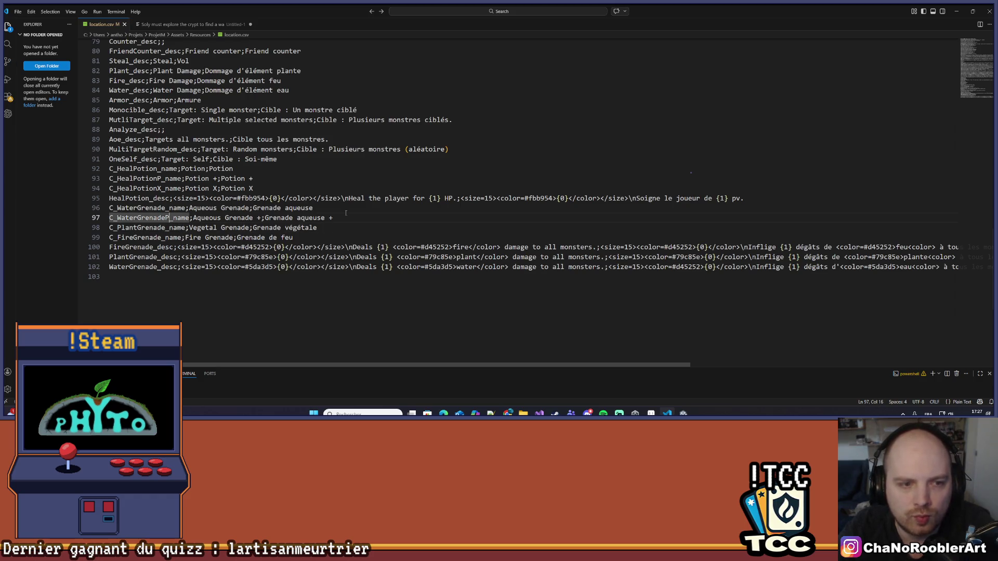
pyautogui.press('Home')
pyautogui.hotkey('shift', 'End')
pyautogui.hotkey('ctrl', 'c')
pyautogui.press('End')
pyautogui.press('Return')
pyautogui.hotkey('ctrl', 'v')
pyautogui.press('Left')
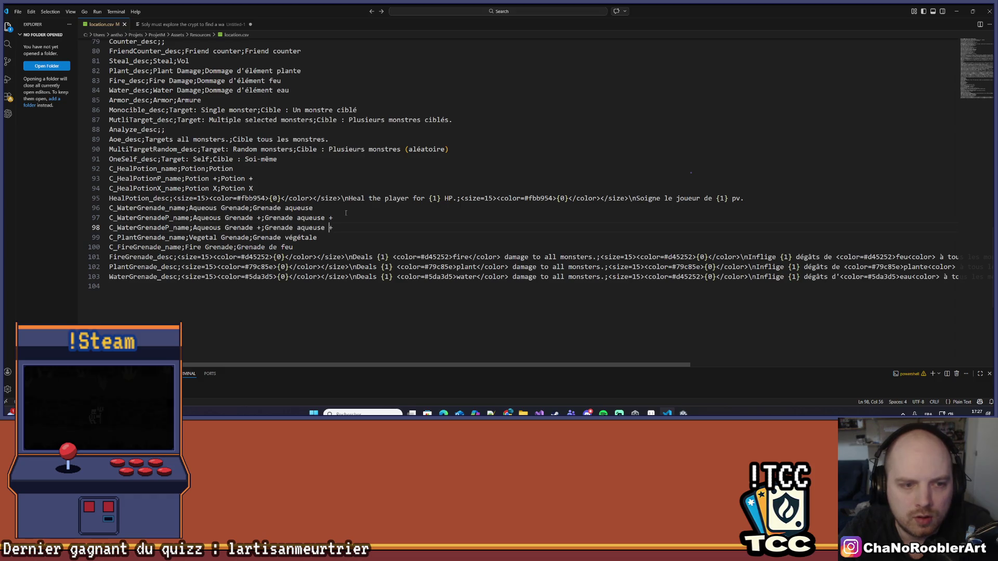
pyautogui.press('Left')
pyautogui.press('Left')
pyautogui.press('Left')
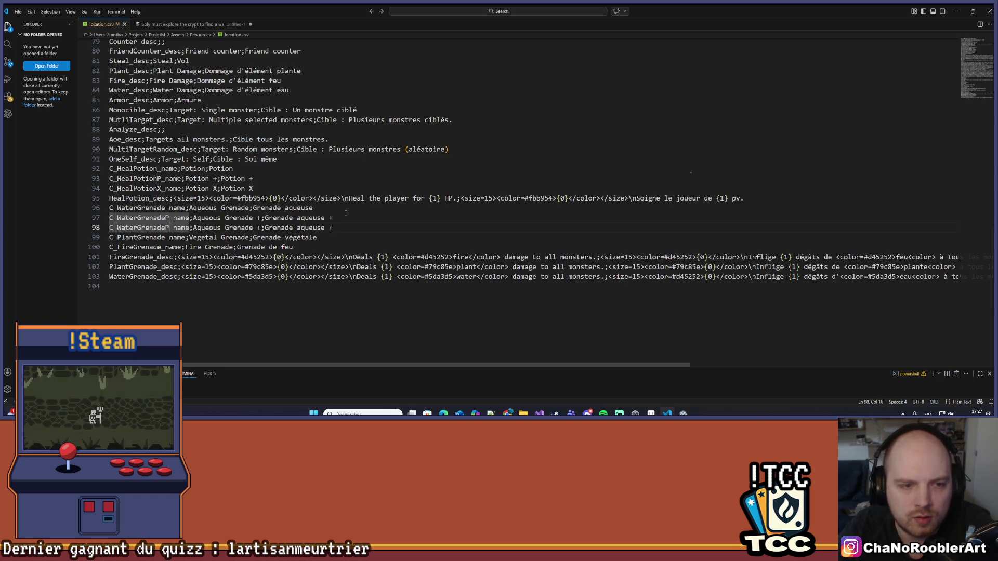
pyautogui.press('BackSpace')
pyautogui.write('X')
pyautogui.press('Right')
pyautogui.press('Right')
pyautogui.press('Right')
pyautogui.press('Right')
pyautogui.press('Delete')
pyautogui.write('X')
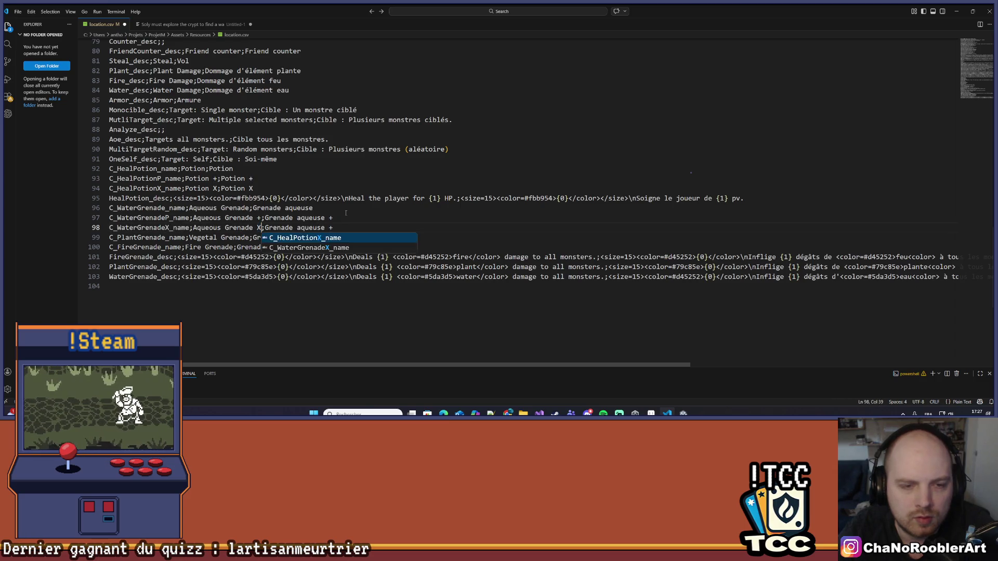
pyautogui.press('Right')
pyautogui.press('Right')
pyautogui.press('Right')
pyautogui.press('BackSpace')
pyautogui.write('X')
pyautogui.hotkey('ctrl', 's')
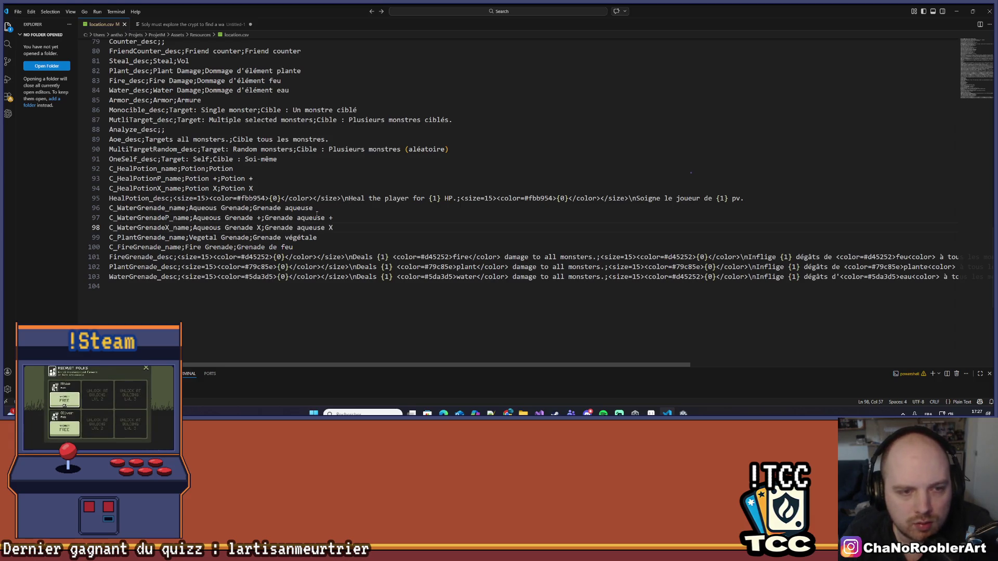
# Add a C_PlantGrenadeP_name row with Vegetal Grenade + names and save.
pyautogui.doubleClick(300, 238)
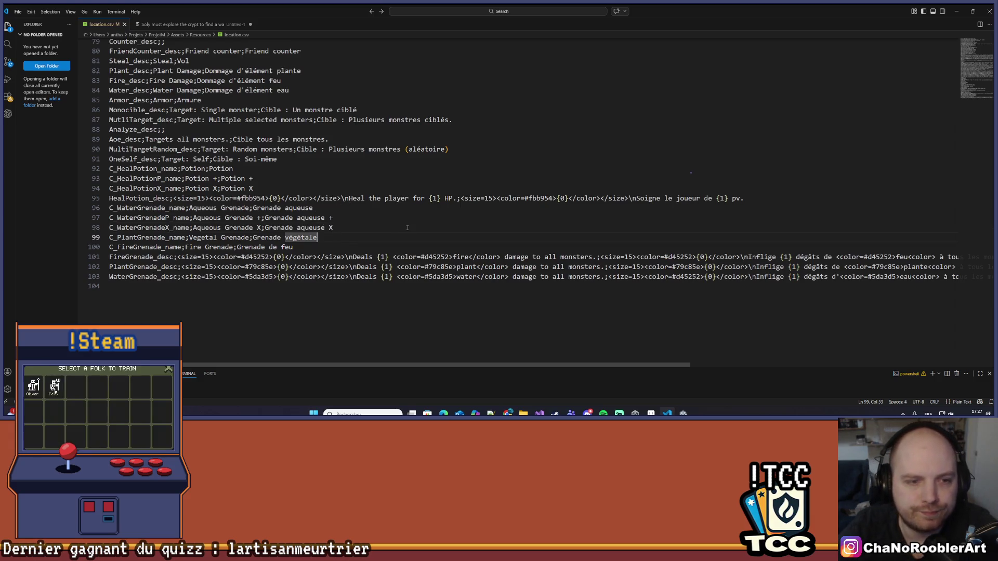
pyautogui.hotkey('shift', 'alt', 'Down')
pyautogui.hotkey('ctrl', 's')
pyautogui.click(165, 247)
pyautogui.write('P')
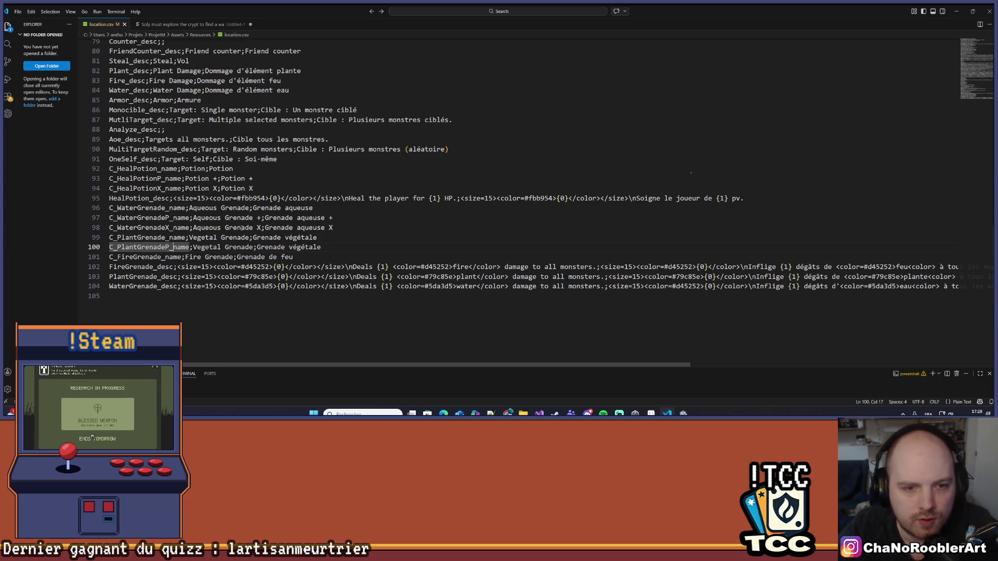
pyautogui.hotkey('ctrl', 'Right')
pyautogui.hotkey('ctrl', 'Right')
pyautogui.hotkey('ctrl', 'Right')
pyautogui.write('+')
pyautogui.press('End')
pyautogui.write('+')
pyautogui.hotkey('ctrl', 's')
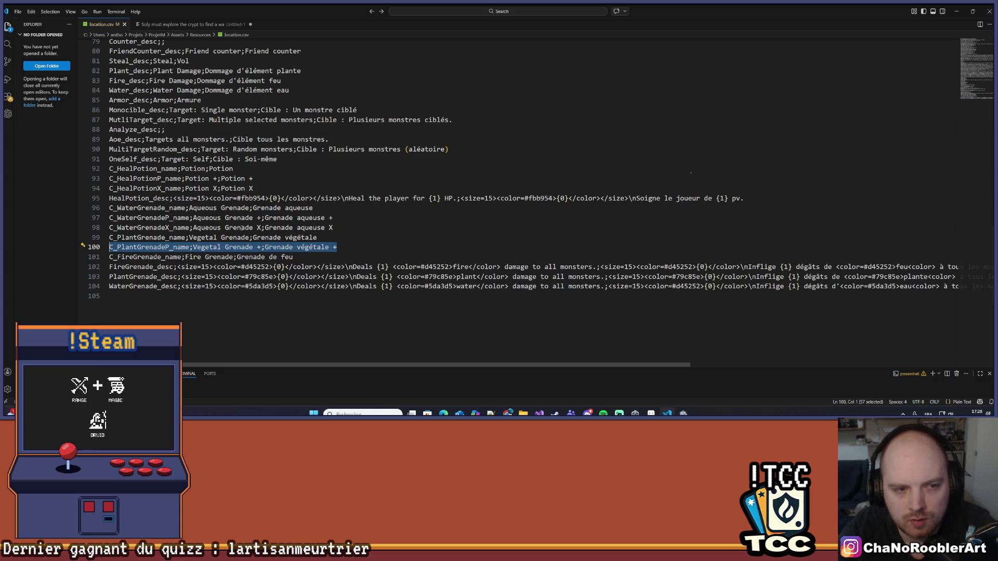
# Add a C_PlantGrenadeX_name row with Vegetal Grenade X names in English and French.
pyautogui.hotkey('shift', 'alt', 'Down')
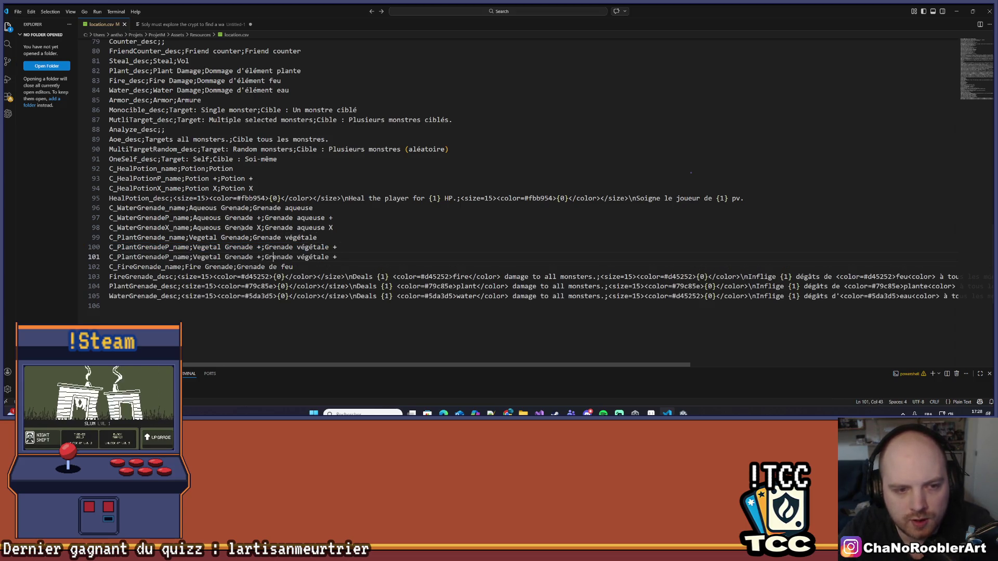
pyautogui.click(169, 257)
pyautogui.press('BackSpace')
pyautogui.write('X')
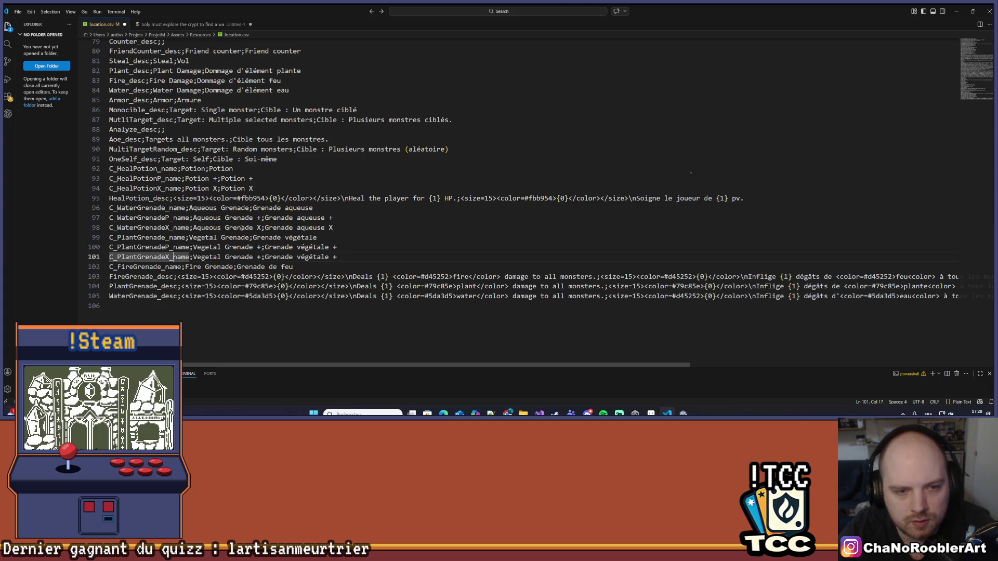
pyautogui.press('Right')
pyautogui.press('Right')
pyautogui.press('Right')
pyautogui.press('Right')
pyautogui.press('Right')
pyautogui.press('BackSpace')
pyautogui.write('X')
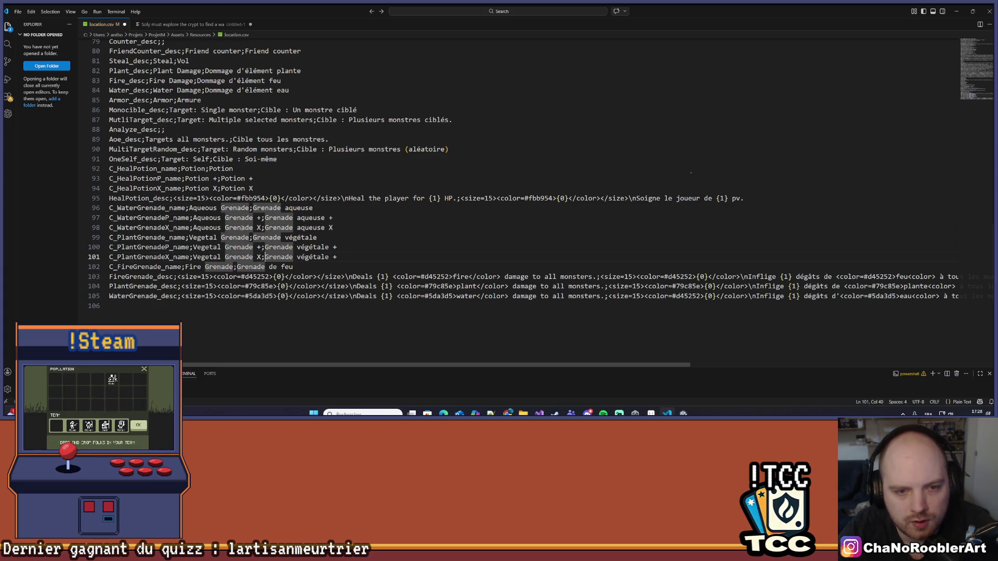
pyautogui.press('End')
pyautogui.press('Left')
pyautogui.press('Delete')
pyautogui.write('X')
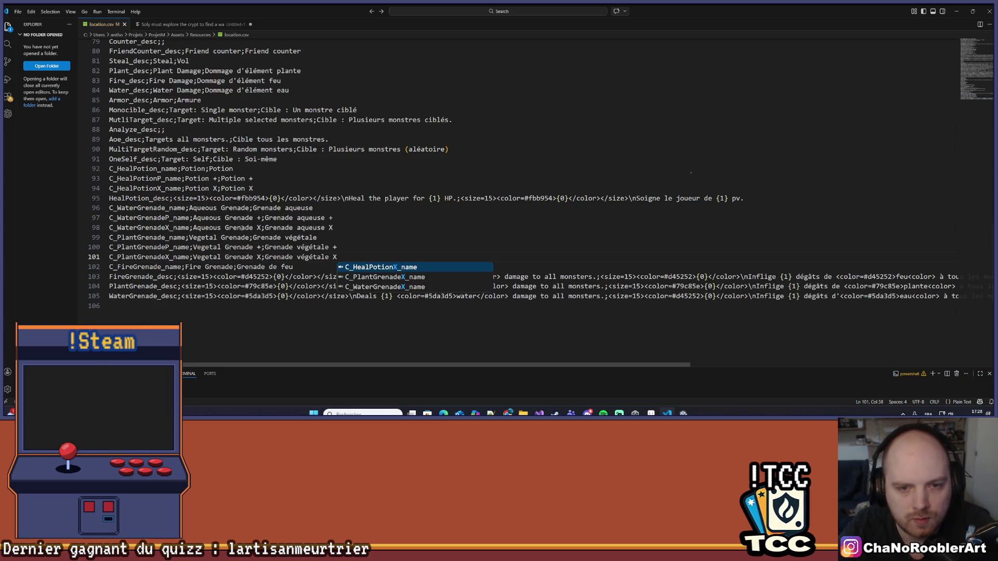
pyautogui.click(388, 230)
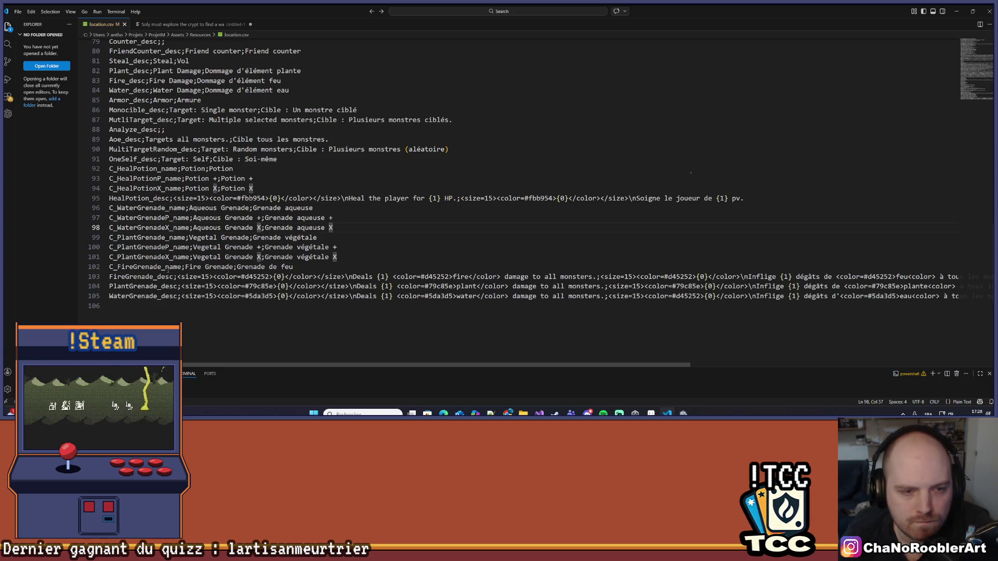
# Add C_FireGrenadeP_name (Fire Grenade +) and C_FireGrenadeX_name rows and save location.csv.
pyautogui.click(371, 266)
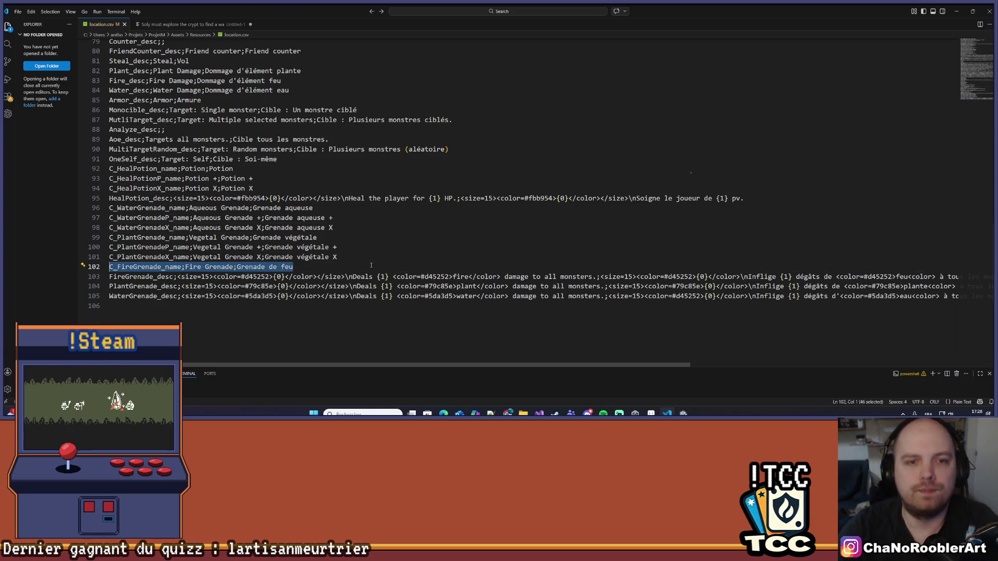
pyautogui.hotkey('shift', 'alt', 'Down')
pyautogui.hotkey('shift', 'alt', 'Down')
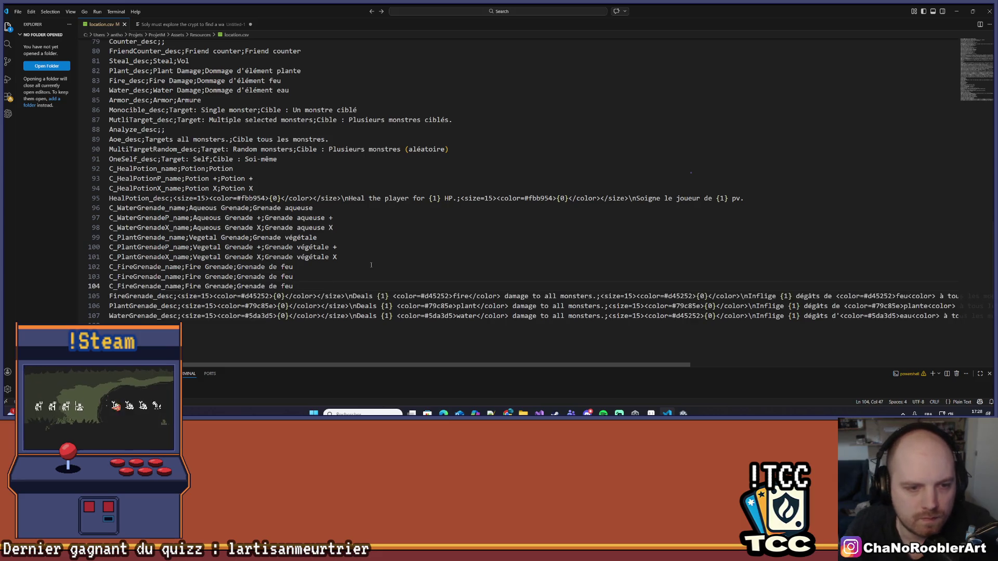
pyautogui.click(162, 276)
pyautogui.write('P')
pyautogui.press('Down')
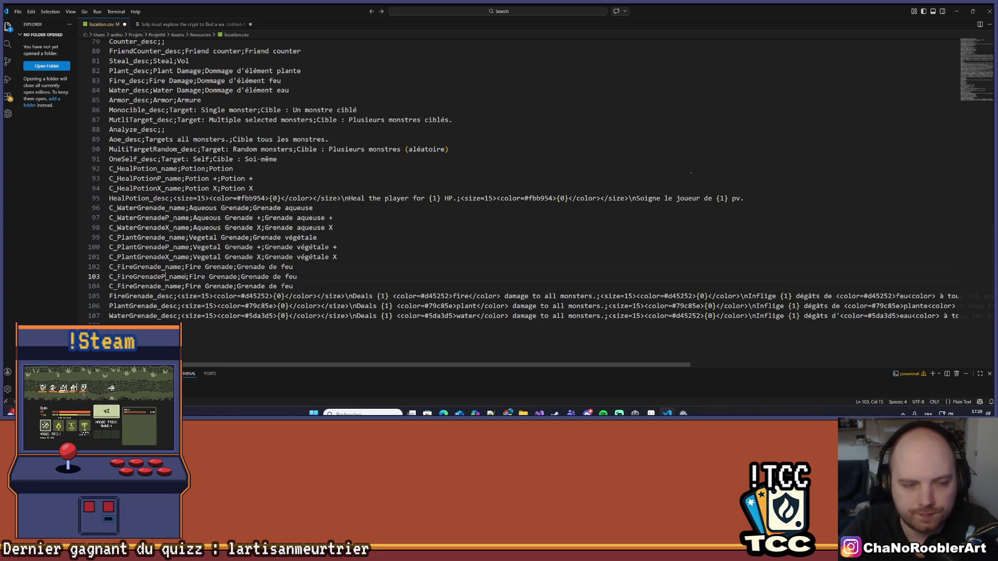
pyautogui.press('BackSpace')
pyautogui.write('X_')
pyautogui.press('Up')
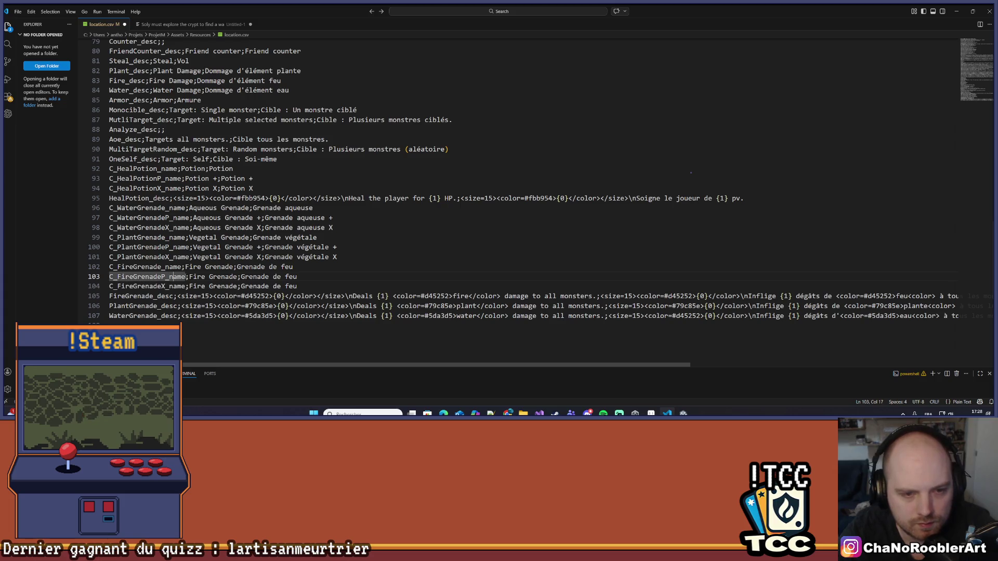
pyautogui.hotkey('ctrl', 'Right')
pyautogui.hotkey('ctrl', 'Right')
pyautogui.hotkey('ctrl', 'Right')
pyautogui.write('+')
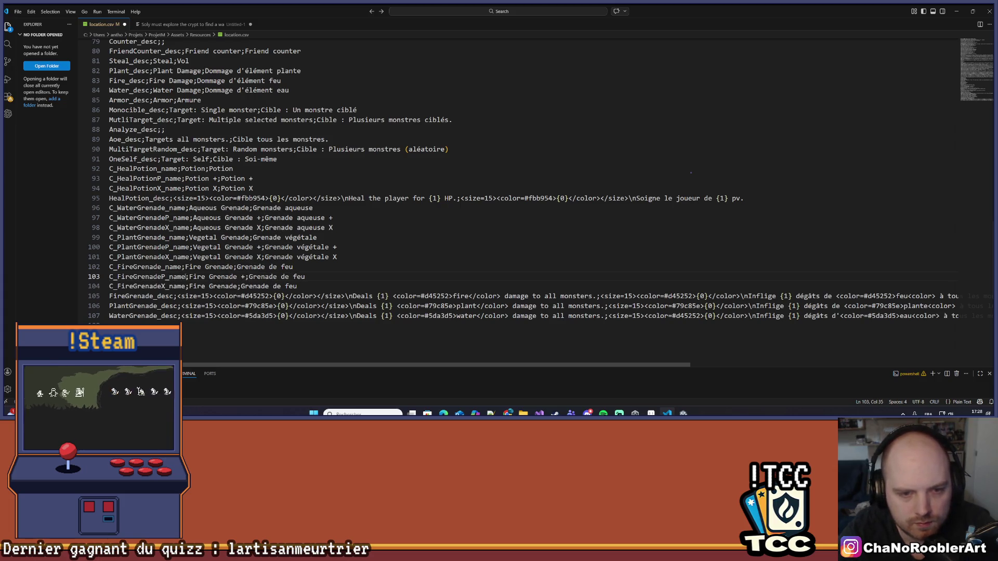
pyautogui.hotkey('ctrl', 's')
pyautogui.hotkey('alt', 'Tab')
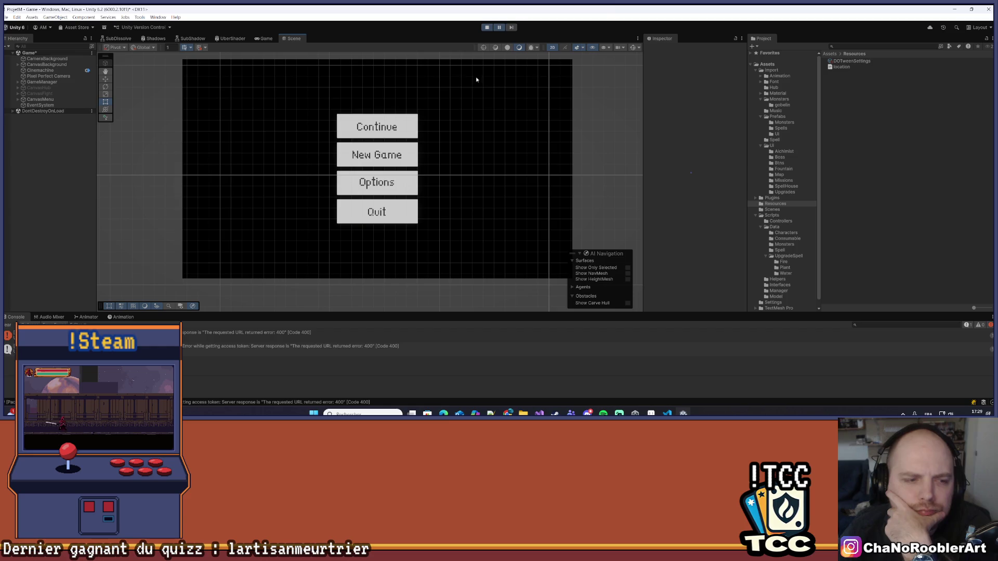
# Stop the game, clear the Console, and start play mode again.
pyautogui.click(490, 28)
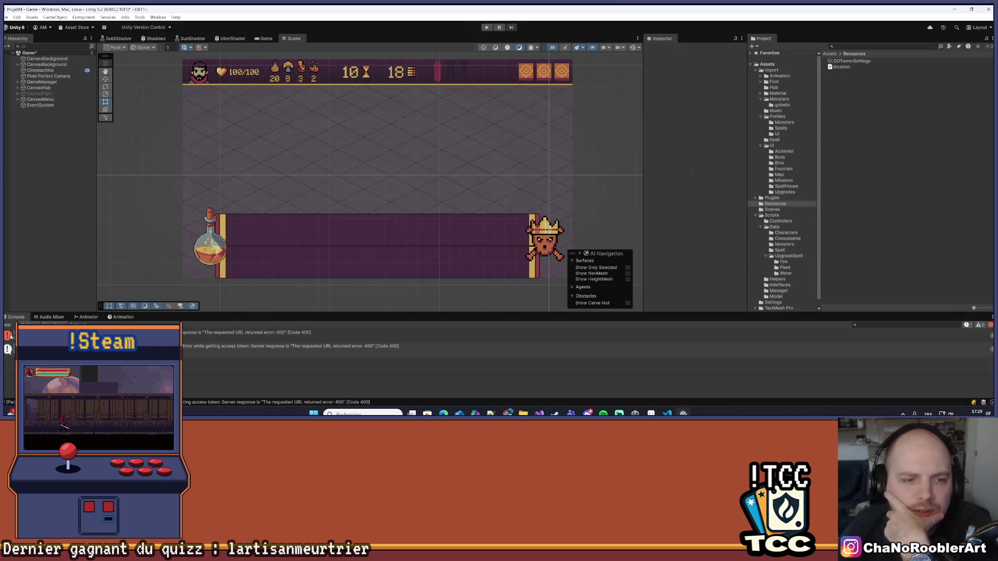
pyautogui.click(6, 326)
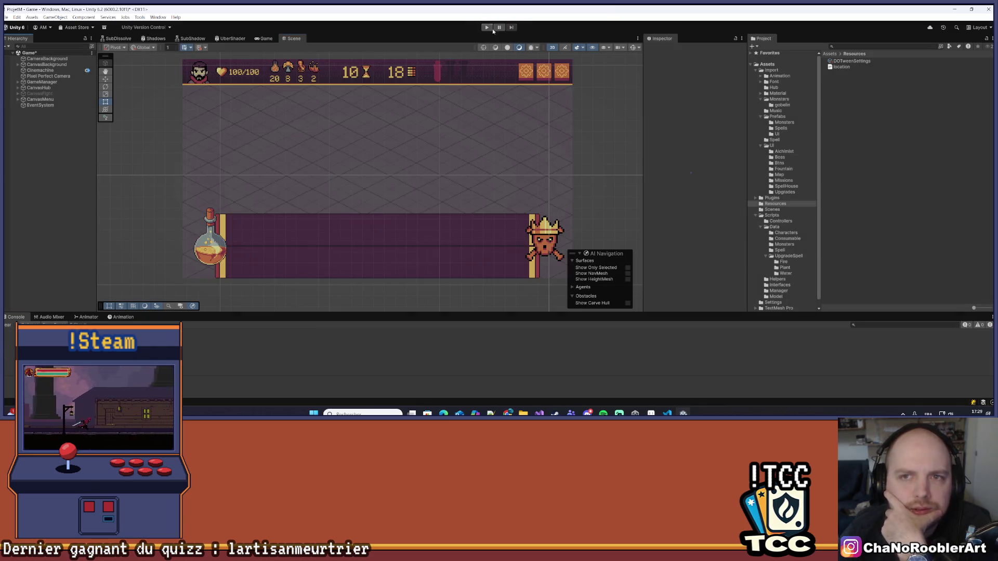
pyautogui.click(487, 28)
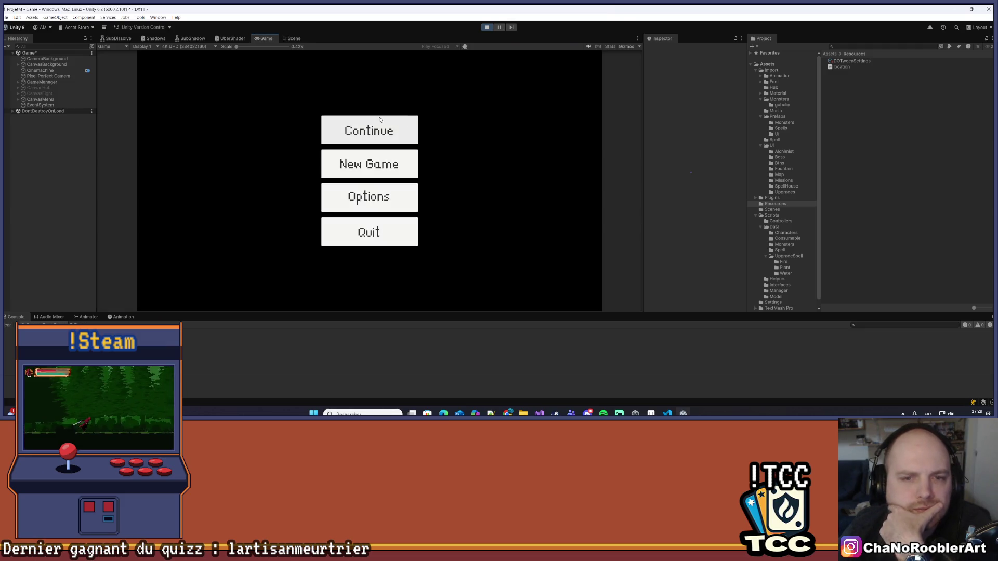
# Continue the saved game and open the alchemy panel to check the recipe card names.
pyautogui.click(373, 124)
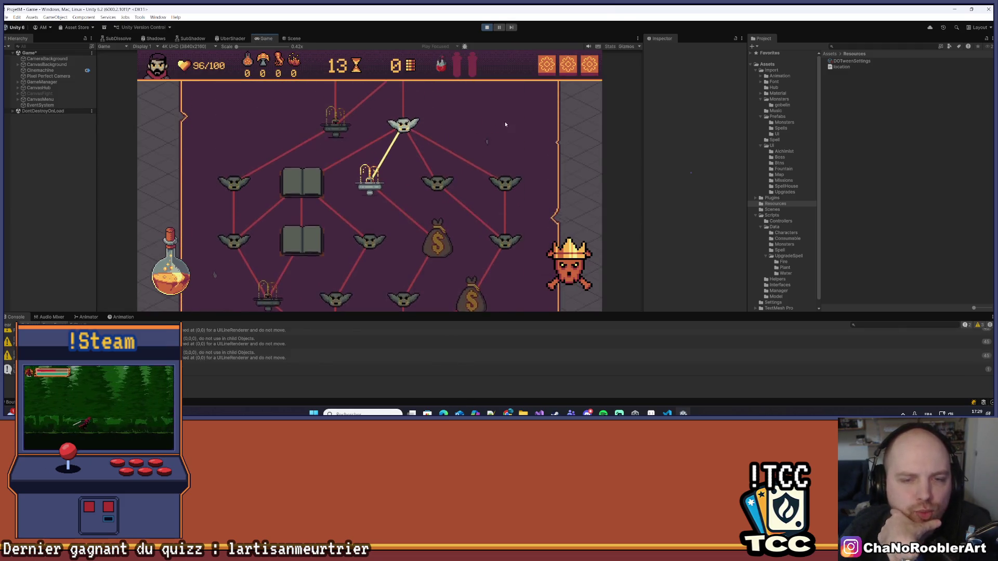
pyautogui.click(173, 272)
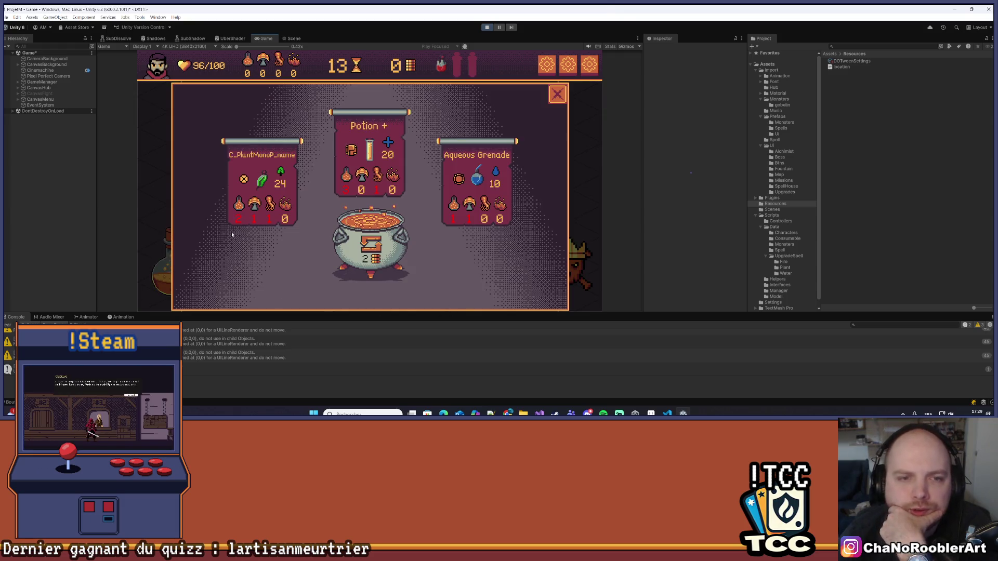
pyautogui.moveTo(370, 150)
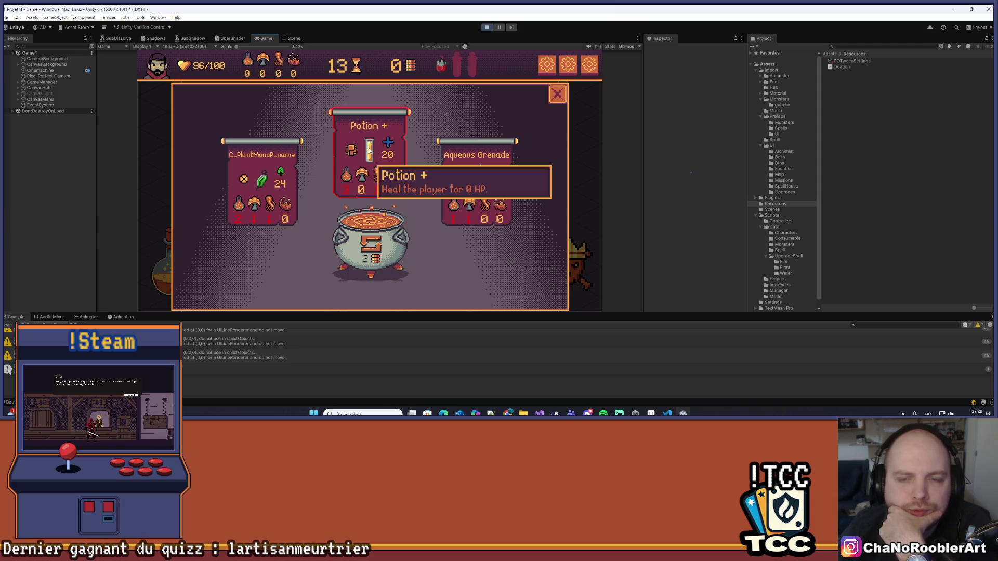
pyautogui.moveTo(479, 179)
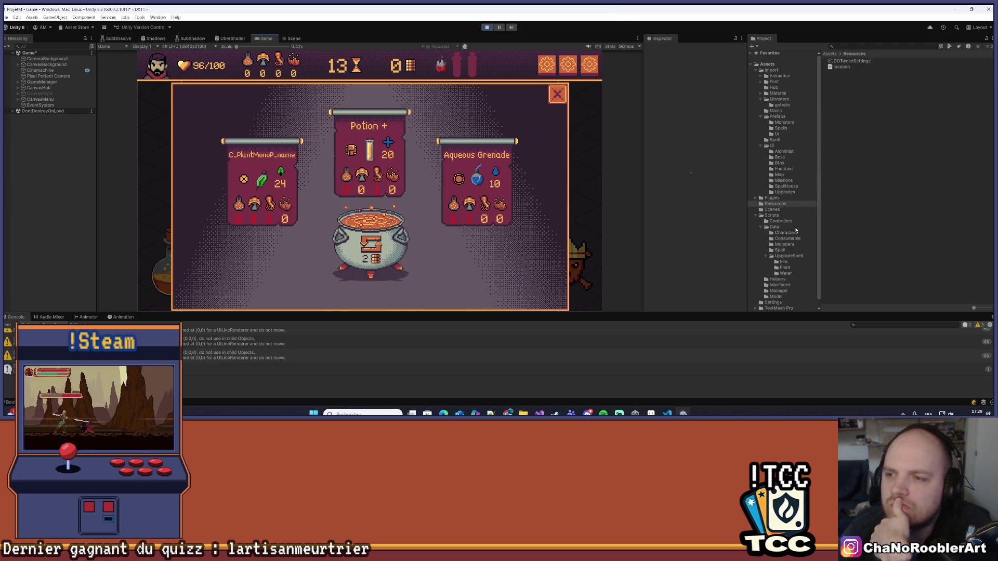
pyautogui.scroll(-1, 799, 229)
pyautogui.click(774, 220)
# Inspect the ConsumableData_HealPotionP asset and compare it with the in-game recipe cards.
pyautogui.click(797, 232)
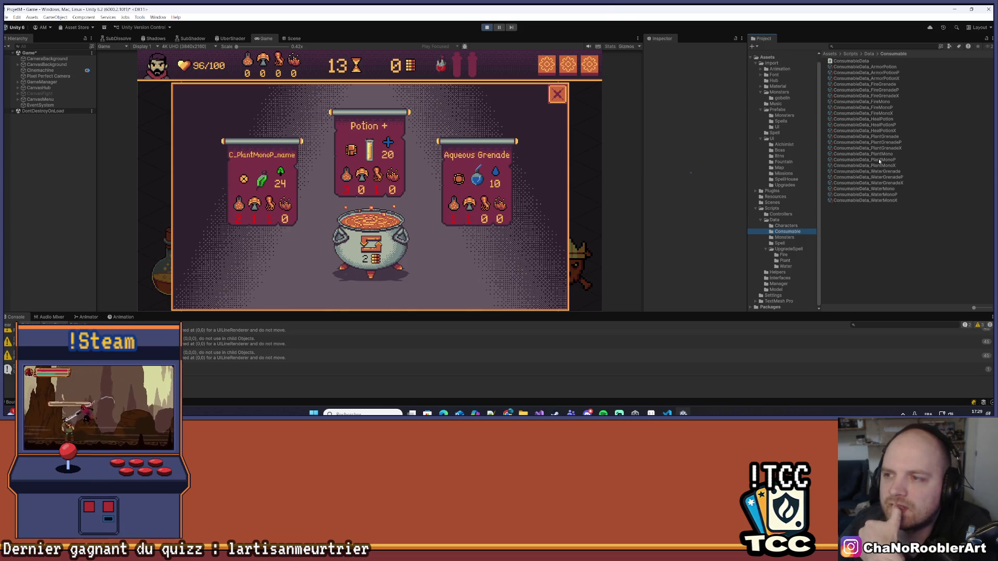
pyautogui.click(890, 125)
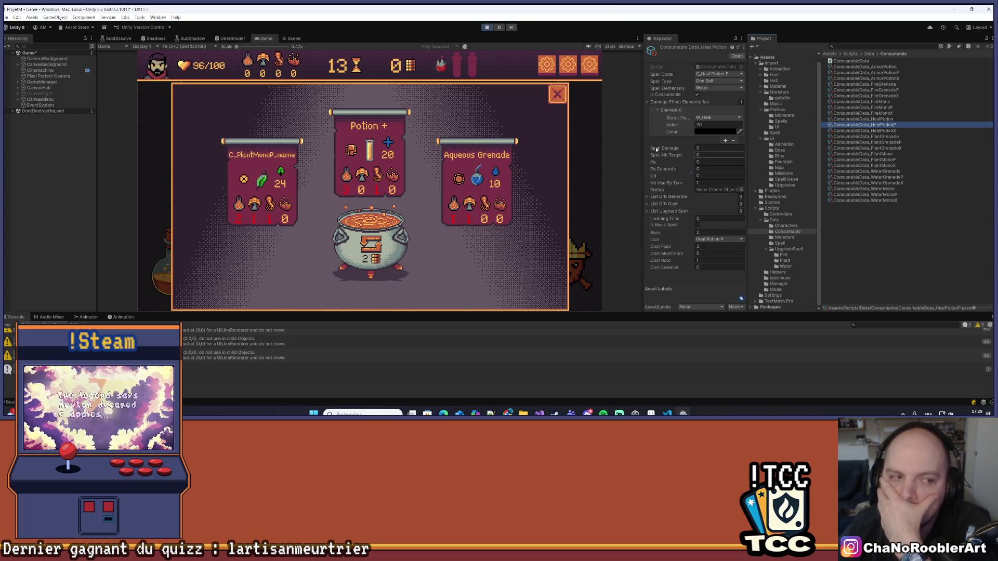
pyautogui.click(540, 190)
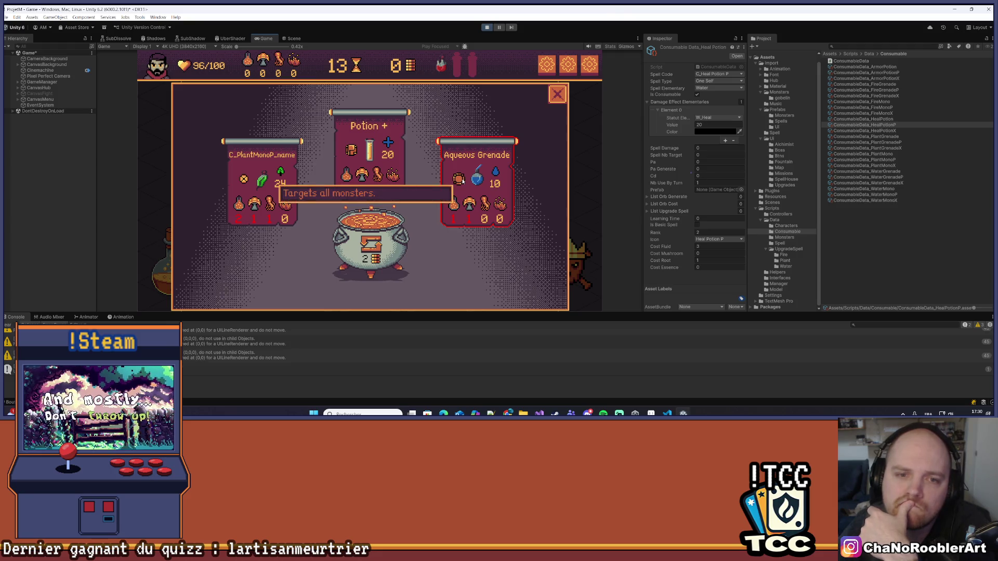
pyautogui.moveTo(501, 210)
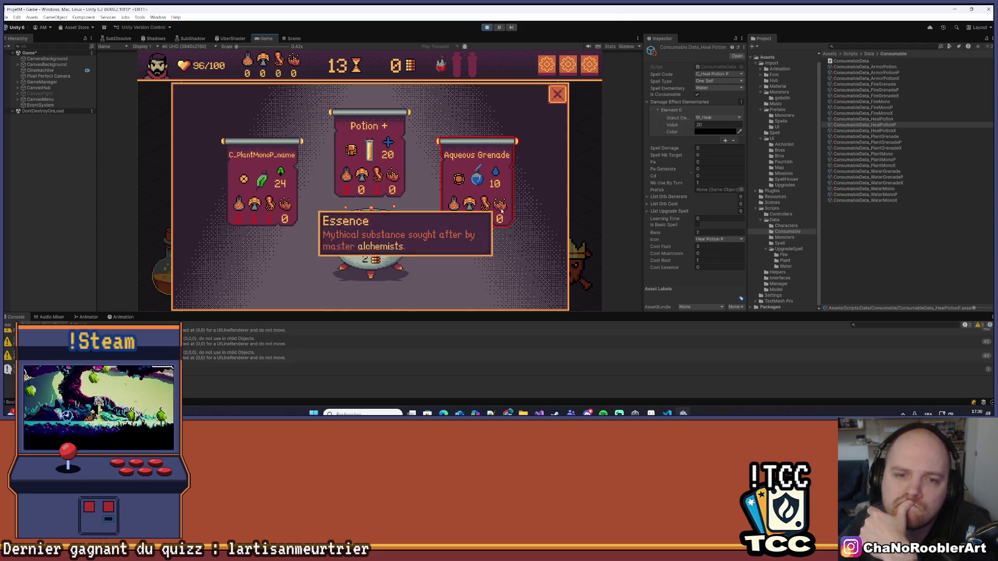
pyautogui.moveTo(371, 153)
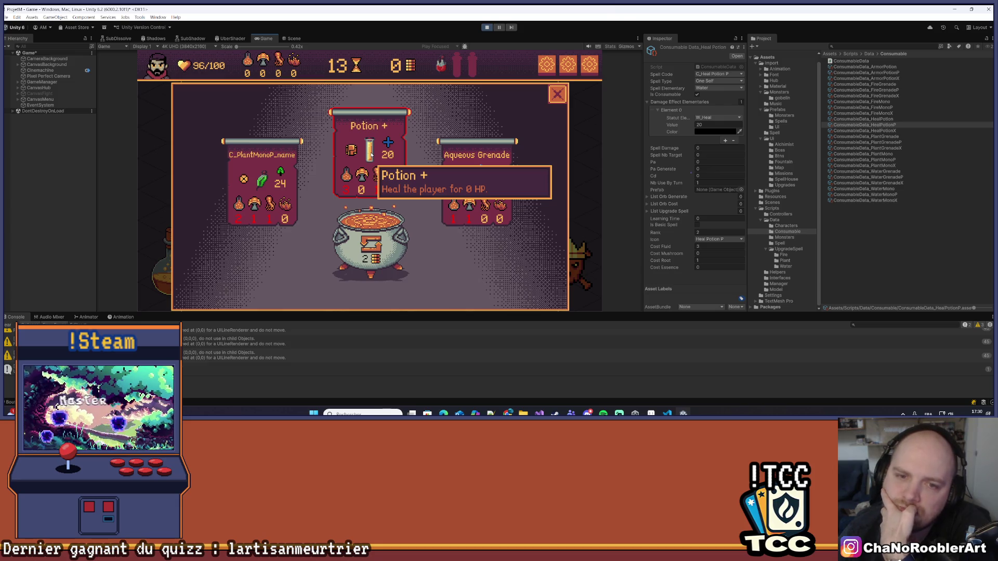
# Stop play mode and return to the location.csv editor.
pyautogui.click(486, 28)
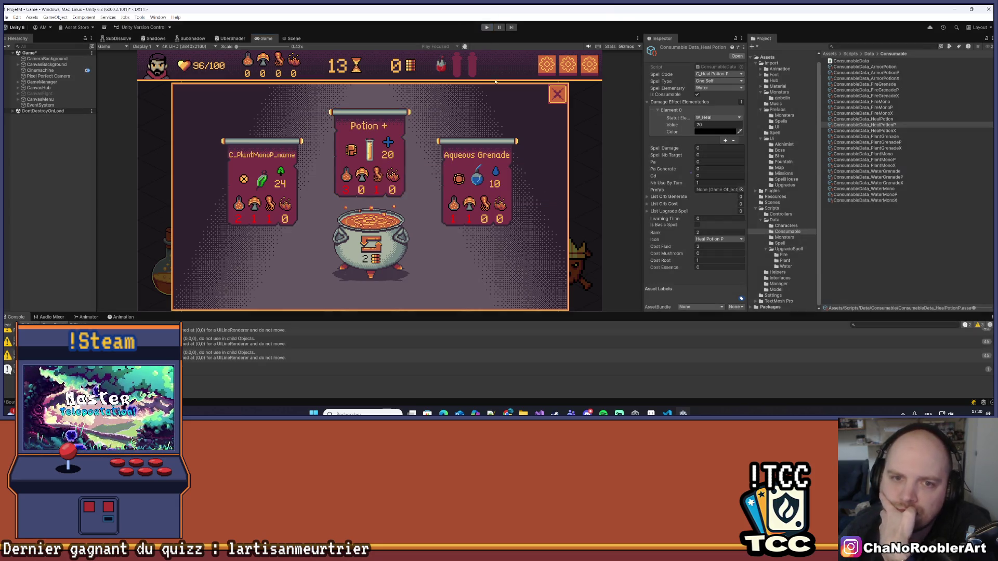
pyautogui.moveTo(651, 414)
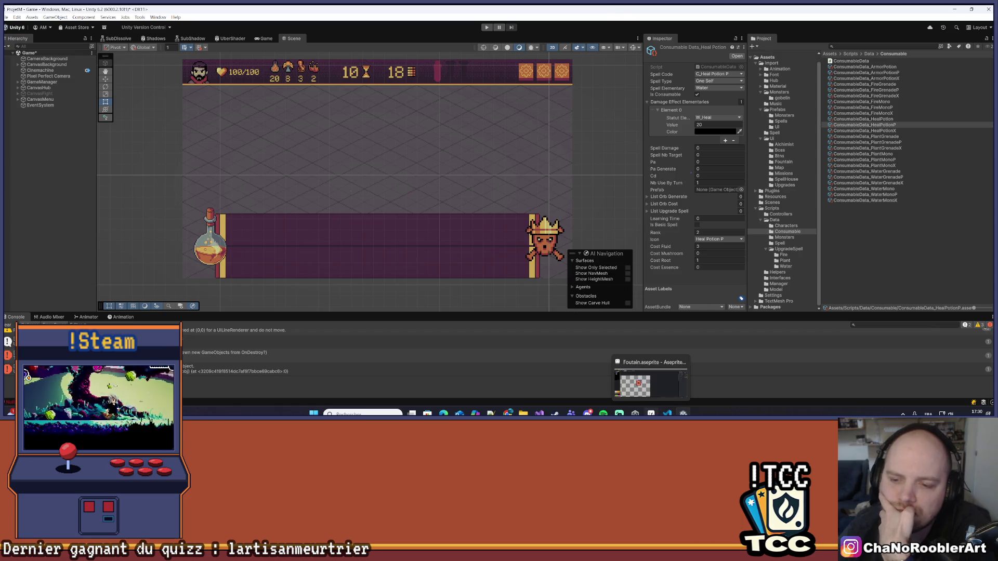
pyautogui.moveTo(539, 413)
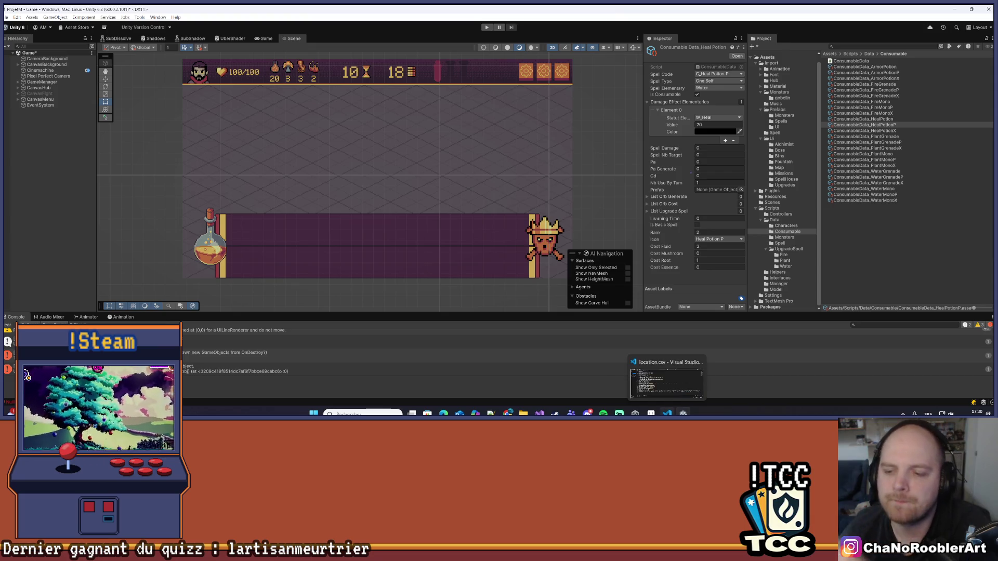
pyautogui.click(667, 414)
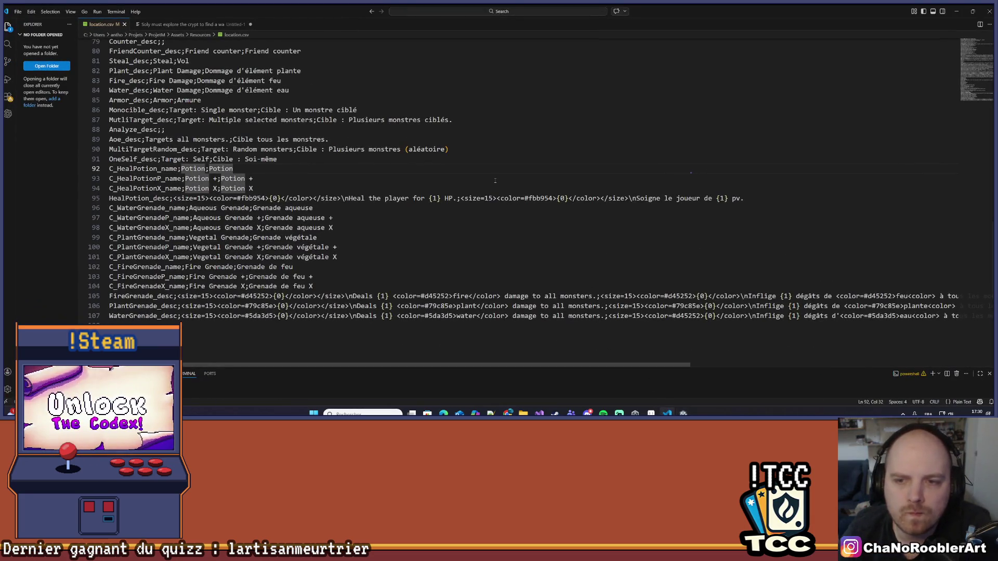
# Wrap {1} in the French heal text with <color=#fbb954>…</color>, matching the English, and save.
pyautogui.click(640, 154)
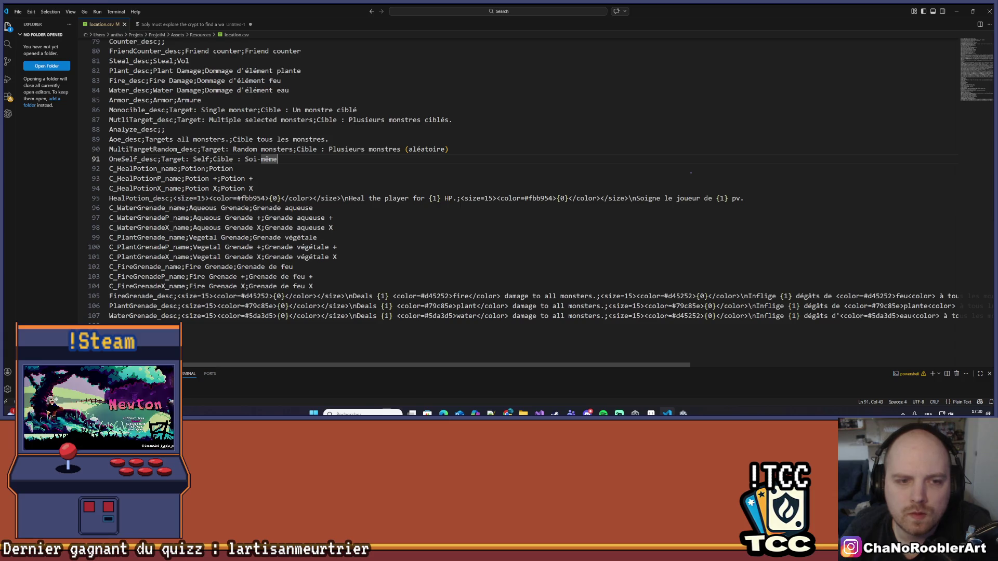
pyautogui.moveTo(209, 198); pyautogui.dragTo(267, 198)
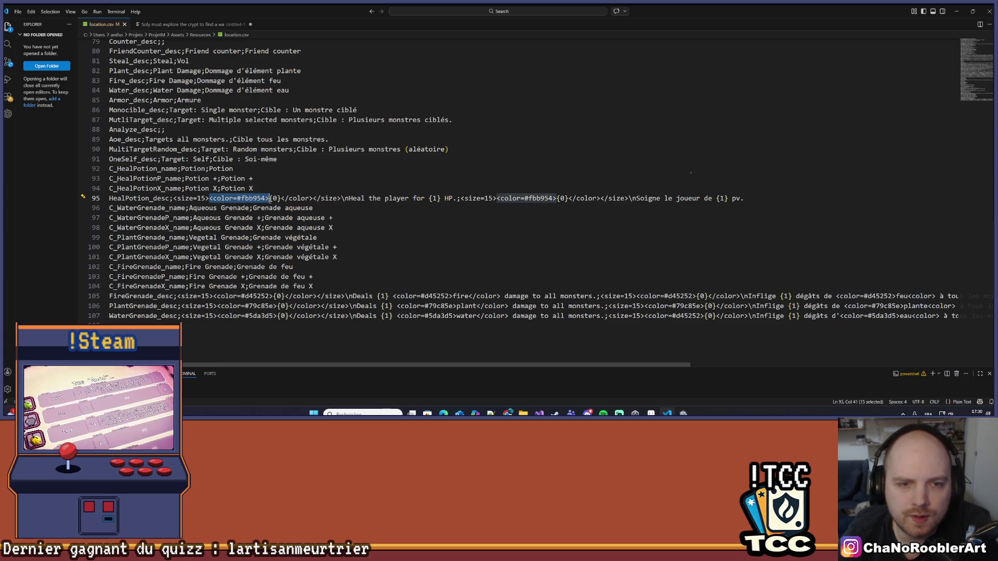
pyautogui.click(430, 198)
pyautogui.write('<color=#fbb954>')
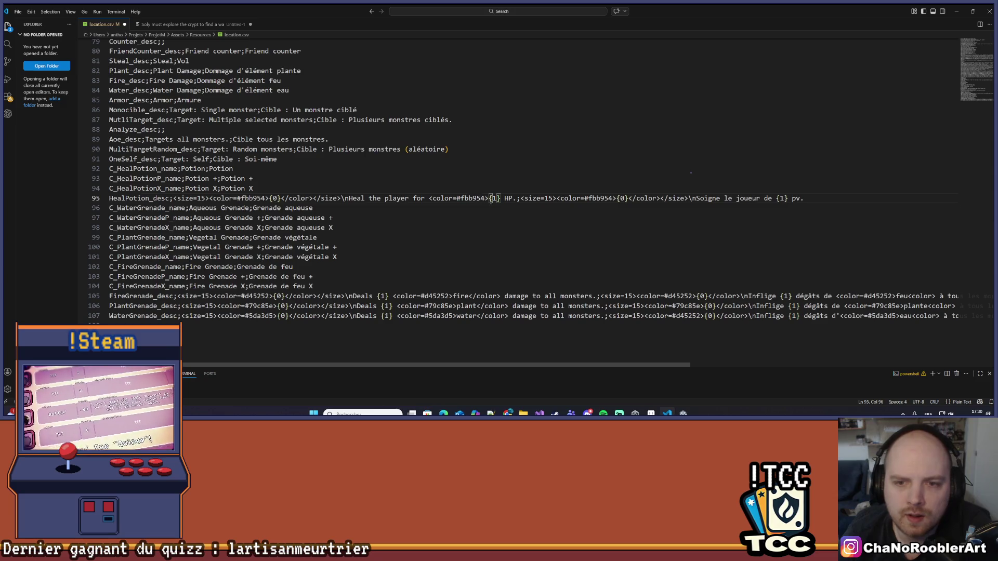
pyautogui.click(501, 198)
pyautogui.write('w')
pyautogui.press('BackSpace')
pyautogui.write('</color')
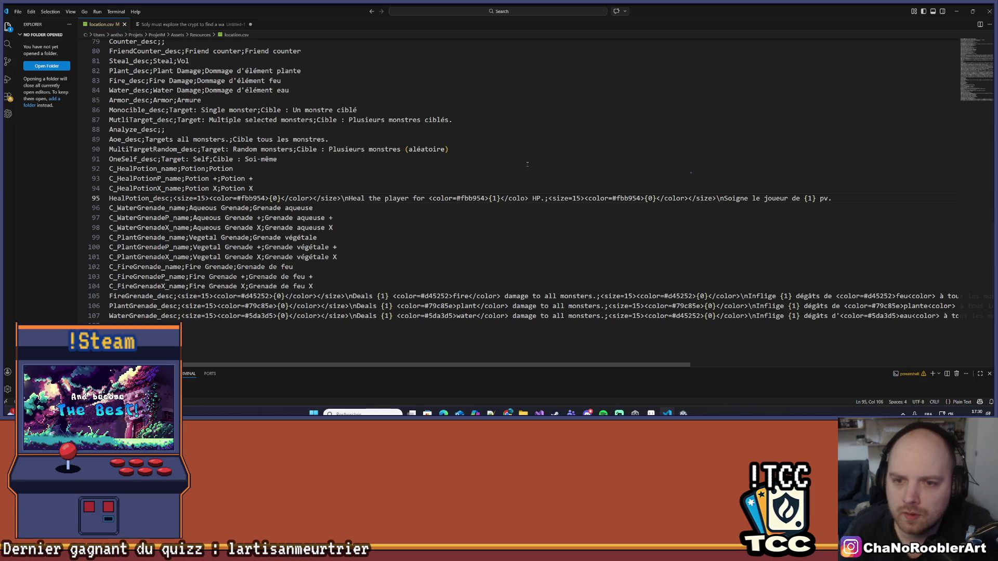
pyautogui.write('>')
pyautogui.moveTo(427, 198); pyautogui.dragTo(493, 198)
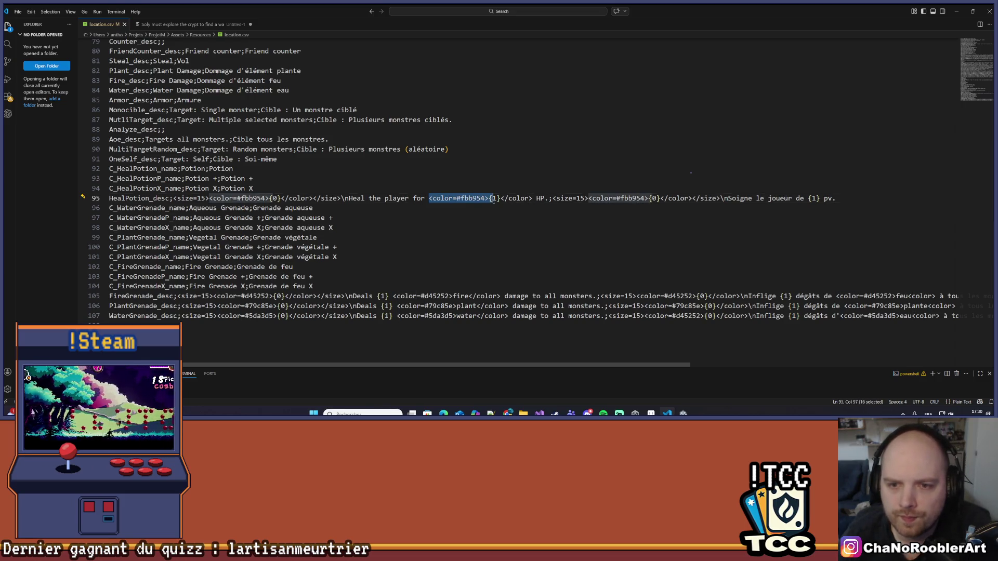
pyautogui.click(809, 198)
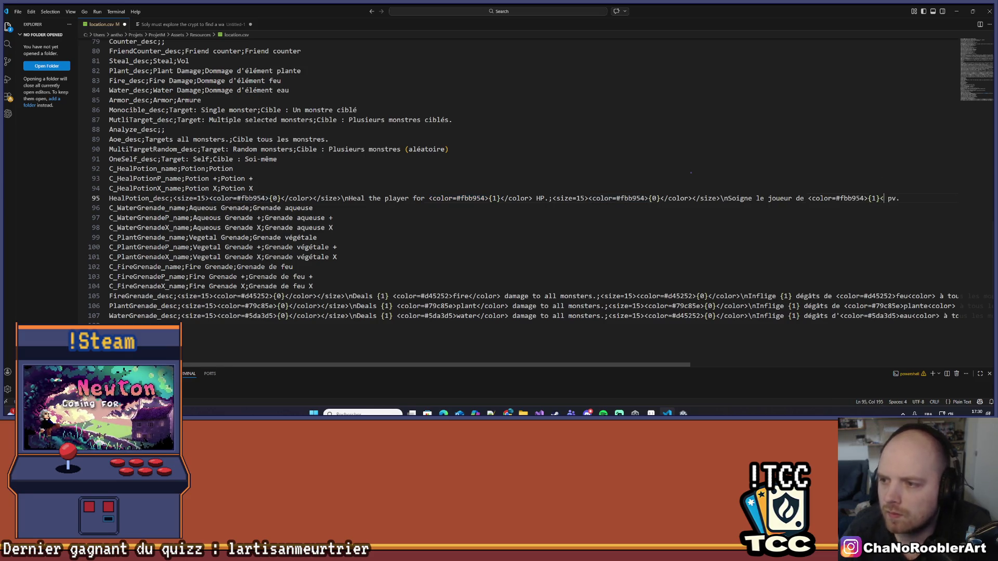
pyautogui.write('/color')
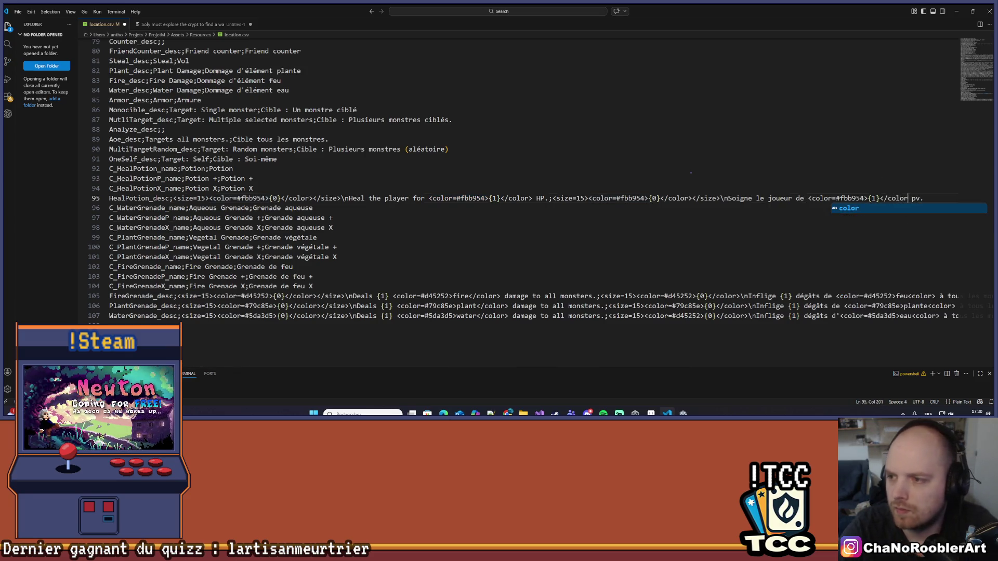
pyautogui.write('>')
pyautogui.hotkey('ctrl', 's')
pyautogui.scroll(-4, 967, 133)
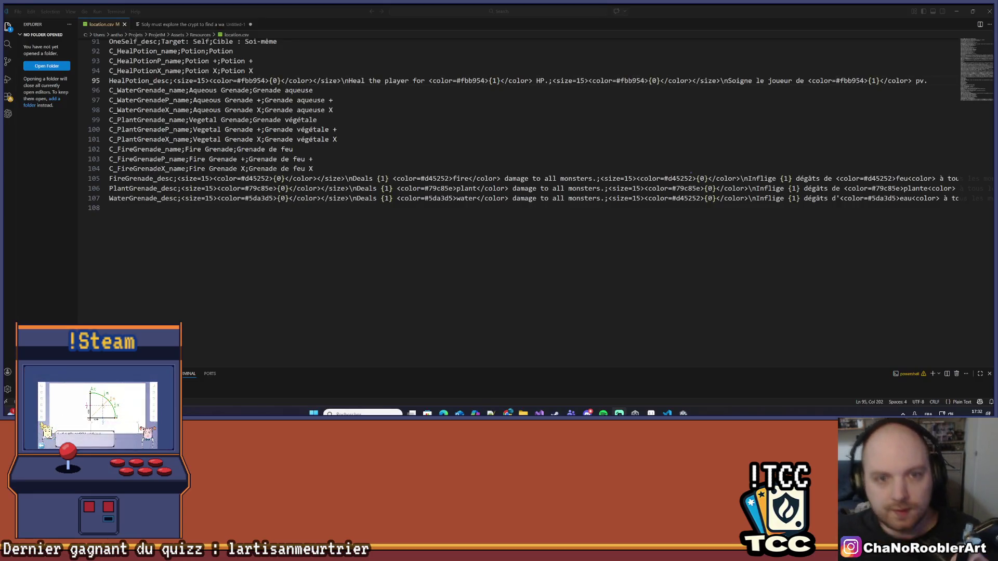
# Leave location.csv at line 98 and bring up the C# scripts in Visual Studio.
pyautogui.click(436, 114)
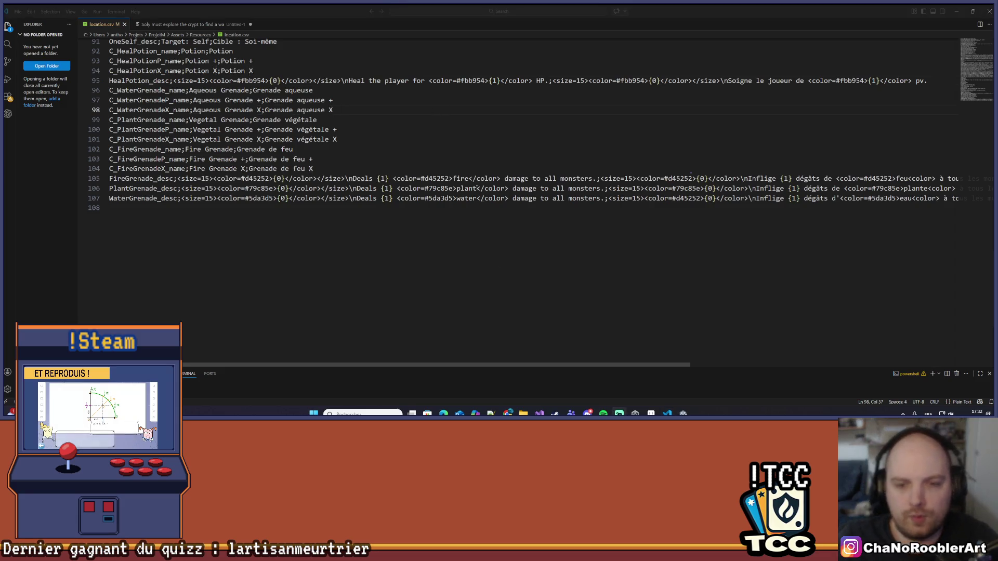
pyautogui.click(539, 414)
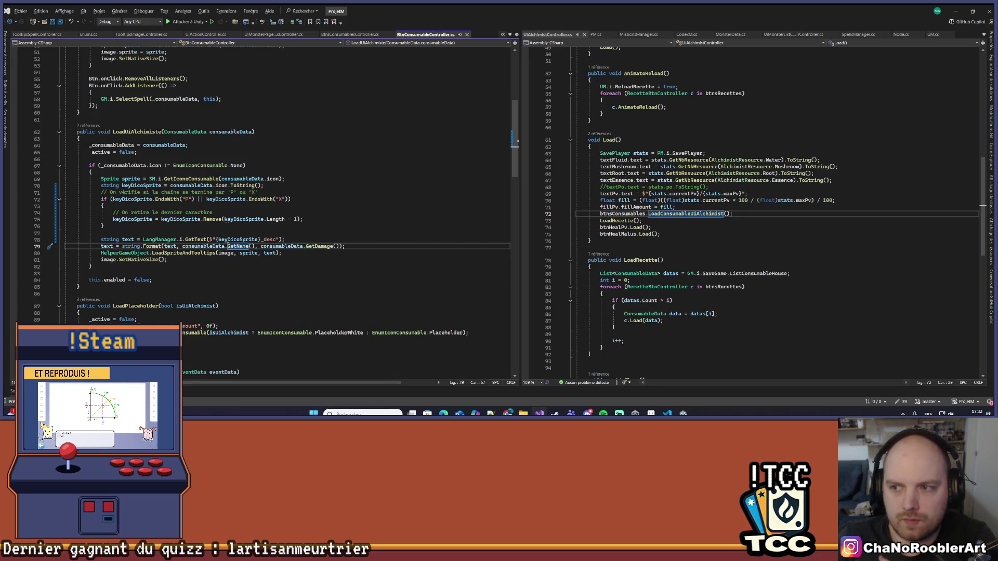
pyautogui.click(323, 249)
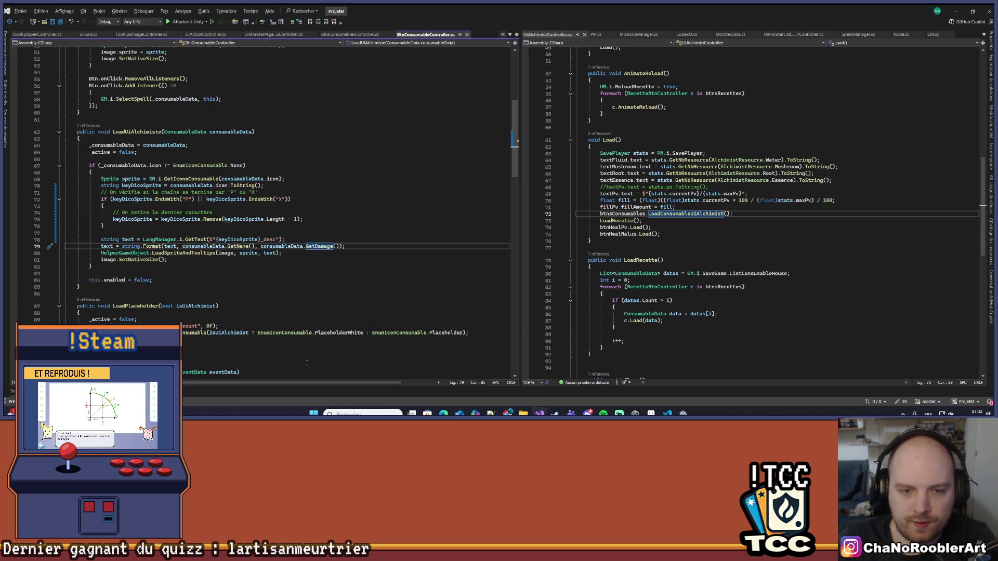
pyautogui.rightClick(317, 246)
pyautogui.click(333, 239)
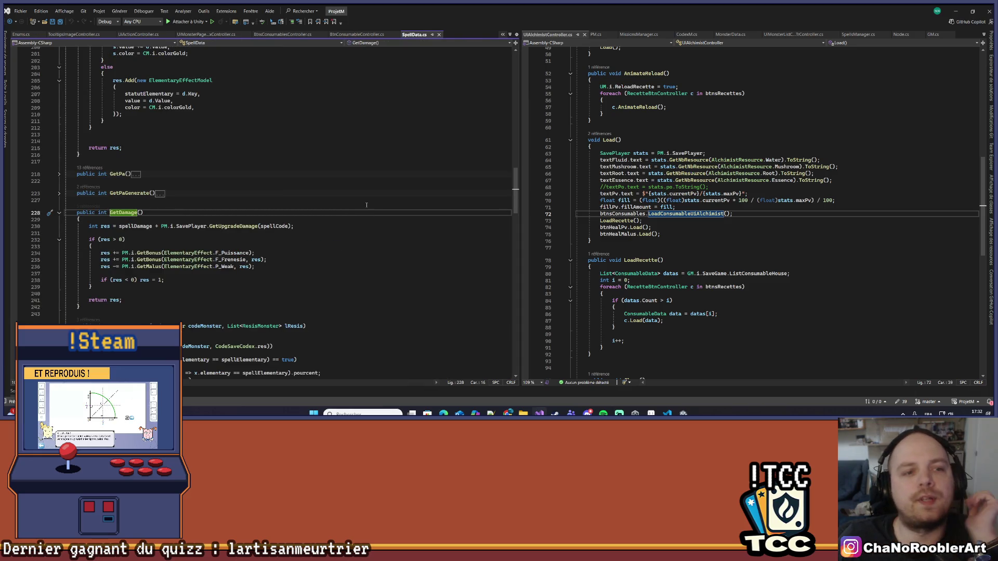
pyautogui.scroll(10, 389, 200)
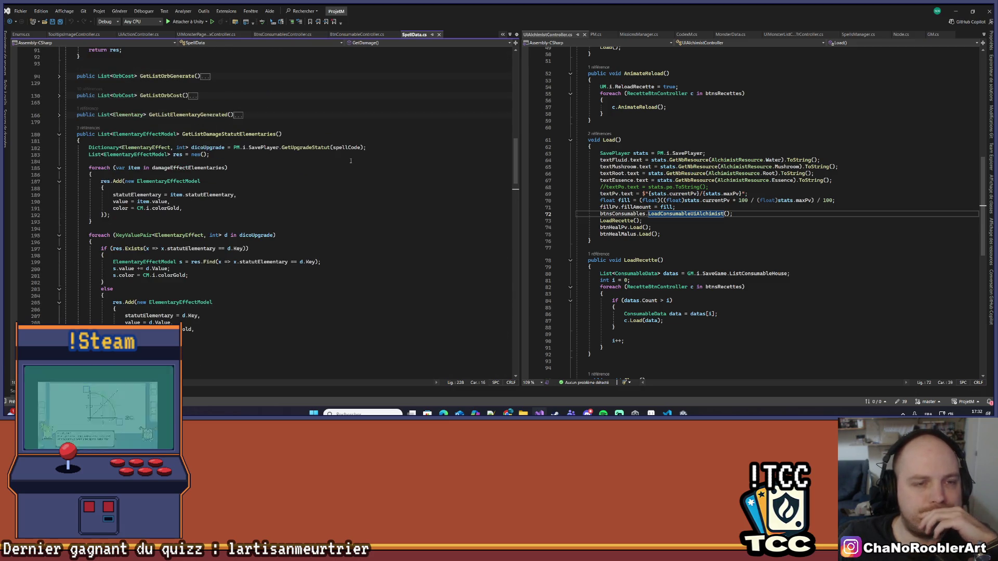
pyautogui.scroll(12, 229, 92)
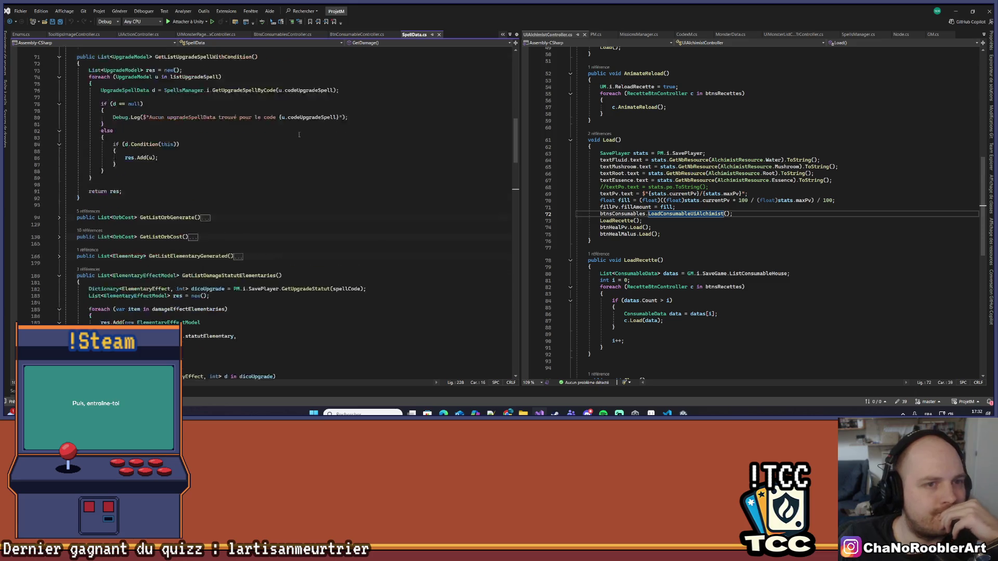
pyautogui.scroll(4, 299, 133)
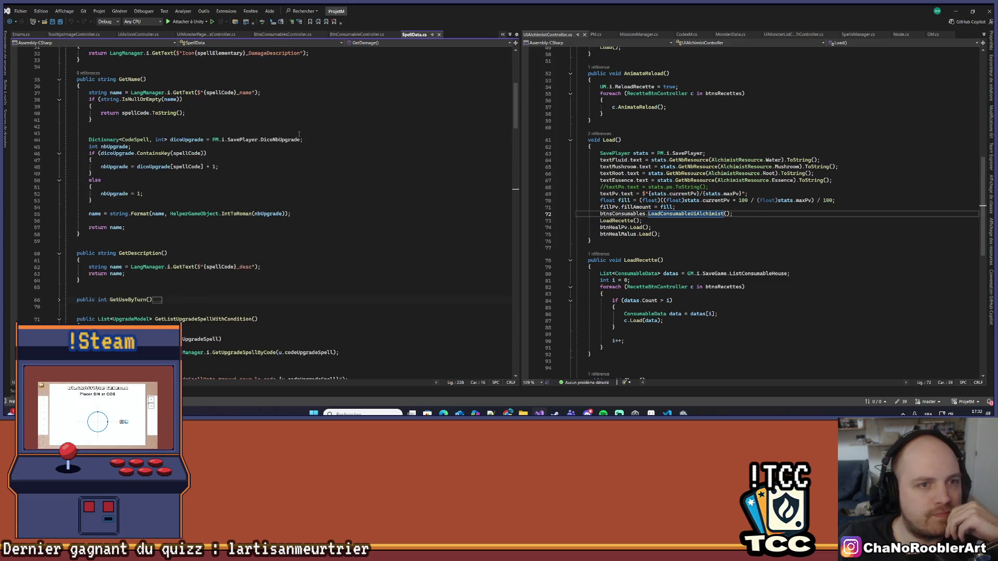
pyautogui.scroll(-20, 299, 133)
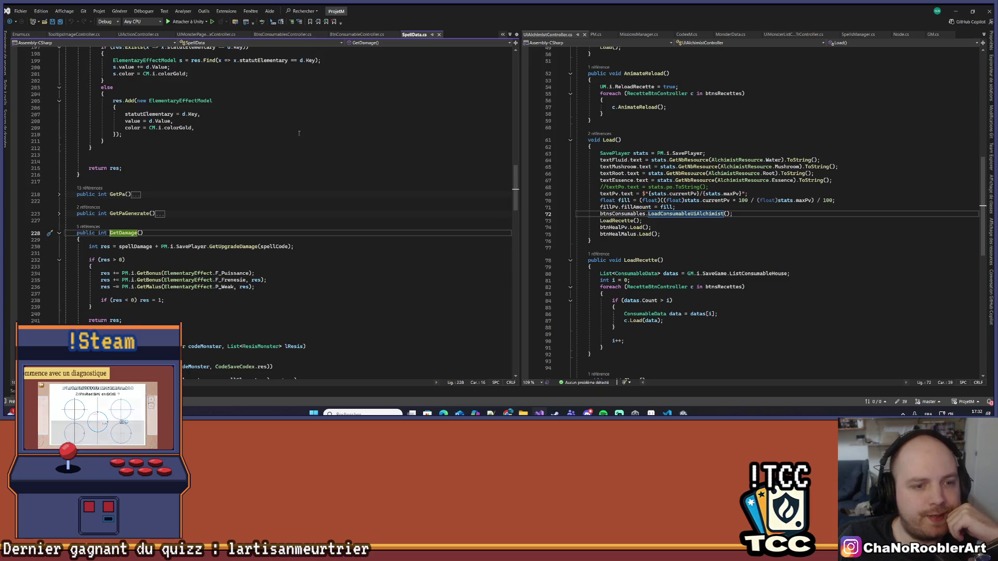
pyautogui.scroll(-10, 298, 133)
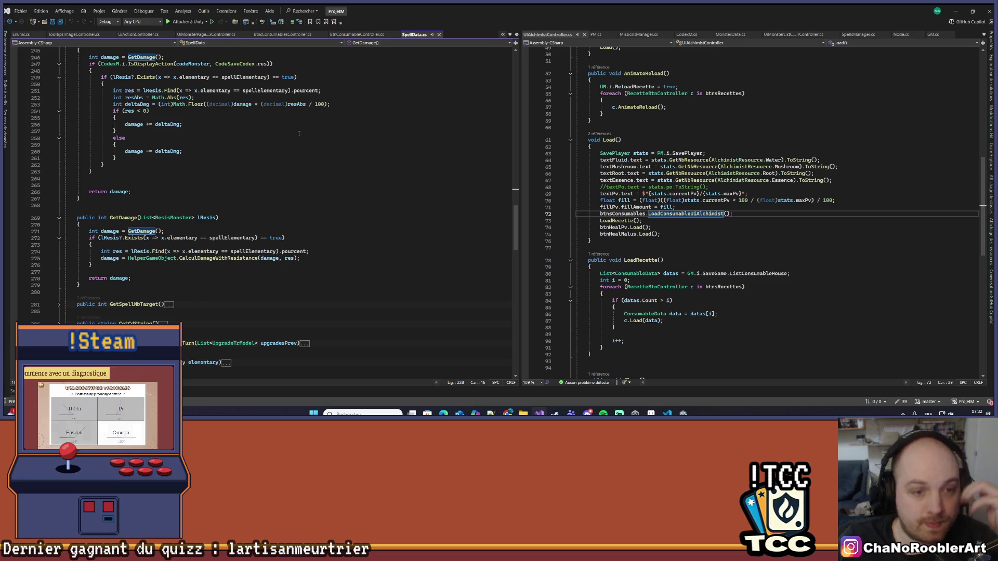
pyautogui.scroll(-4, 299, 134)
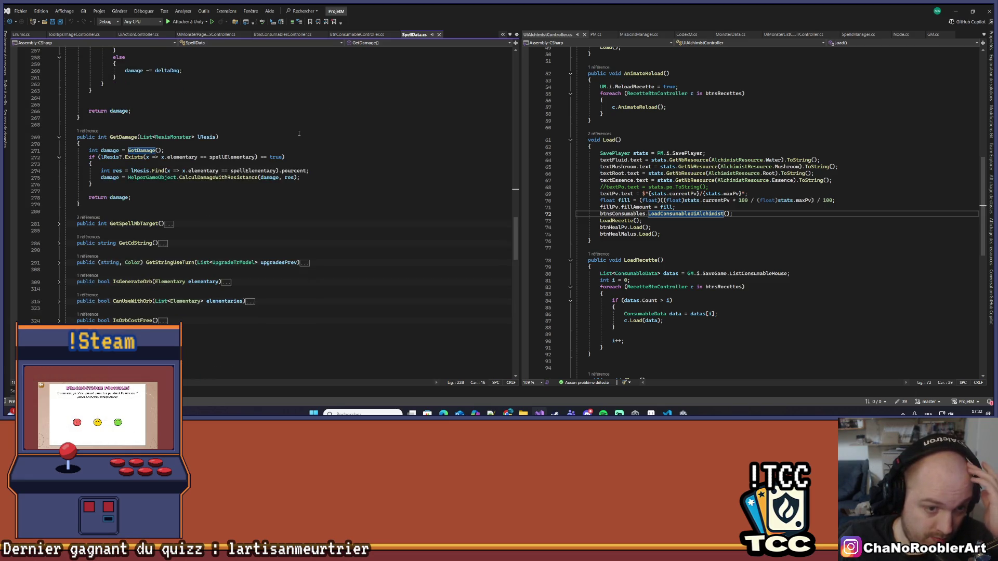
pyautogui.scroll(9, 299, 134)
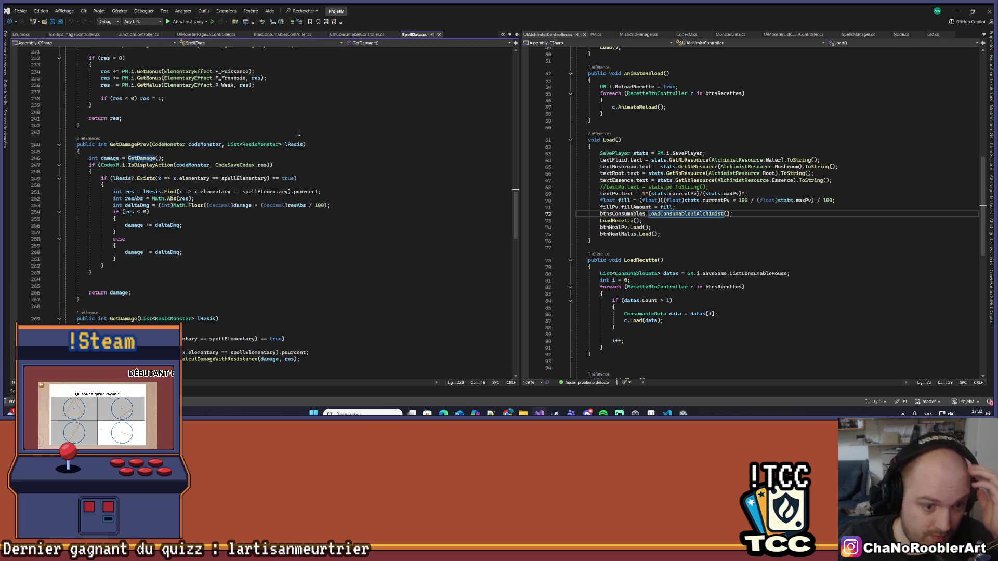
pyautogui.scroll(-4, 294, 137)
pyautogui.scroll(11, 289, 133)
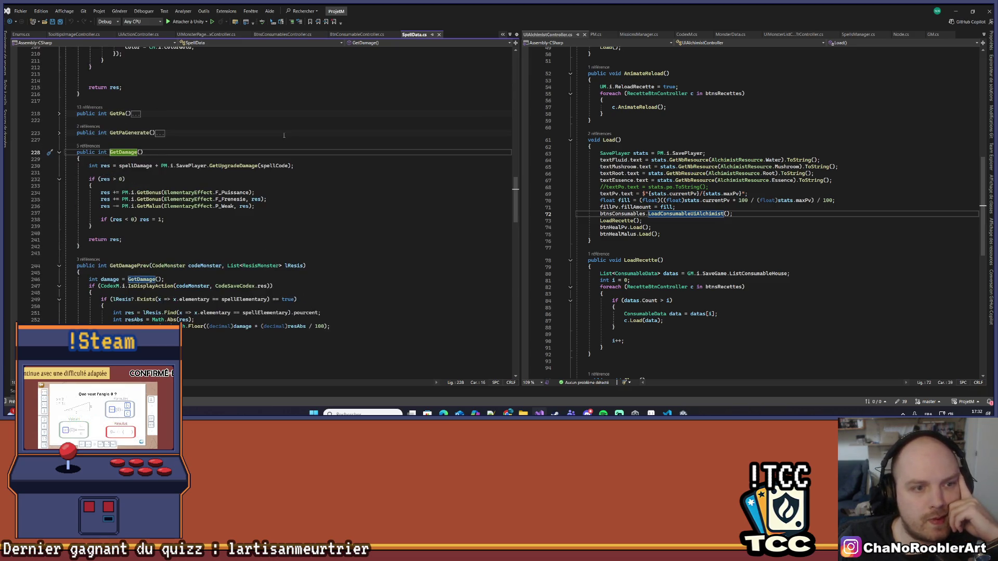
pyautogui.hotkey('ctrl', '-')
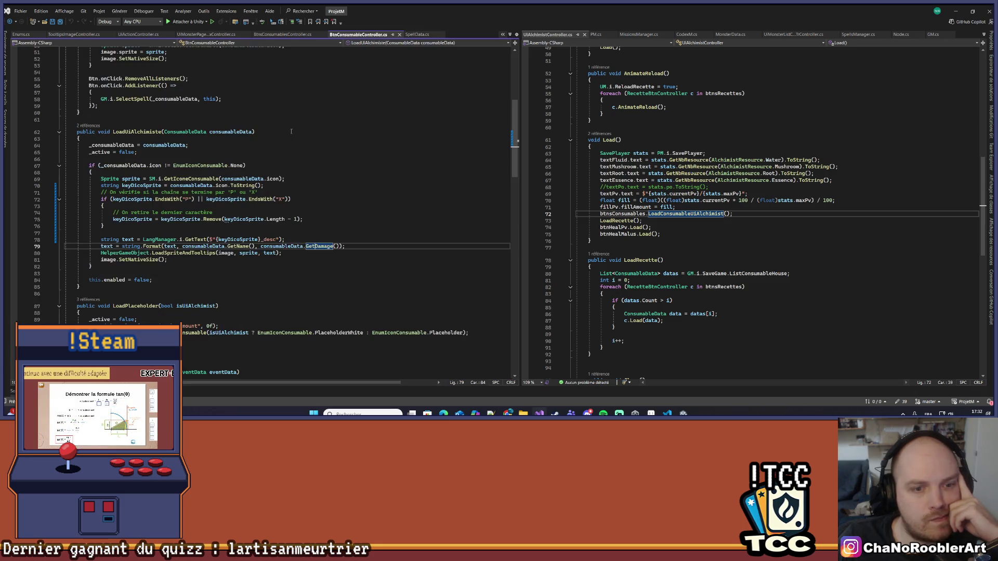
pyautogui.rightClick(308, 247)
pyautogui.click(339, 239)
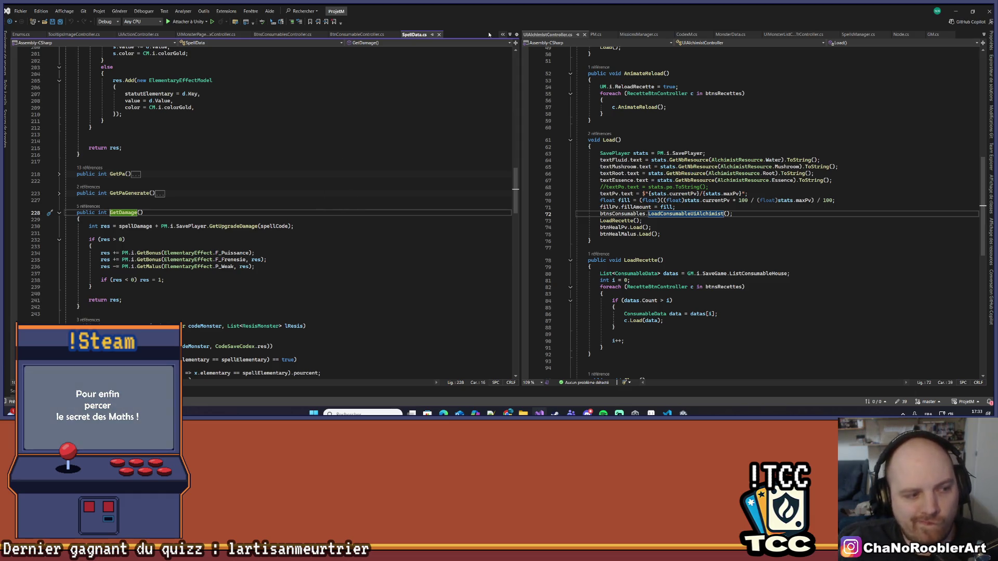
pyautogui.scroll(-3, 366, 173)
pyautogui.scroll(-10, 315, 177)
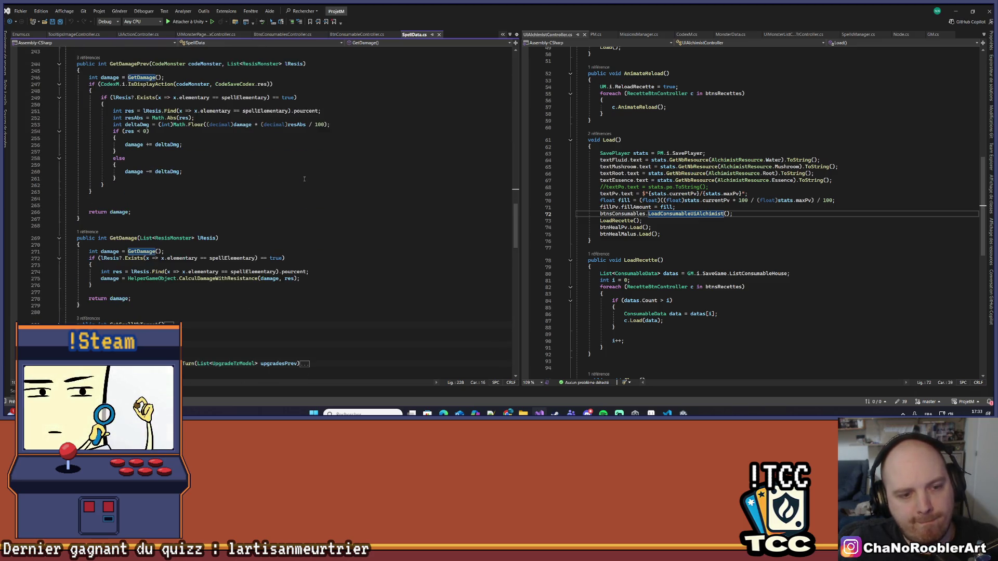
pyautogui.scroll(-3, 305, 179)
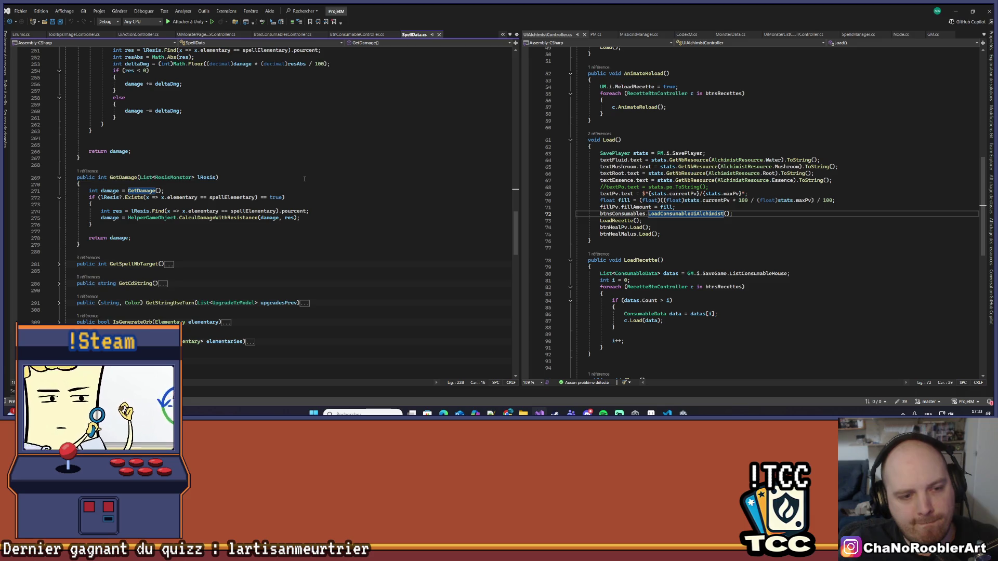
pyautogui.scroll(-6, 305, 179)
pyautogui.scroll(-9, 305, 179)
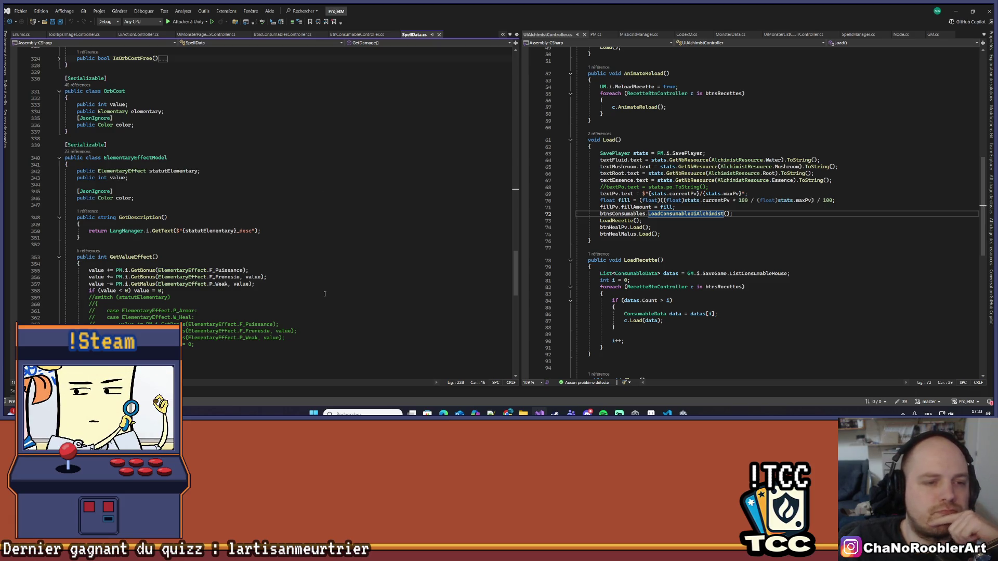
pyautogui.scroll(-2, 324, 294)
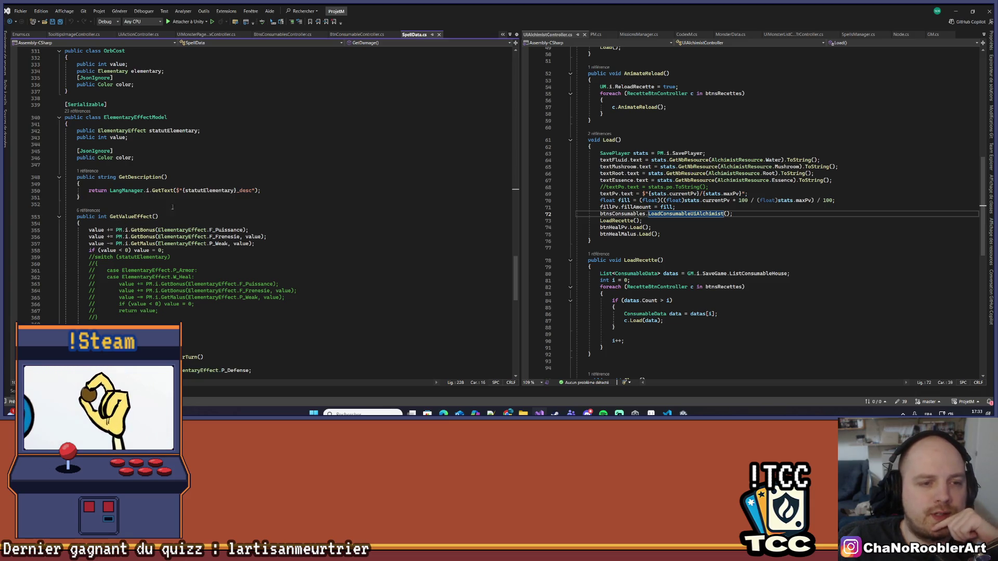
pyautogui.hotkey('ctrl', '-')
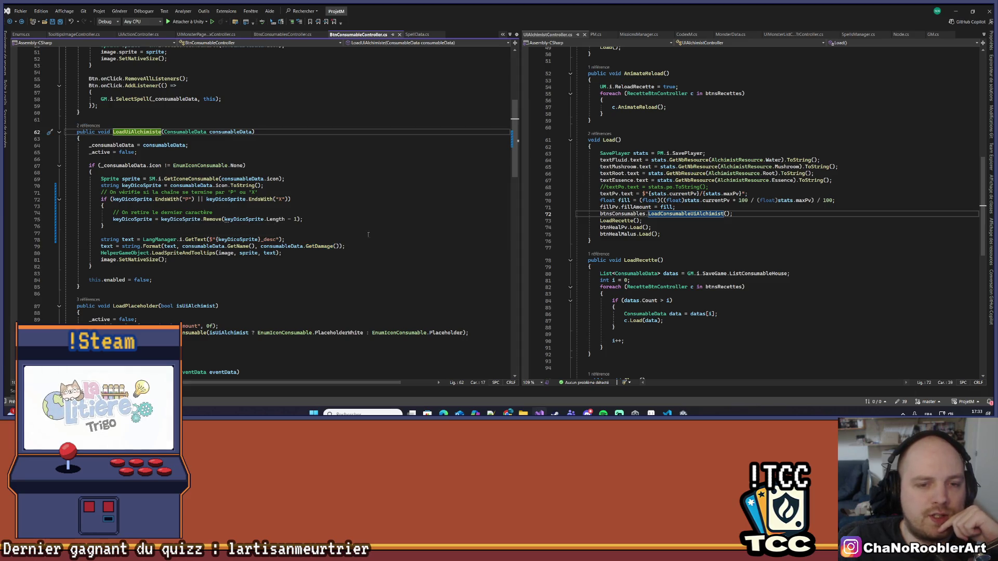
pyautogui.click(292, 239)
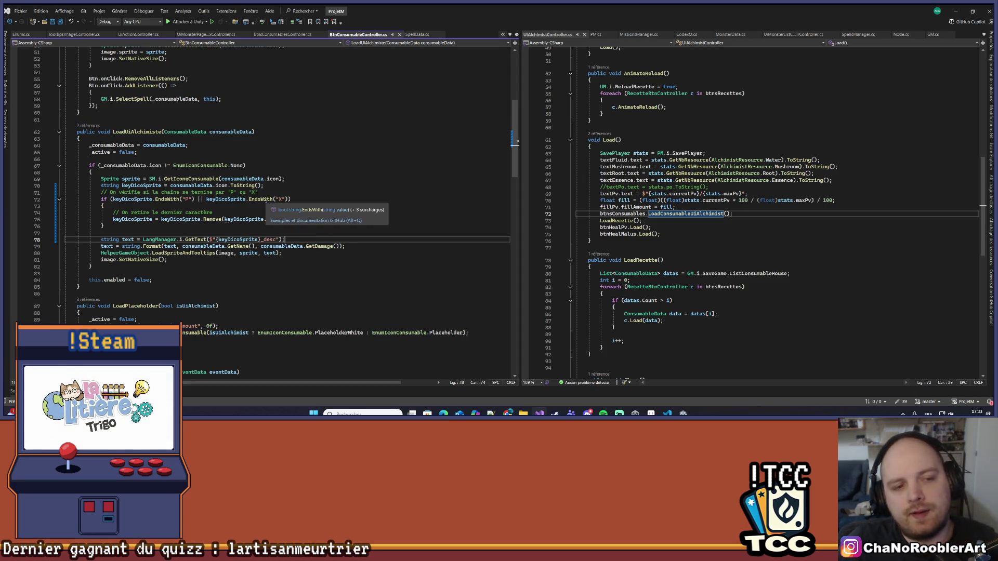
# Begin an if on consumableData in LoadUIAlchimiste, checking the ConsumableData and SpellData class definitions.
pyautogui.press('Return')
pyautogui.press('Return')
pyautogui.write('if(consumableData.lis')
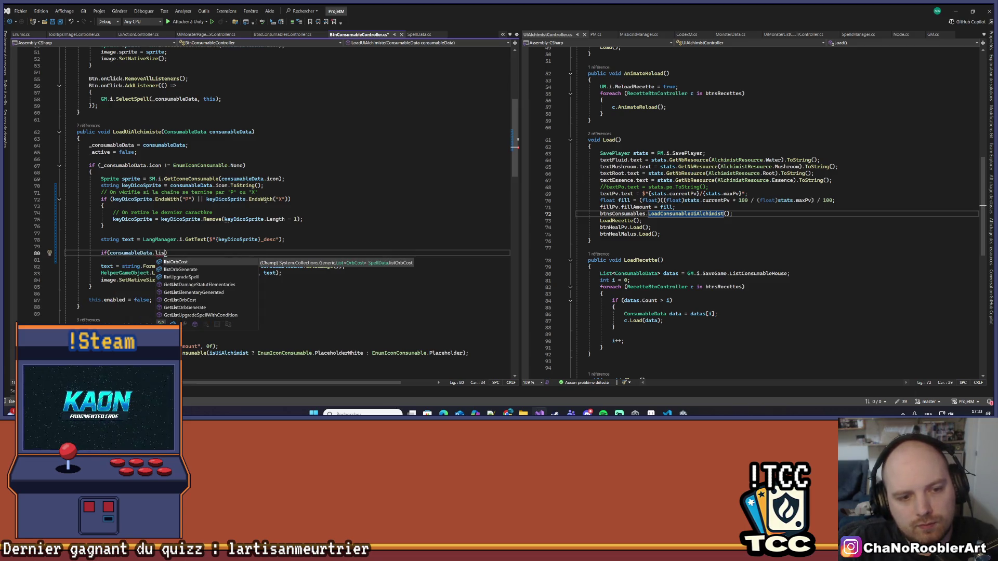
pyautogui.scroll(-1, 266, 200)
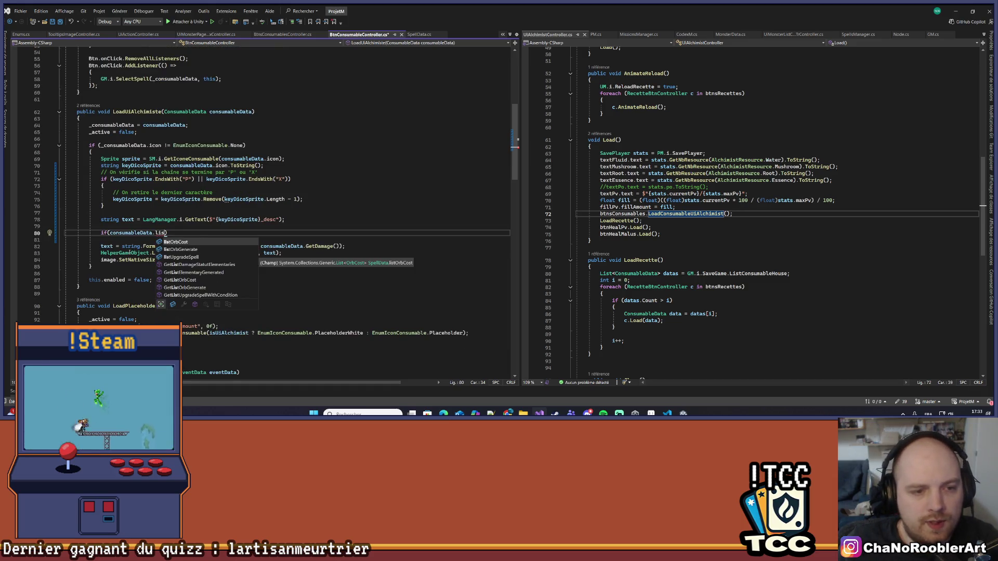
pyautogui.click(124, 245)
pyautogui.keyDown('ctrl'); pyautogui.click(130, 237); pyautogui.keyUp('ctrl')
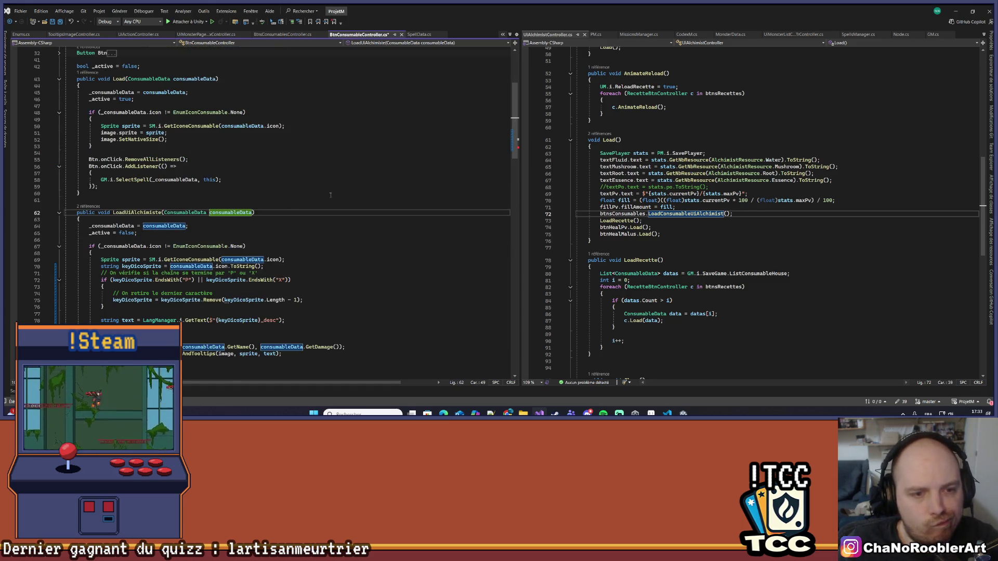
pyautogui.scroll(-2, 296, 194)
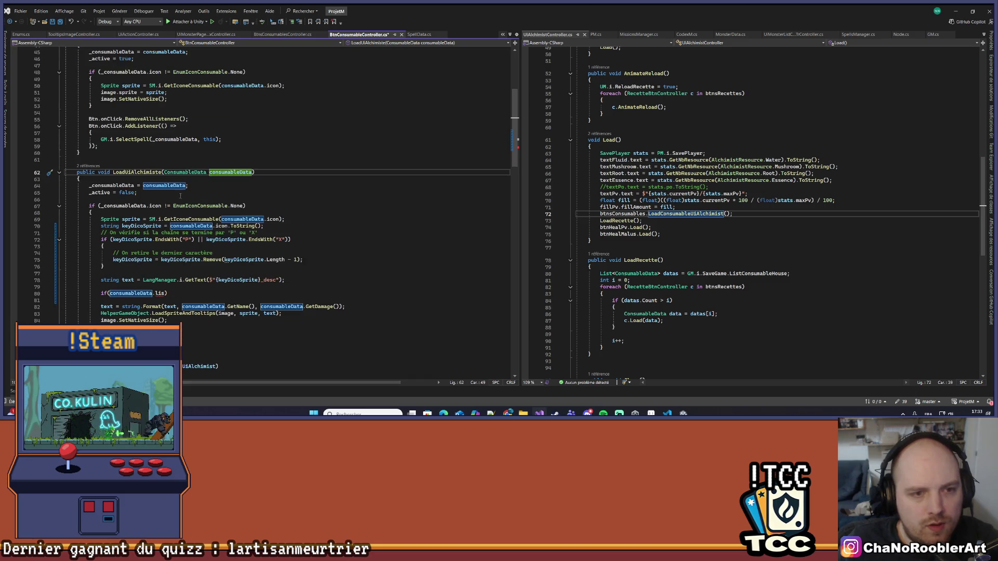
pyautogui.keyDown('ctrl'); pyautogui.click(184, 172); pyautogui.keyUp('ctrl')
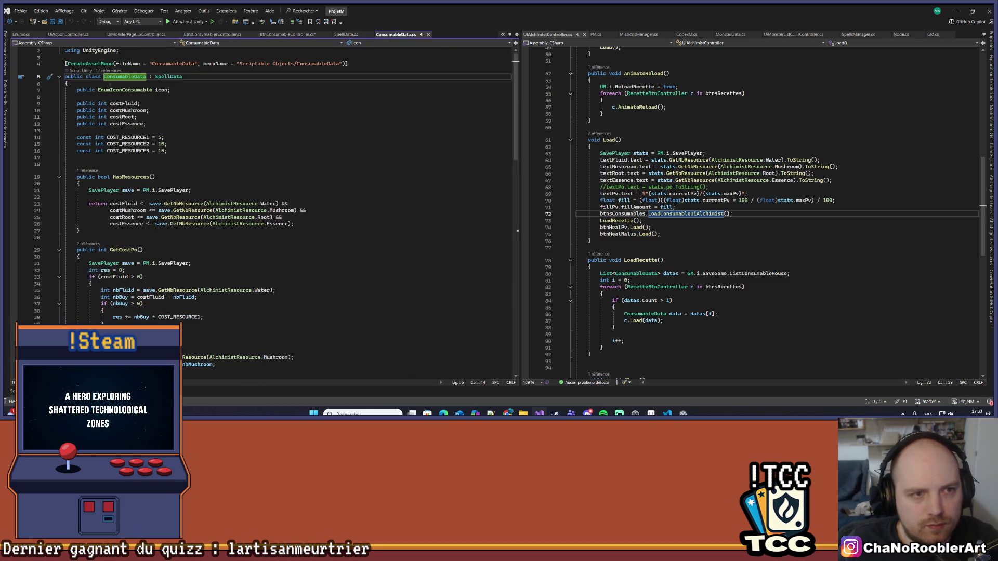
pyautogui.keyDown('ctrl'); pyautogui.click(164, 77); pyautogui.keyUp('ctrl')
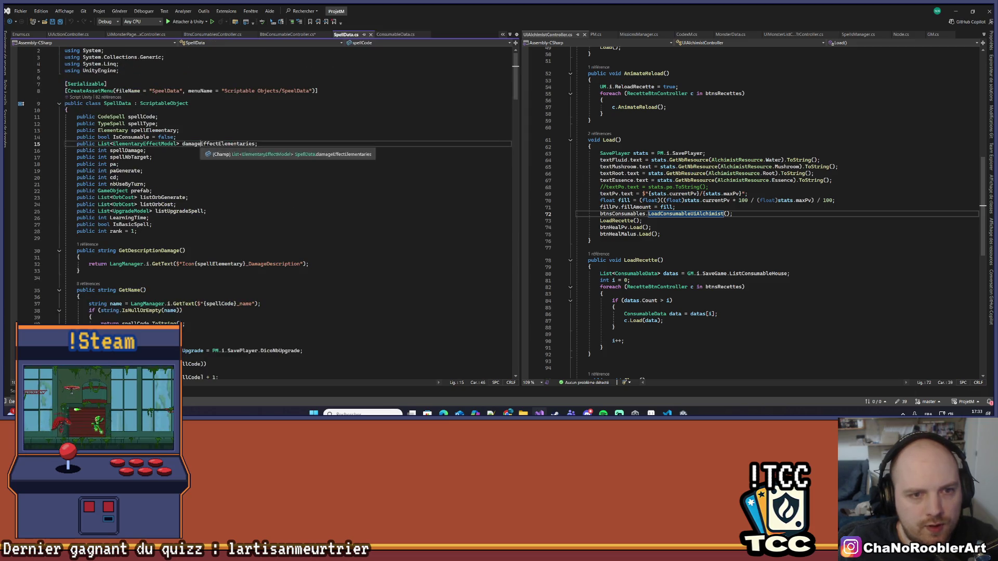
pyautogui.hotkey('ctrl', '-')
pyautogui.hotkey('ctrl', '-')
pyautogui.hotkey('ctrl', '-')
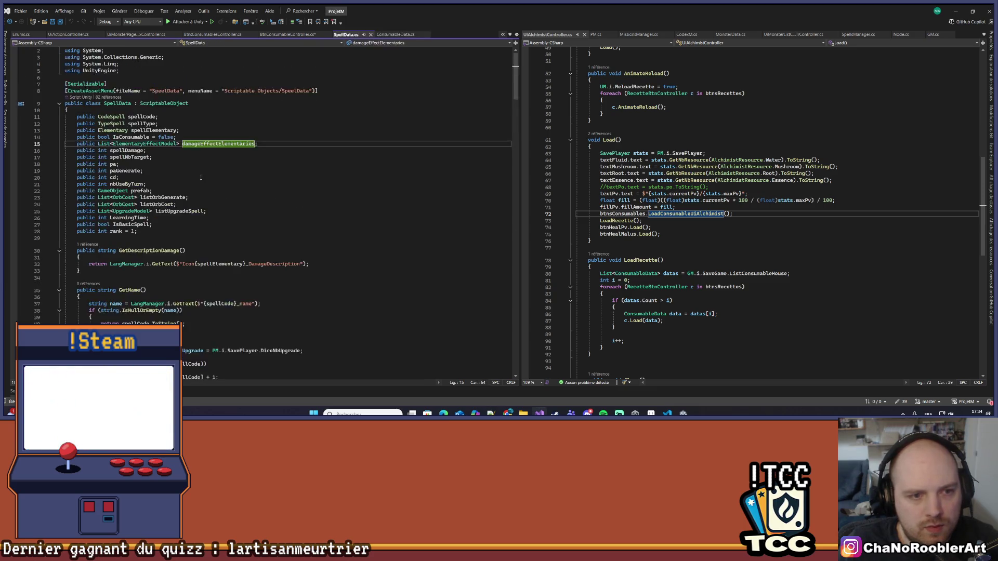
# Complete the condition as consumableData.damageEffectElementaries.Count > 0 with a block, and save.
pyautogui.doubleClick(153, 299)
pyautogui.write('damageEffectElementaries.Count')
pyautogui.press('End')
pyautogui.press('Return')
pyautogui.write('{')
pyautogui.press('Return')
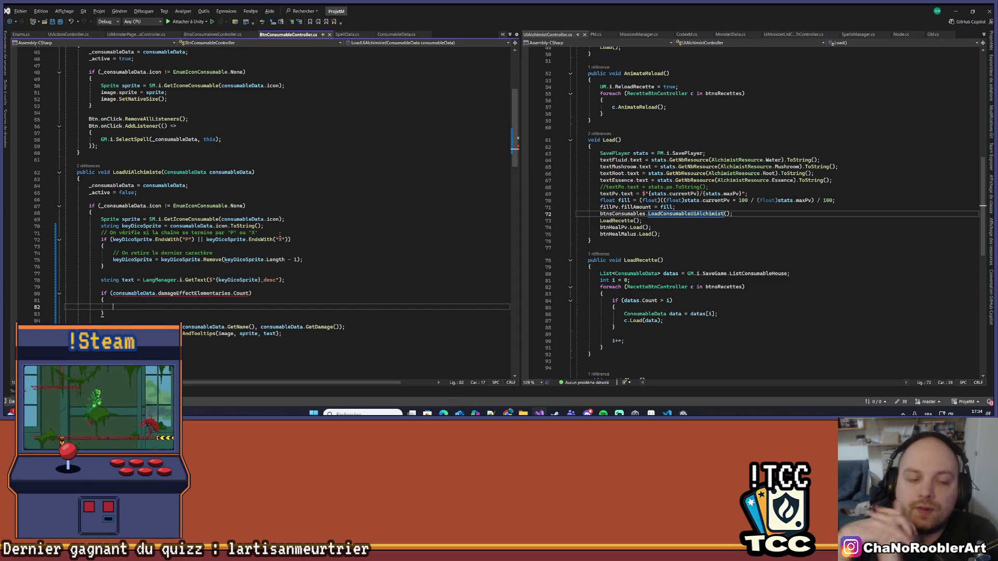
pyautogui.press('Up')
pyautogui.press('Up')
pyautogui.press('End')
pyautogui.press('Left')
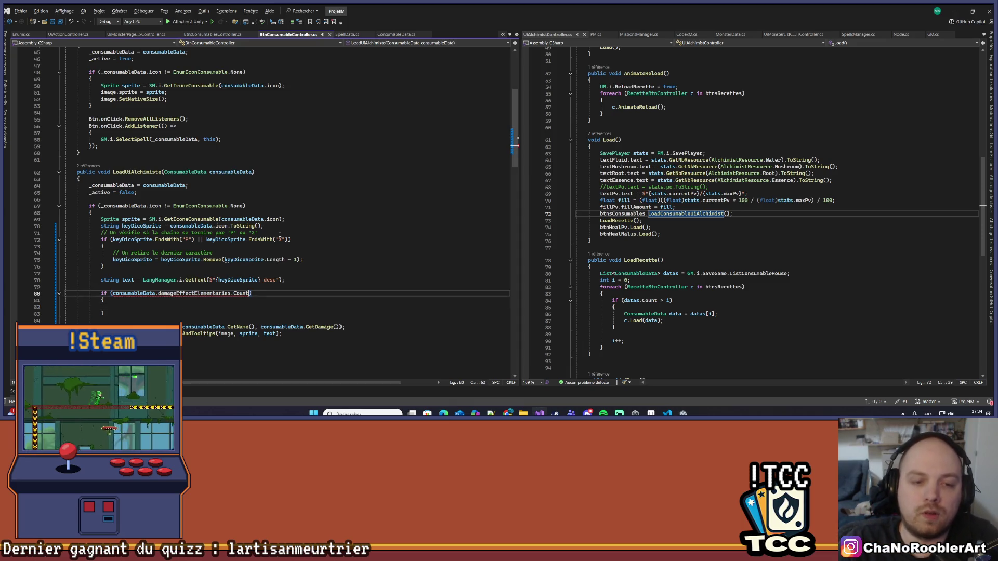
pyautogui.write('> 0')
pyautogui.hotkey('ctrl', 's')
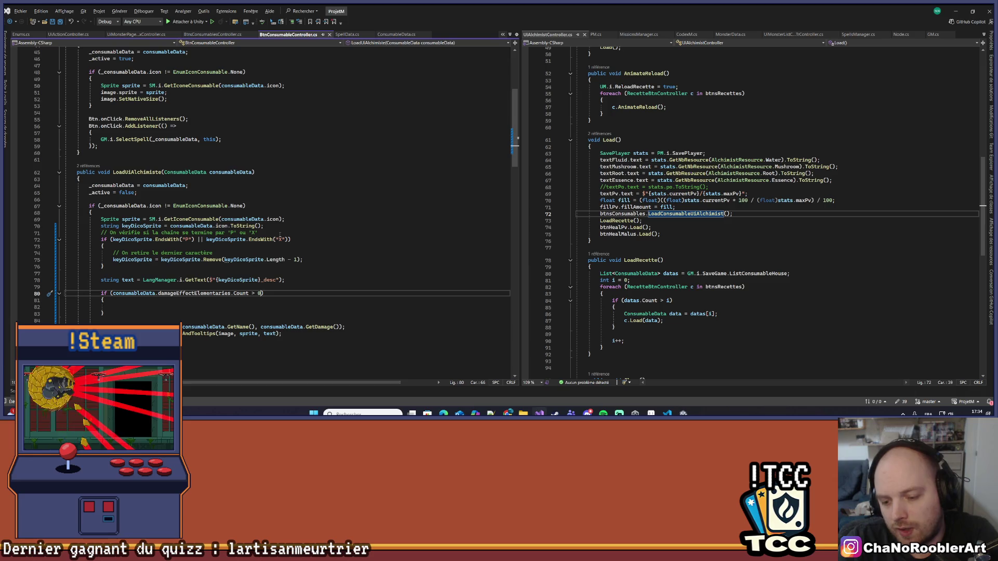
# Declare 'var effect = consumableData.damageEffectElementaries[0]' inside the block and add an else branch.
pyautogui.press('Down')
pyautogui.press('Down')
pyautogui.press('Down')
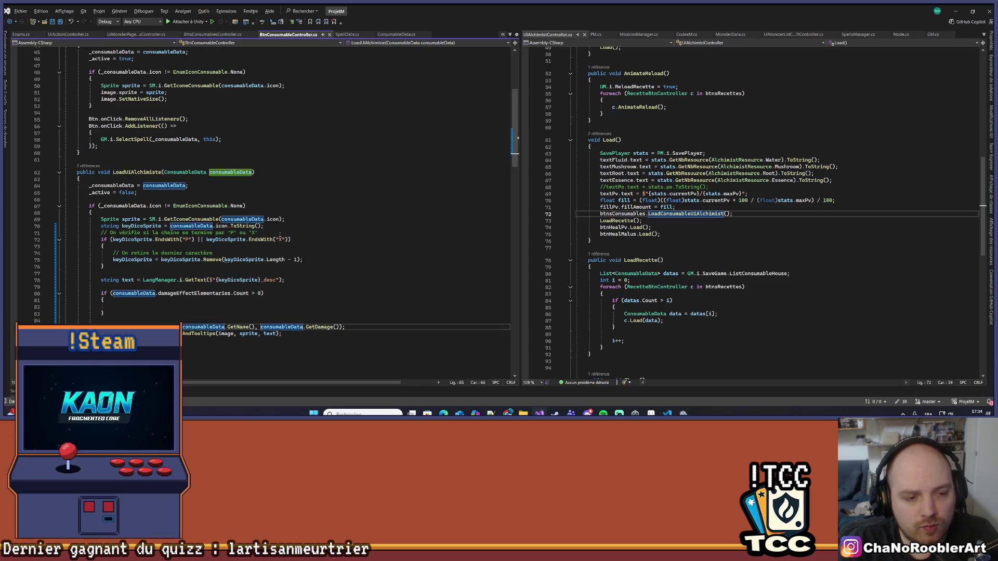
pyautogui.press('Up')
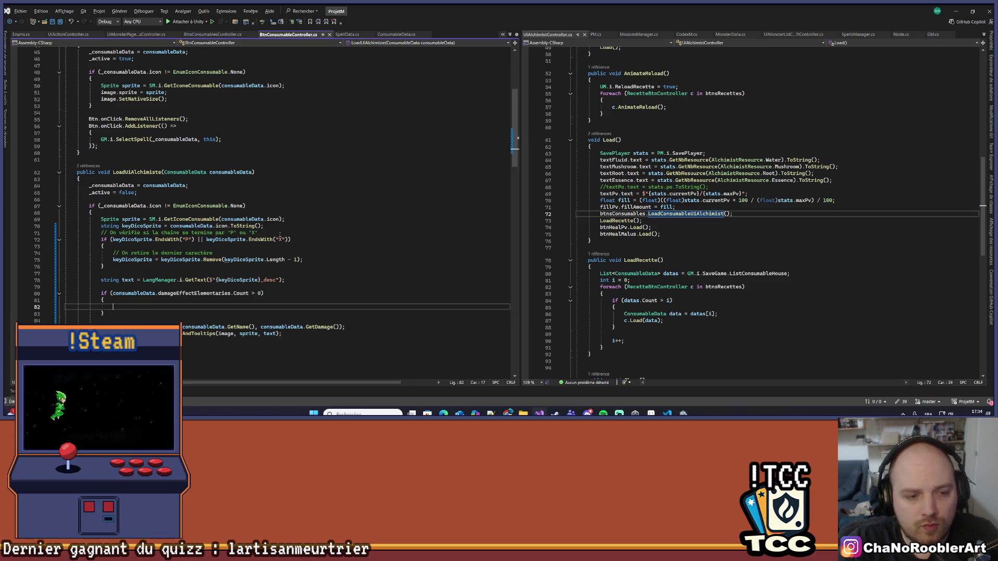
pyautogui.write('var')
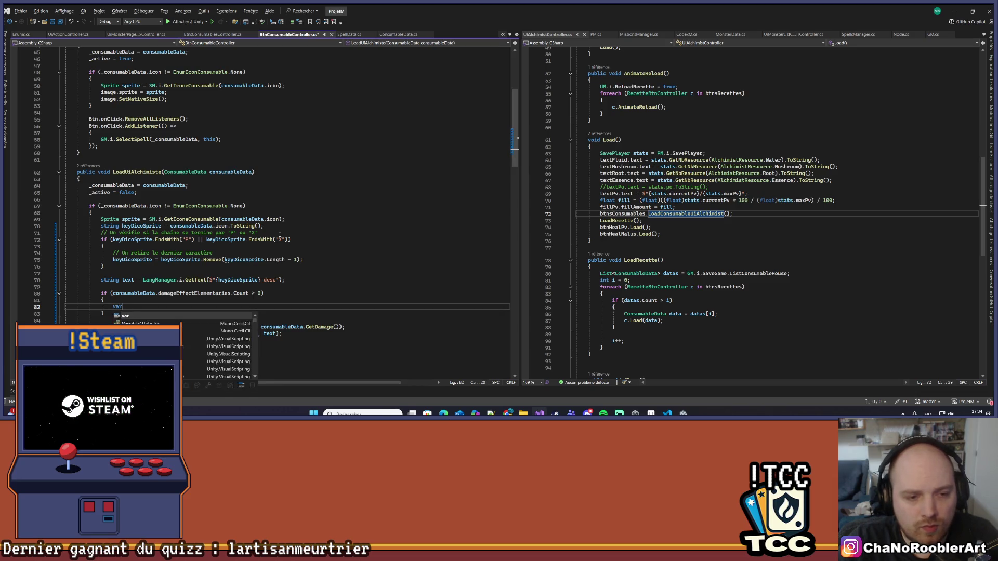
pyautogui.write(' effect ')
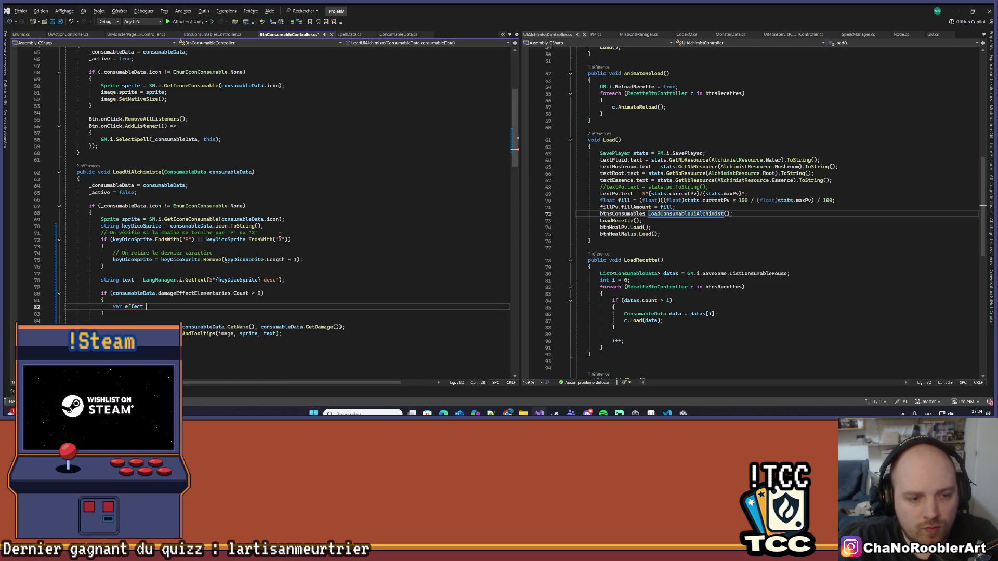
pyautogui.write('= consumableData.da')
pyautogui.press('Tab')
pyautogui.write('[0]')
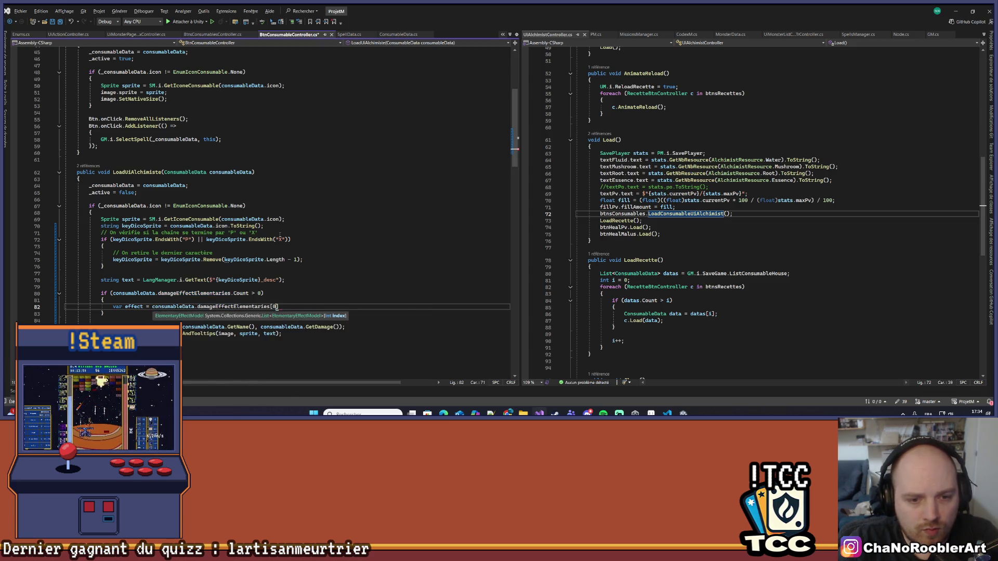
pyautogui.press('Return')
pyautogui.press('Down')
pyautogui.write('else')
pyautogui.press('Tab')
pyautogui.press('Tab')
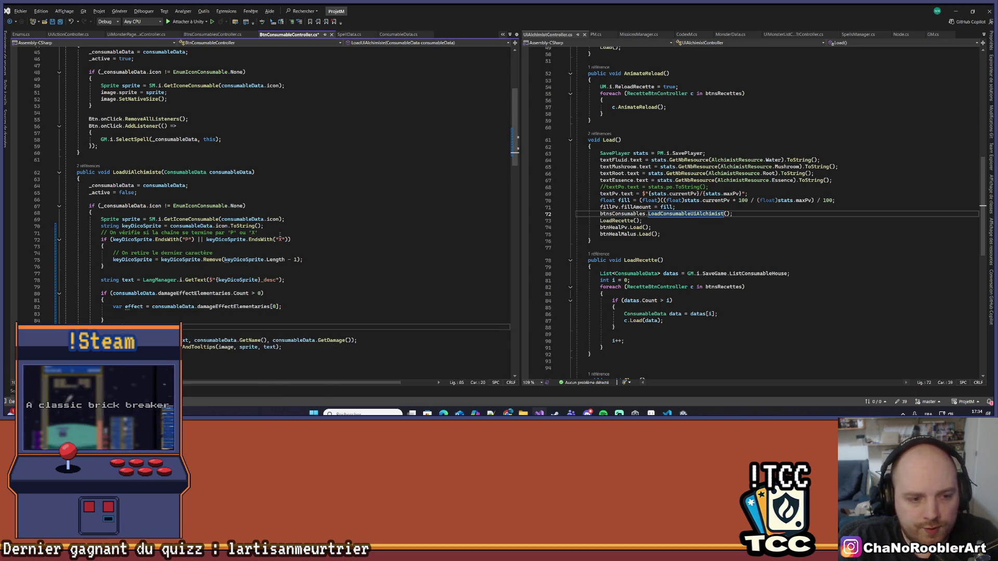
# Move the string.Format line into the if block, make it use effect.GetValueEffect(), and save.
pyautogui.hotkey('alt', 'Up')
pyautogui.hotkey('alt', 'Up')
pyautogui.hotkey('alt', 'Up')
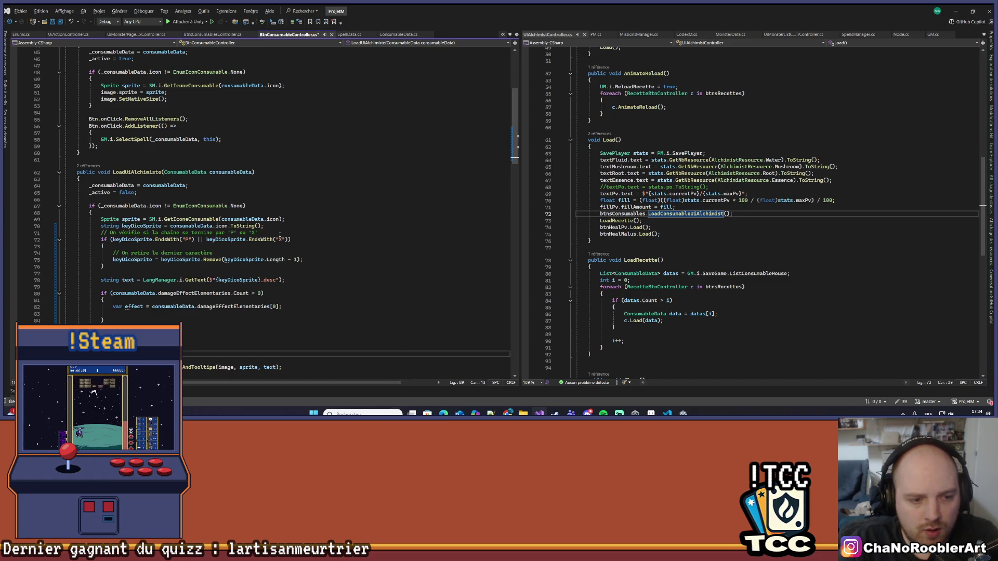
pyautogui.hotkey('alt', 'Up')
pyautogui.hotkey('alt', 'Up')
pyautogui.press('End')
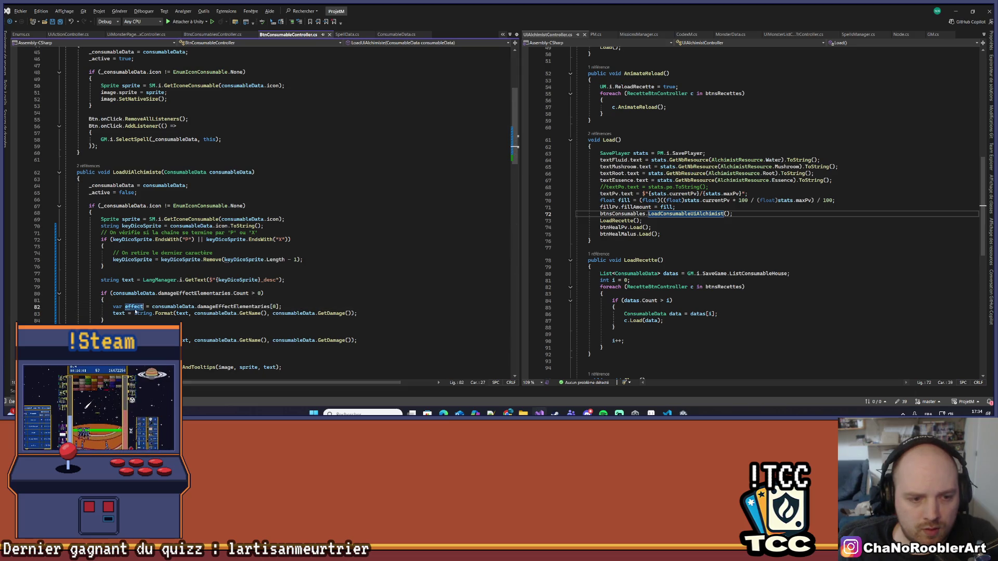
pyautogui.hotkey('ctrl', 'Left')
pyautogui.hotkey('ctrl', 'Left')
pyautogui.hotkey('ctrl', 'Left')
pyautogui.write('effect')
pyautogui.press('Right')
pyautogui.hotkey('ctrl', 'shift', 'Right')
pyautogui.write('Get')
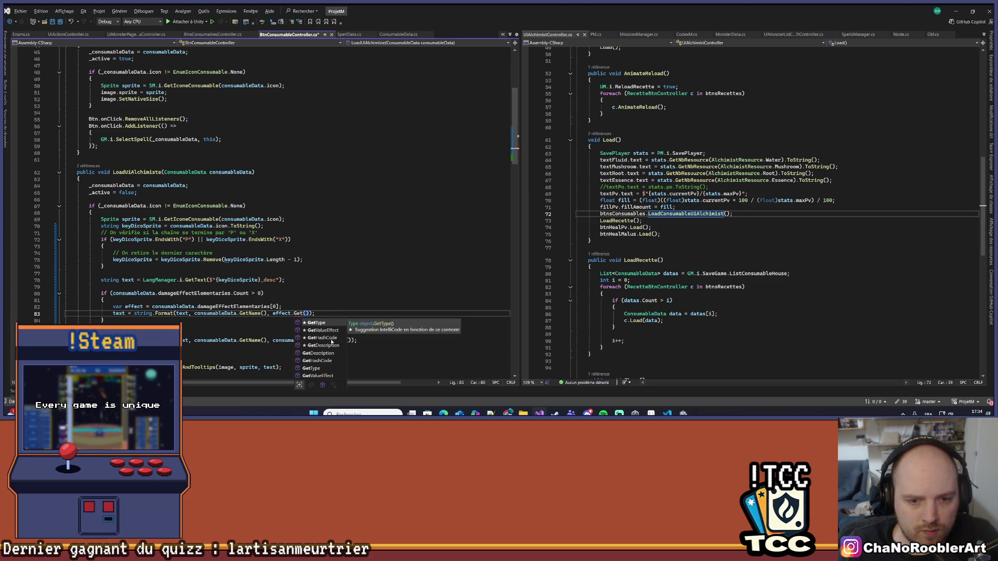
pyautogui.doubleClick(331, 376)
pyautogui.press('End')
pyautogui.hotkey('ctrl', 's')
pyautogui.scroll(-1, 380, 308)
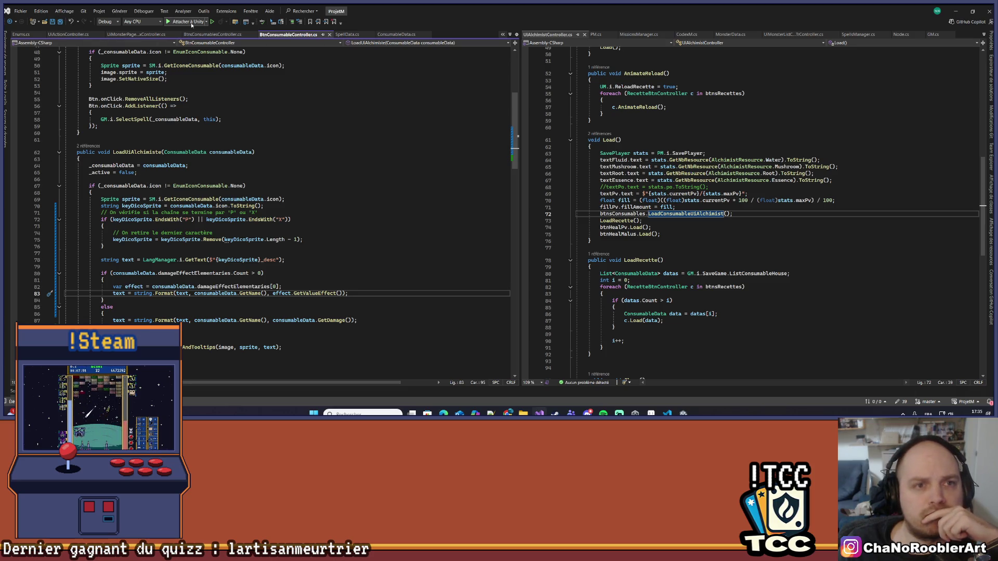
pyautogui.click(668, 414)
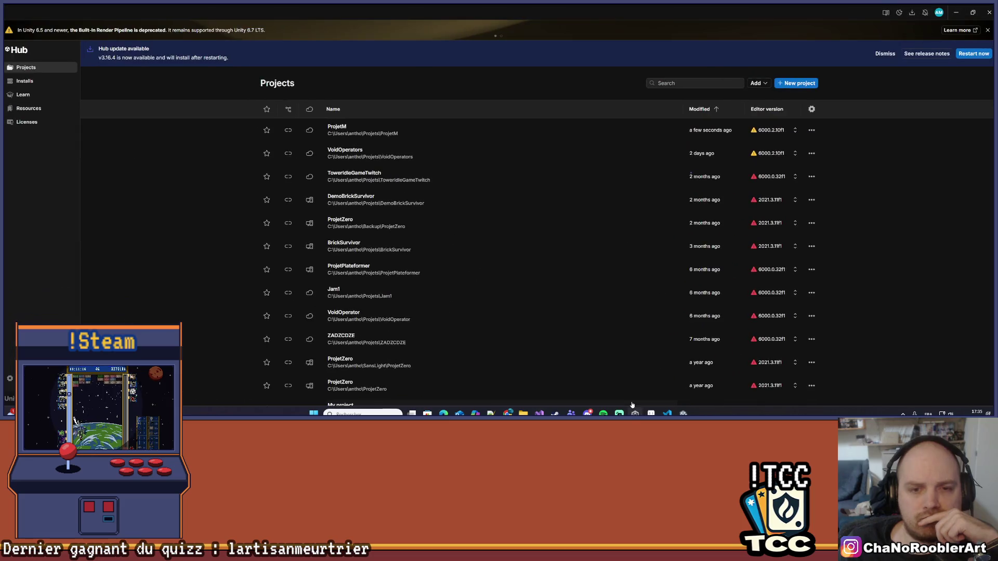
# Enter Play mode in the Unity editor with Ctrl+P and choose Continue on the main menu.
pyautogui.click(667, 414)
pyautogui.click(683, 413)
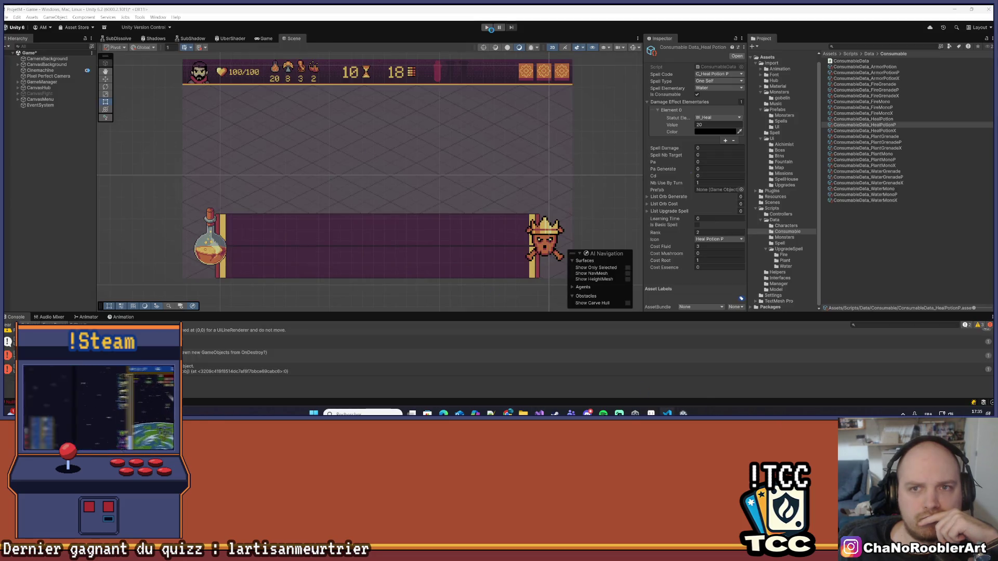
pyautogui.moveTo(667, 413)
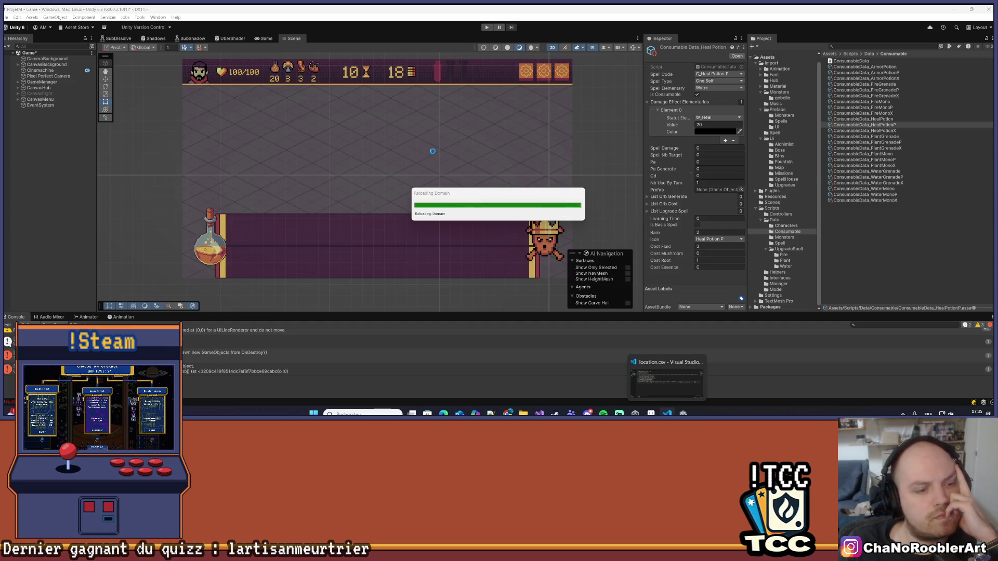
pyautogui.moveTo(11, 413)
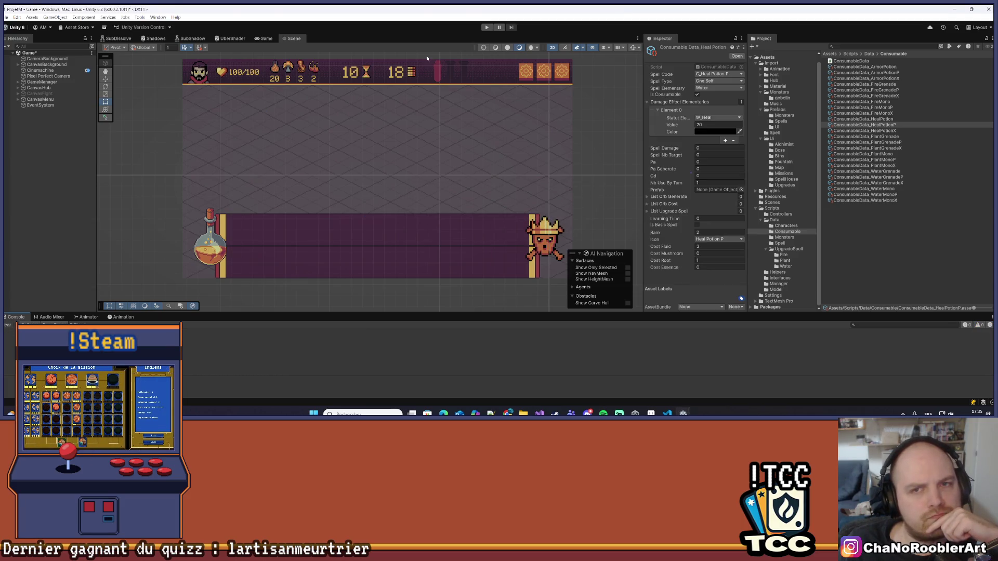
pyautogui.hotkey('ctrl', 'p')
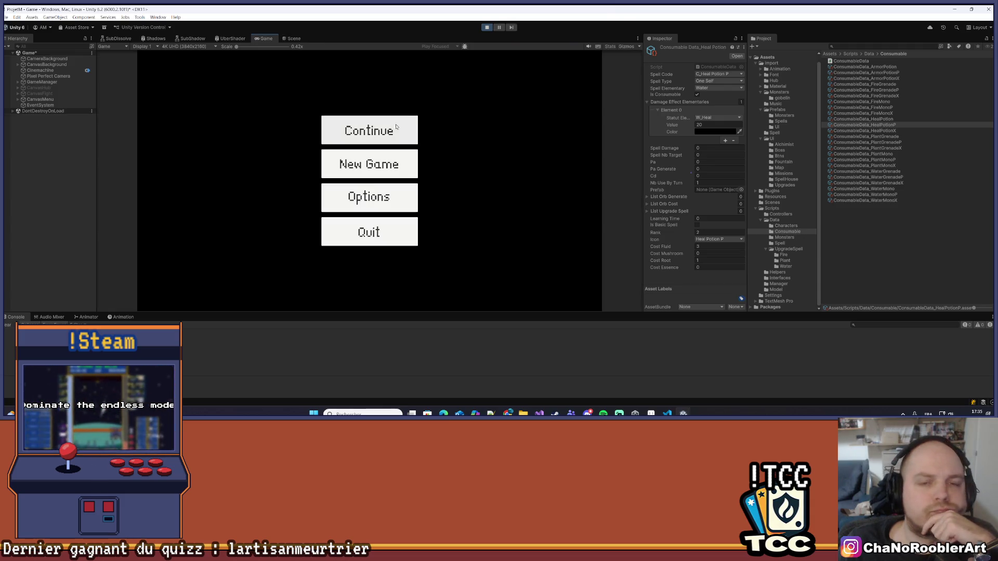
pyautogui.click(397, 126)
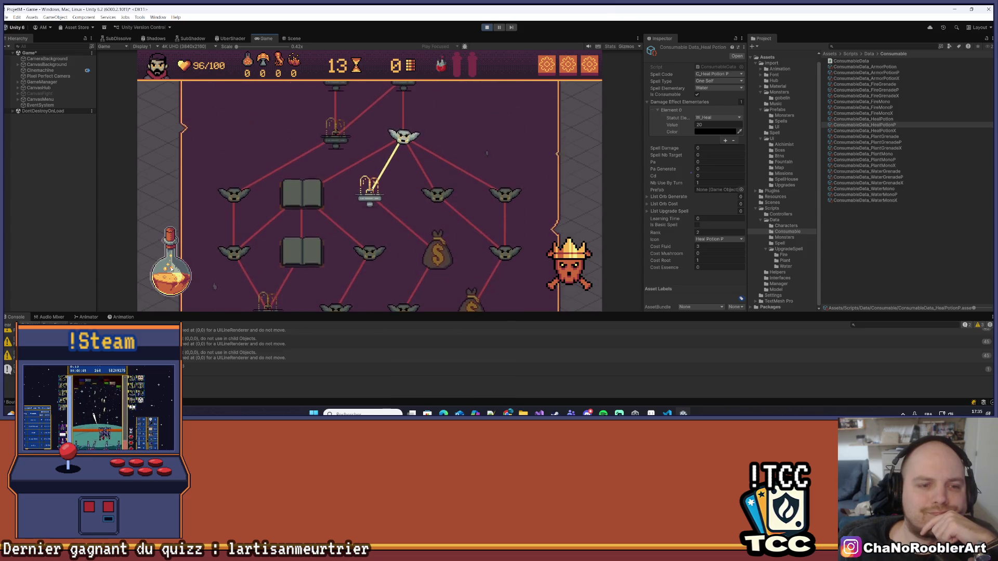
# Open the alchemist's potion-crafting panel and inspect the recipe cards' names and descriptions.
pyautogui.click(171, 268)
pyautogui.moveTo(368, 156)
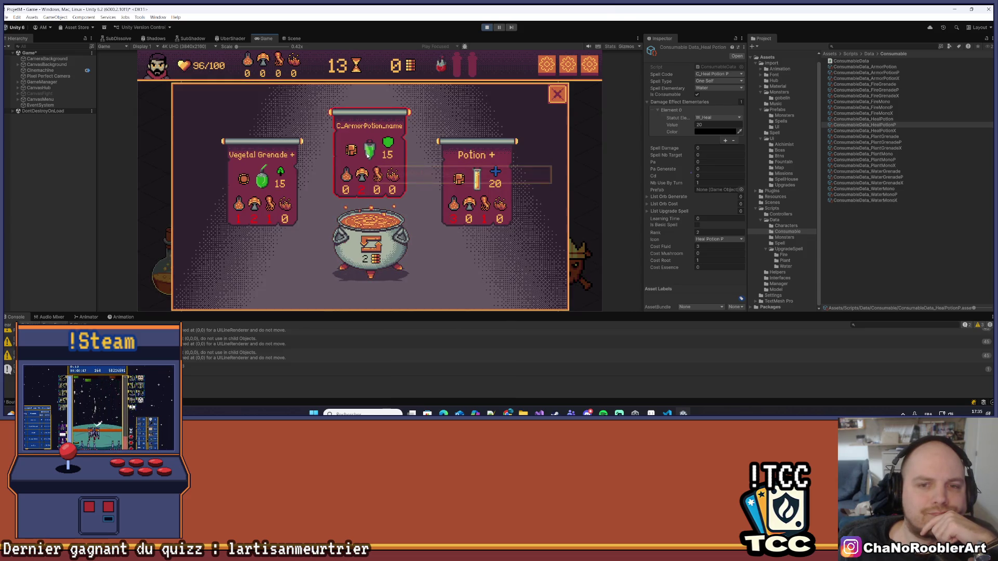
pyautogui.moveTo(262, 178)
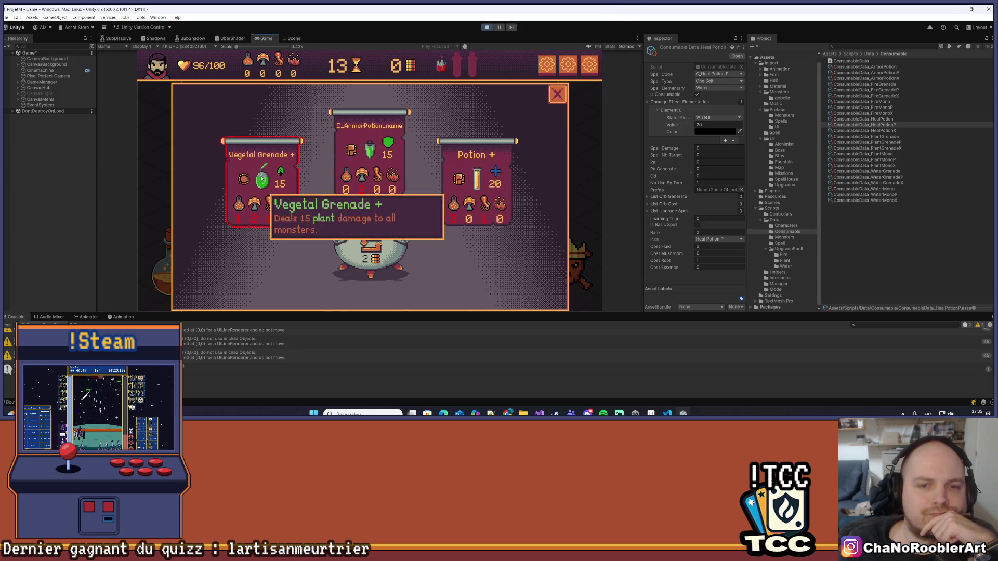
pyautogui.moveTo(476, 179)
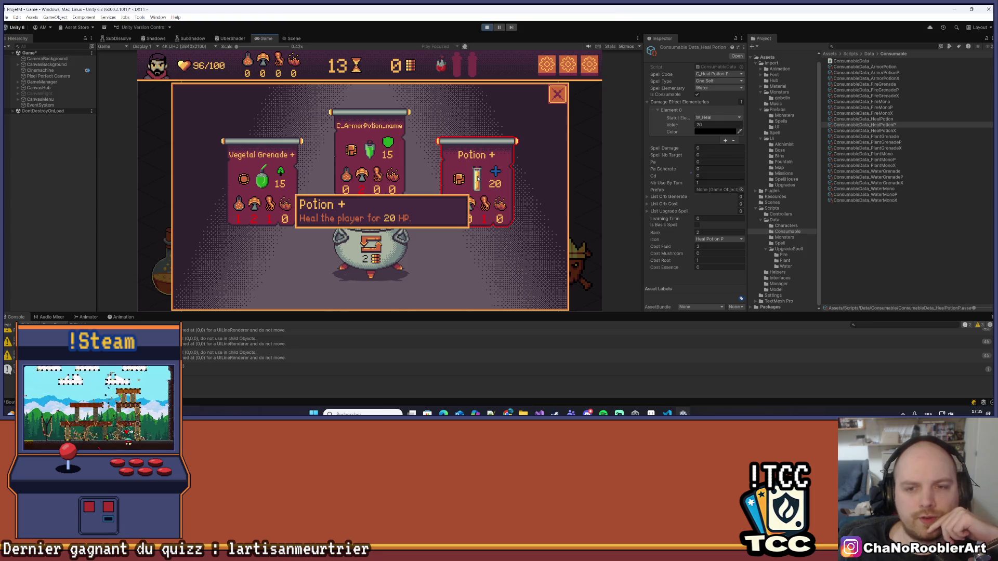
pyautogui.moveTo(495, 177)
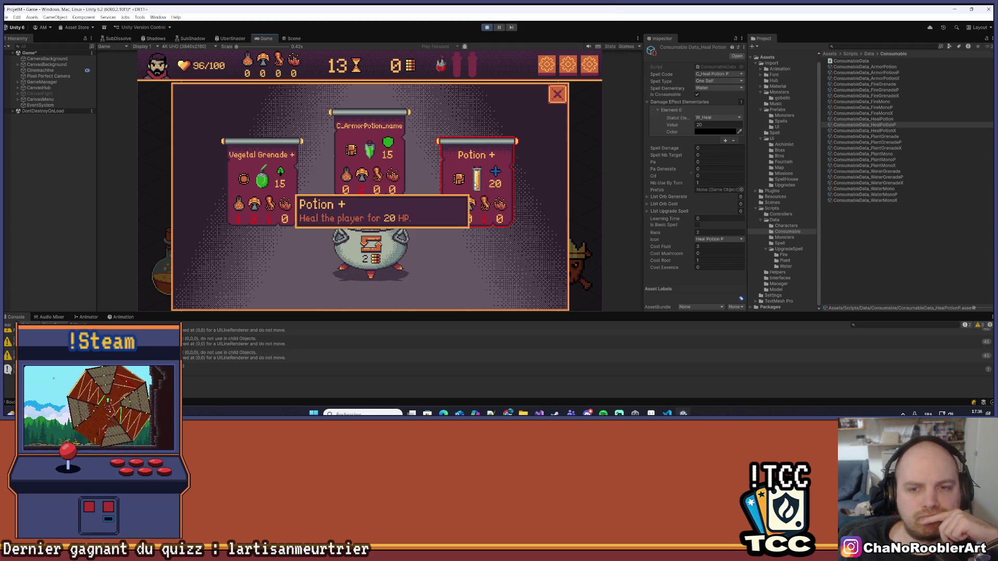
pyautogui.moveTo(482, 203)
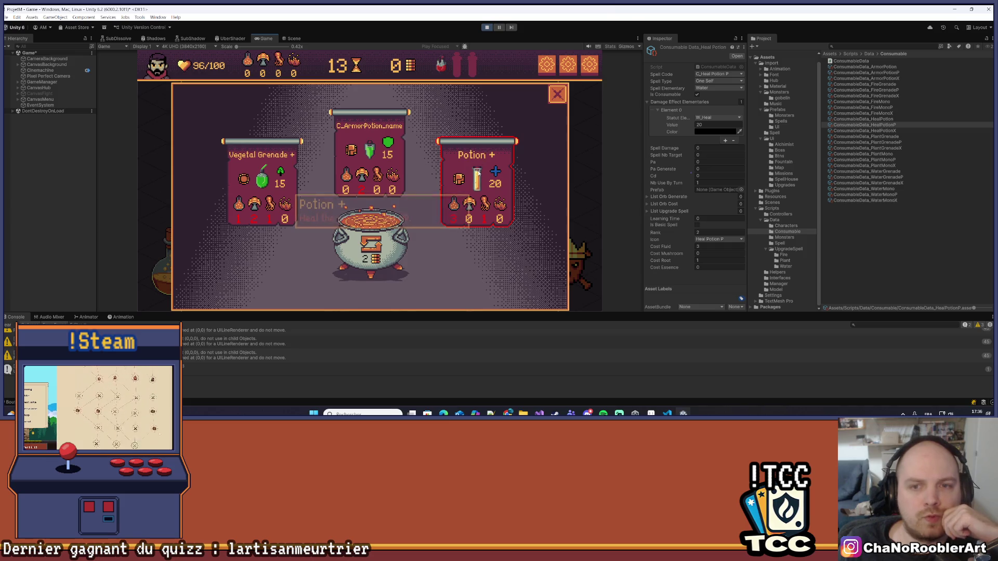
pyautogui.moveTo(440, 68)
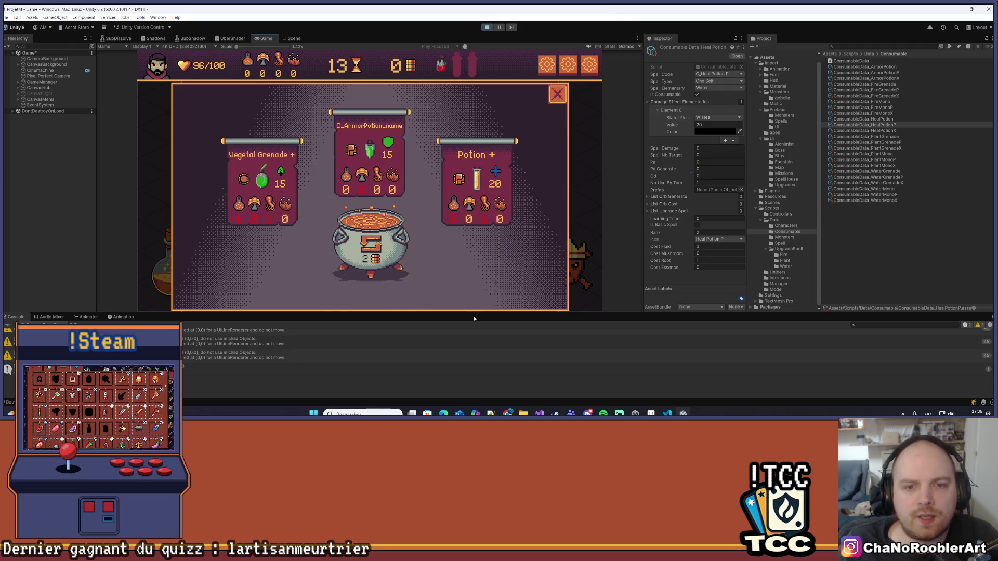
# Enlarge the Game view, look over the crafting cards again, and stop the game.
pyautogui.moveTo(411, 313); pyautogui.dragTo(410, 339)
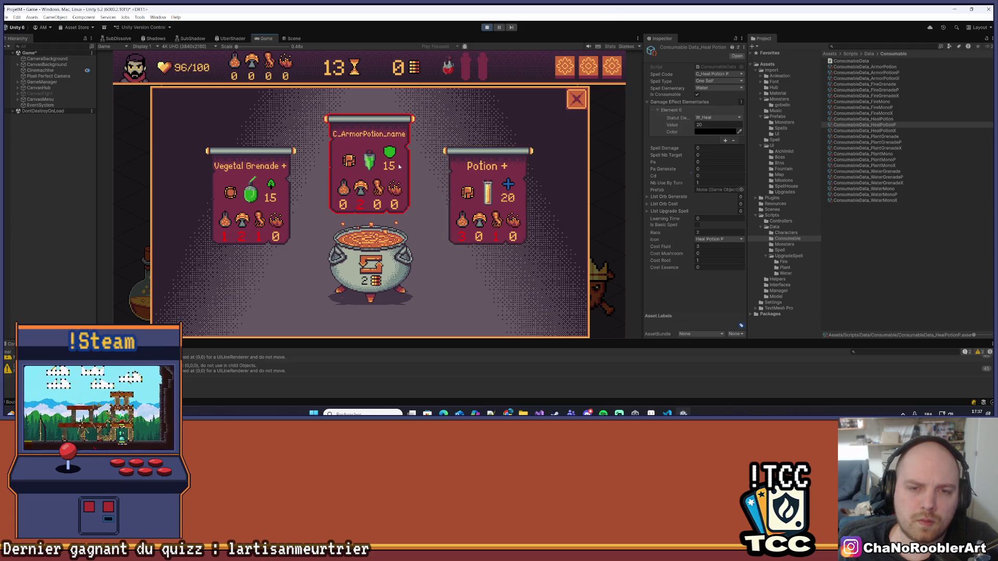
pyautogui.moveTo(391, 151)
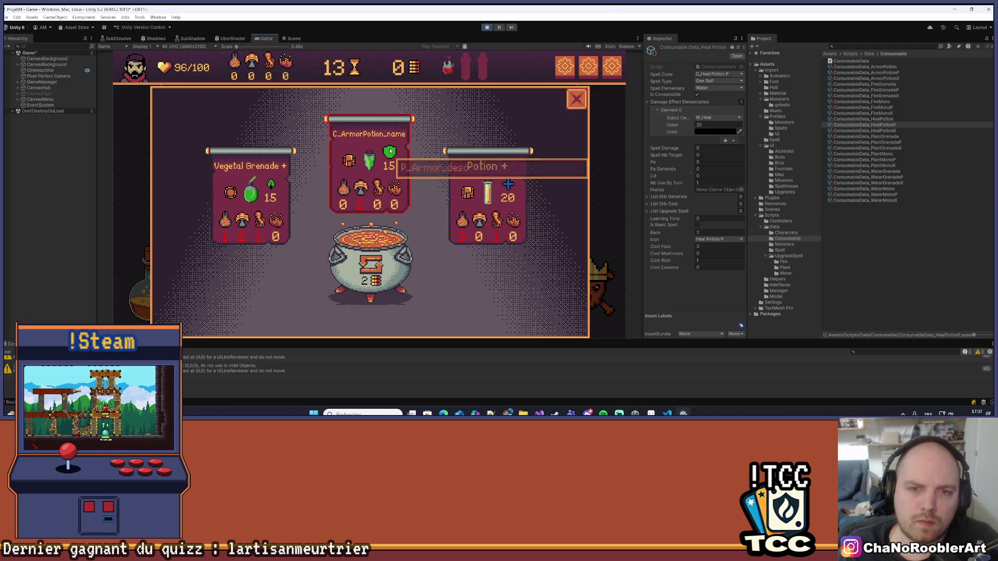
pyautogui.moveTo(355, 70)
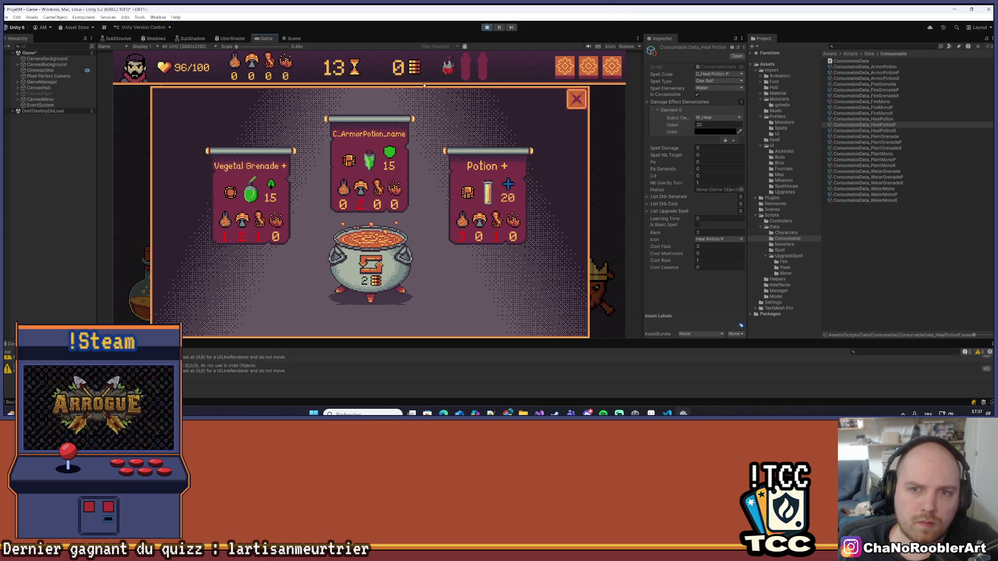
pyautogui.click(487, 27)
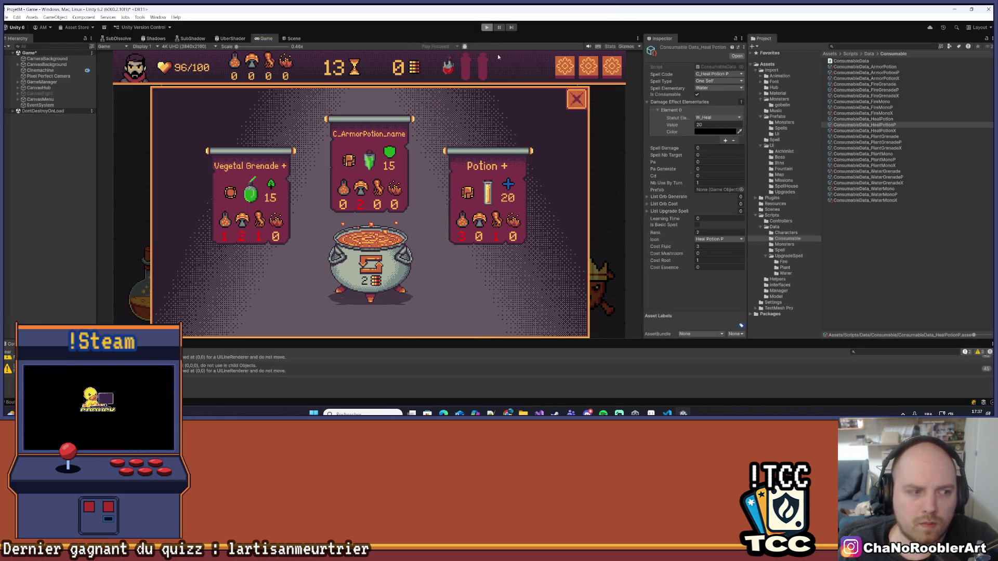
# Wrap the word Heal on line 95 in a <color=#fbb954>…</color> tag and save.
pyautogui.hotkey('alt', 'Tab')
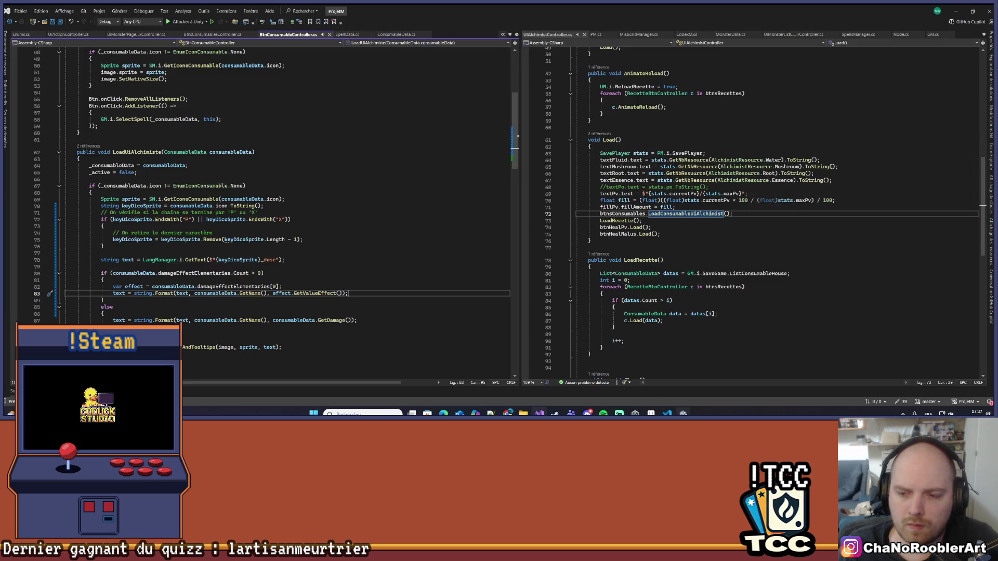
pyautogui.hotkey('alt', 'Tab')
pyautogui.click(667, 414)
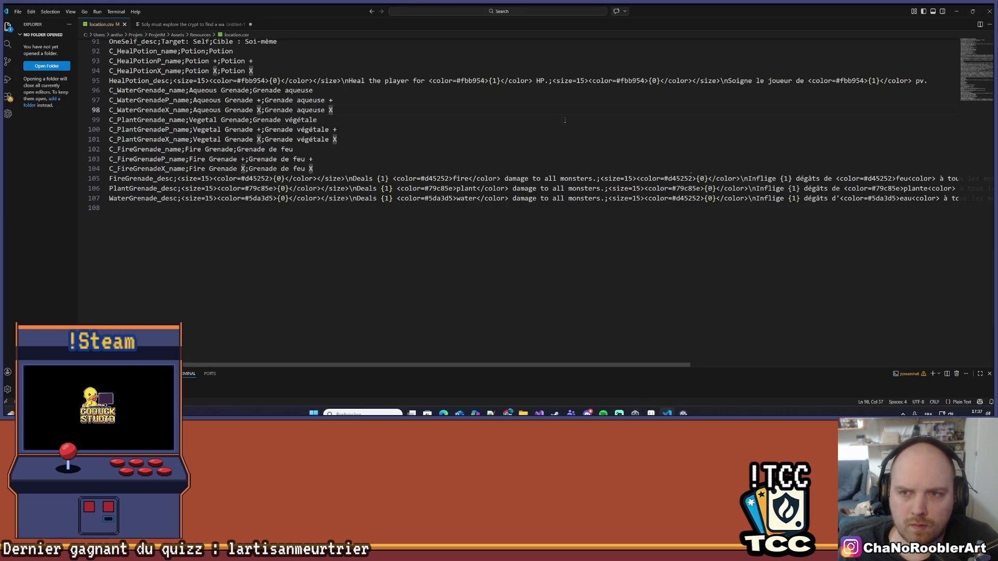
pyautogui.scroll(4, 565, 122)
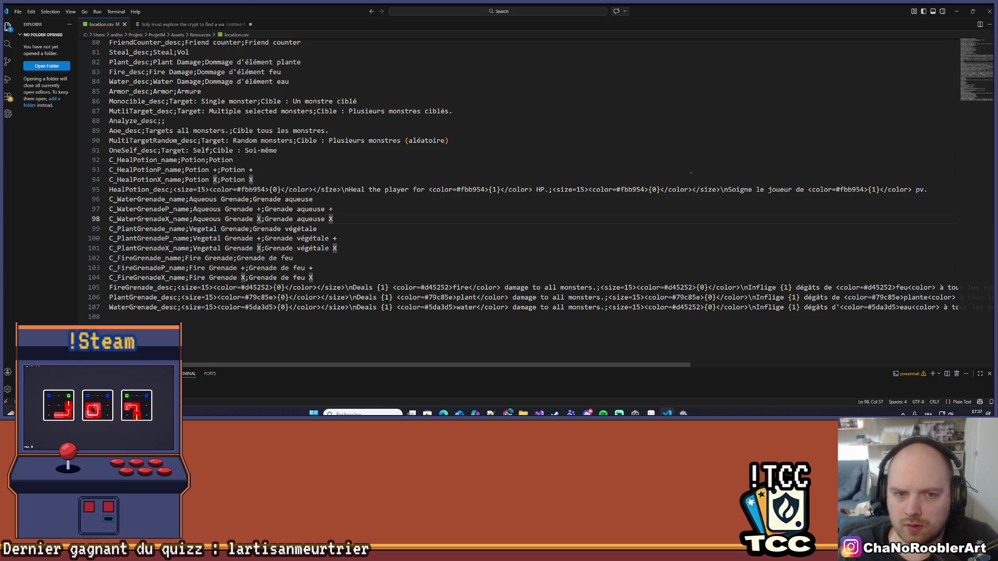
pyautogui.moveTo(429, 189); pyautogui.dragTo(486, 190)
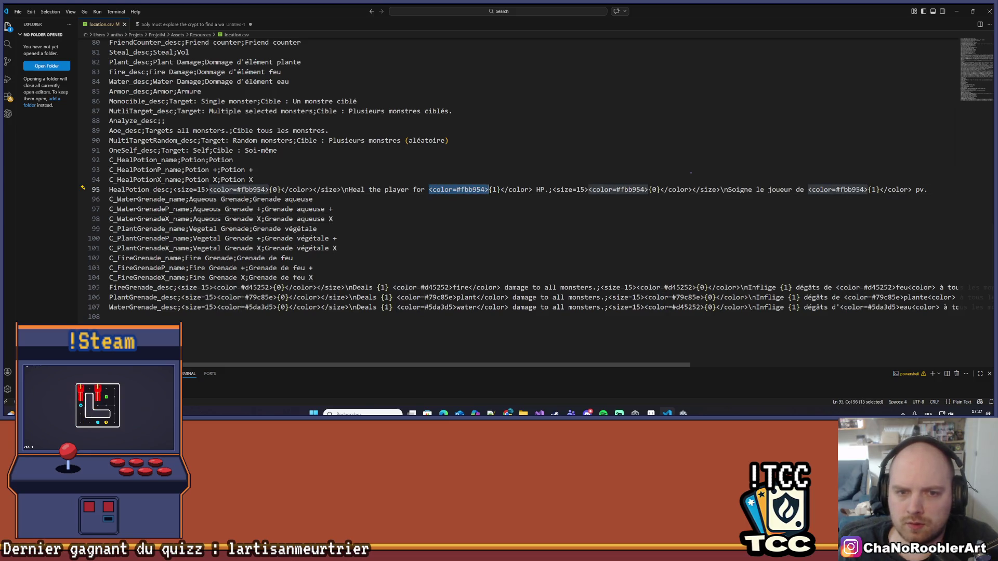
pyautogui.click(348, 190)
pyautogui.write('<color=#fbb954>')
pyautogui.click(423, 191)
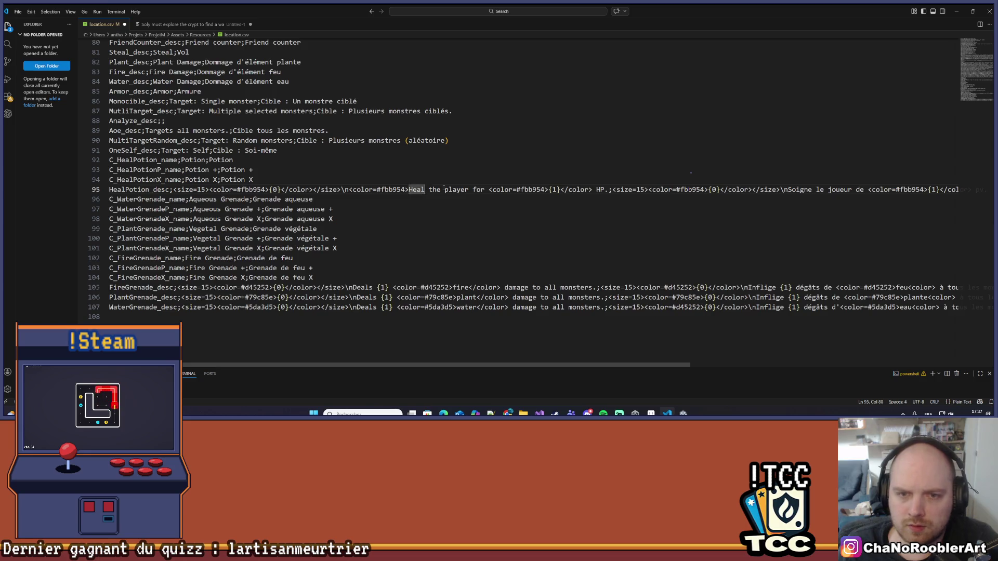
pyautogui.write('</color>')
pyautogui.hotkey('ctrl', 's')
# Wrap the French word Soigne in the same #fbb954 colour tag and save.
pyautogui.moveTo(349, 190); pyautogui.dragTo(409, 189)
pyautogui.hotkey('ctrl', 'c')
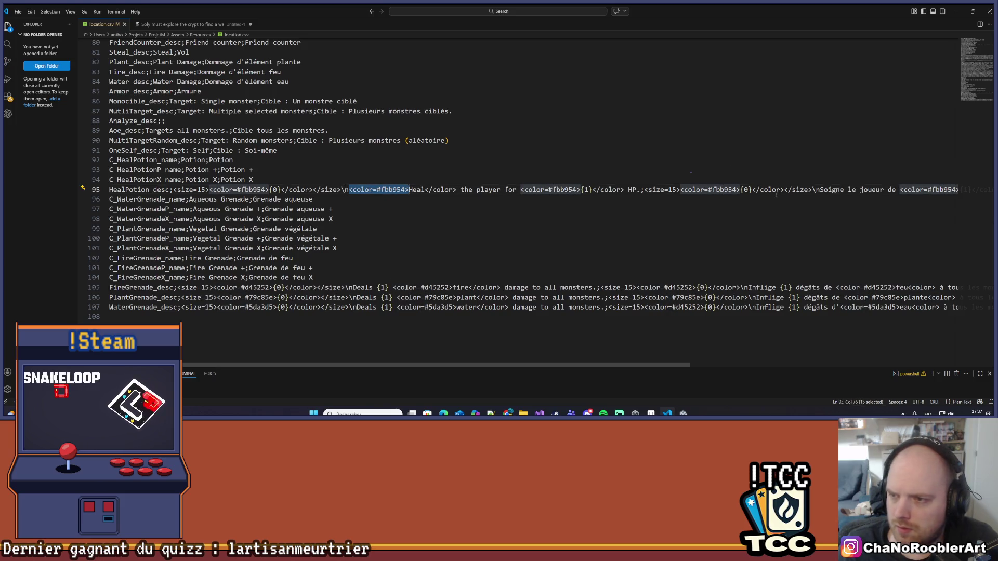
pyautogui.click(816, 190)
pyautogui.hotkey('ctrl', 'v')
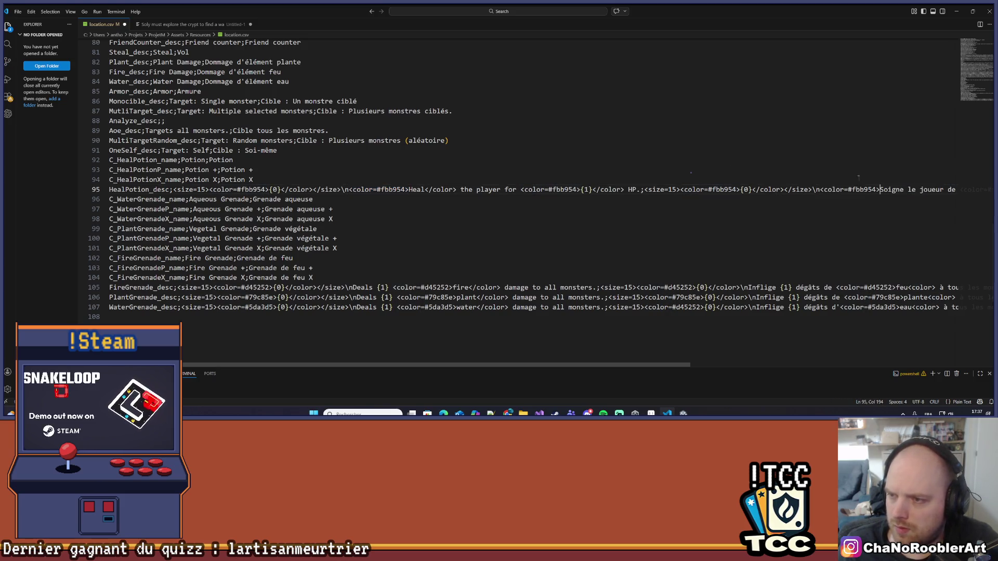
pyautogui.click(903, 190)
pyautogui.write('</color>')
pyautogui.hotkey('ctrl', 's')
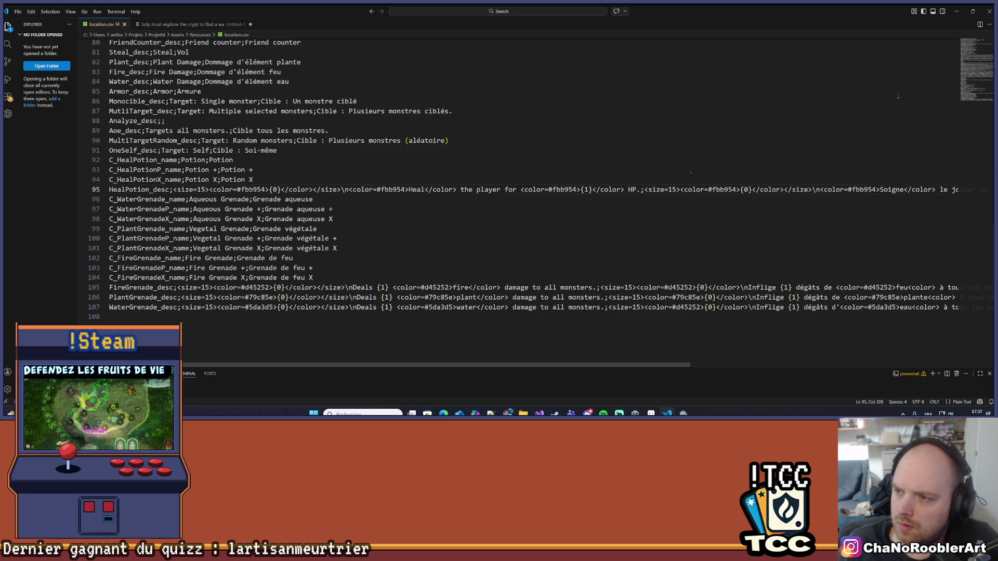
pyautogui.click(523, 223)
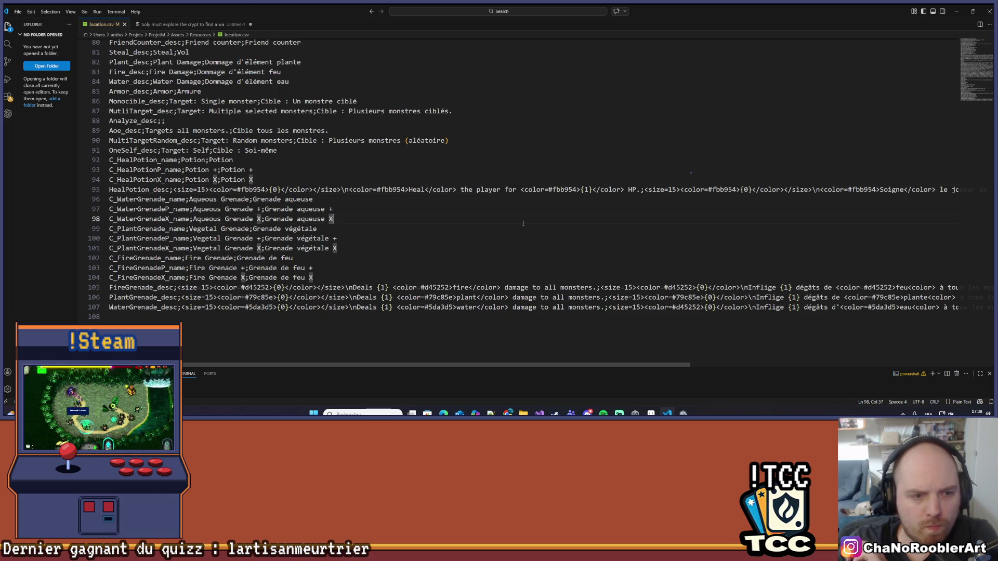
pyautogui.scroll(-1, 333, 250)
pyautogui.click(144, 281)
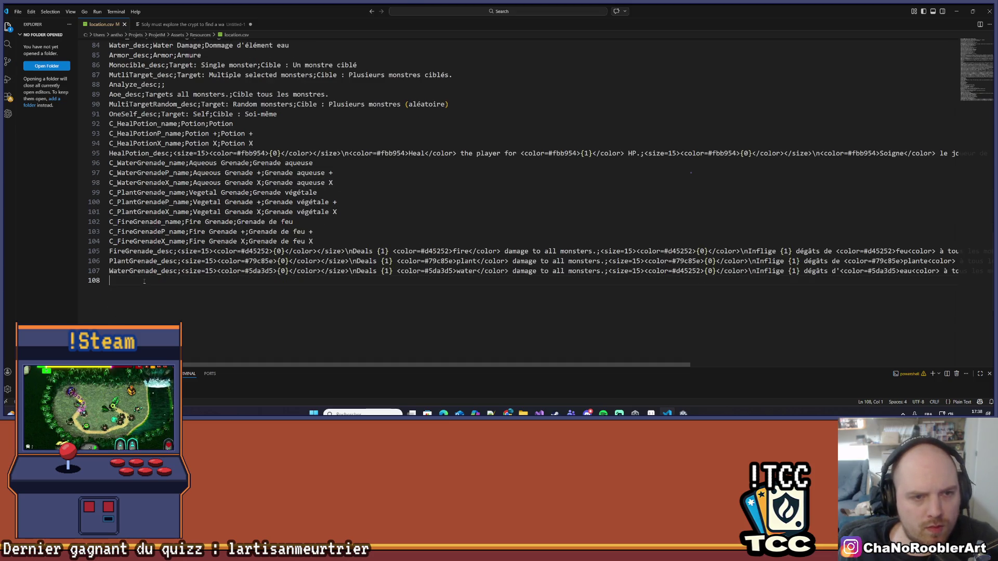
# Add a C_WaterMono_name row on line 108 with the French name L'Éclat de Stalactite.
pyautogui.write('C')
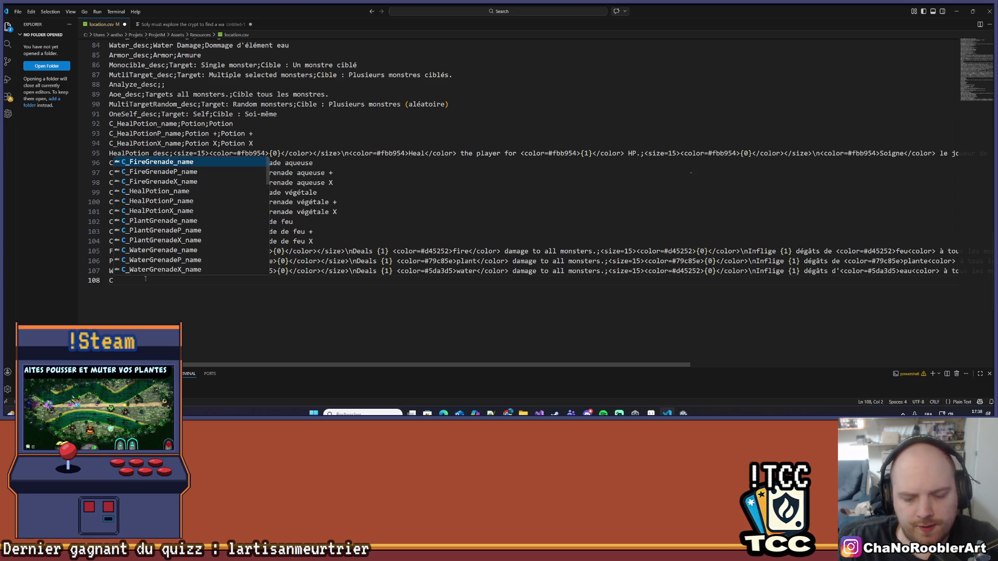
pyautogui.write('_Water')
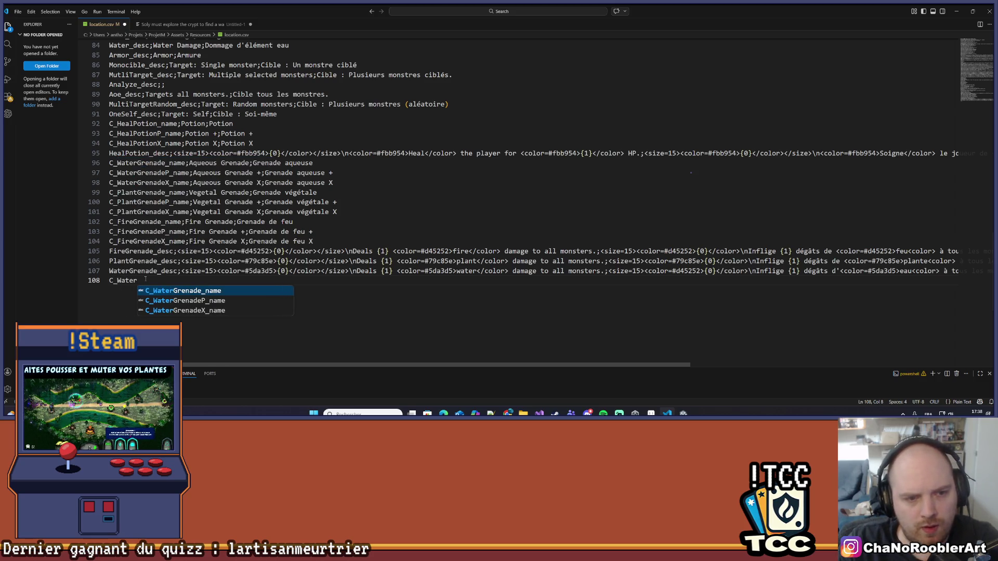
pyautogui.write('Mono')
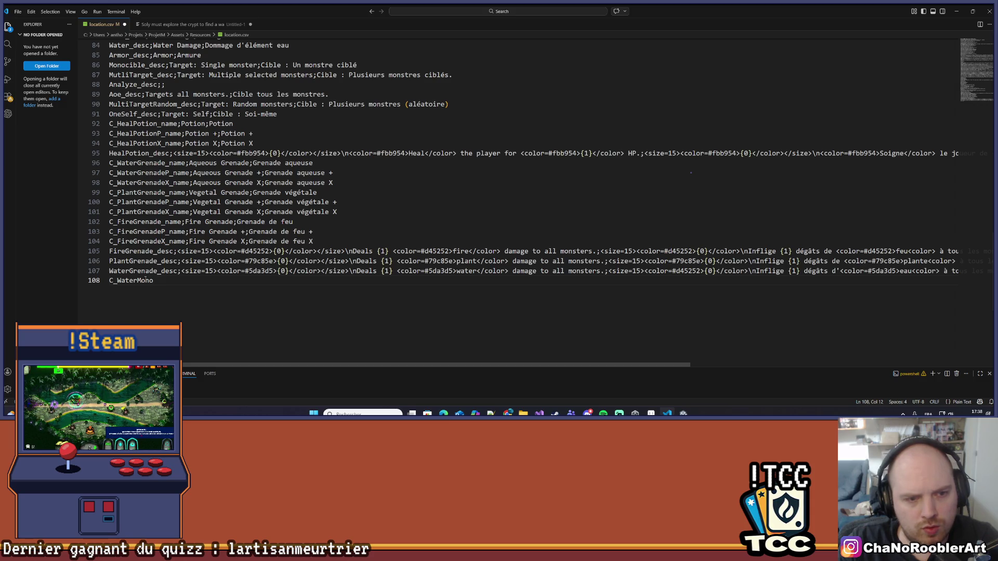
pyautogui.write('_name')
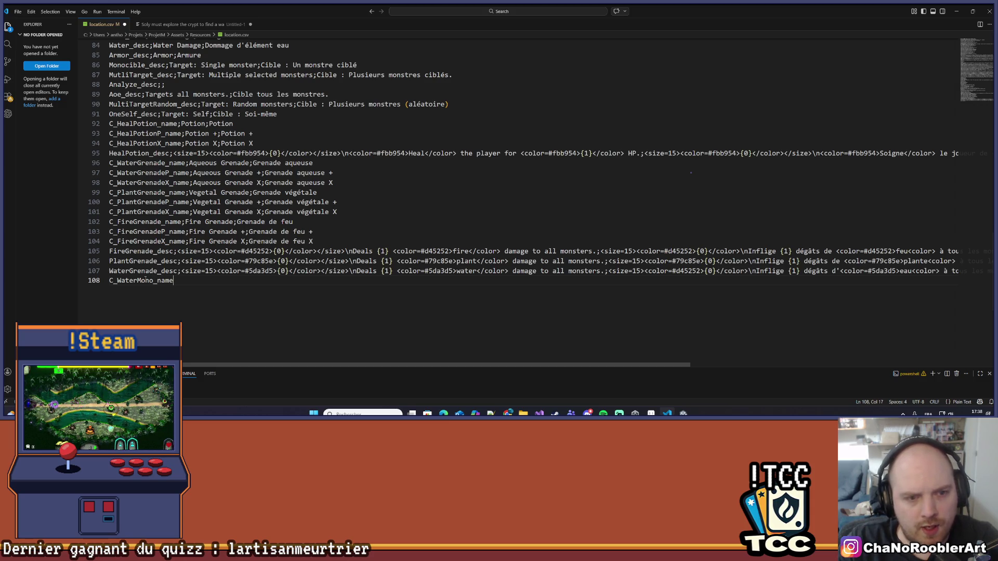
pyautogui.write(',,;;')
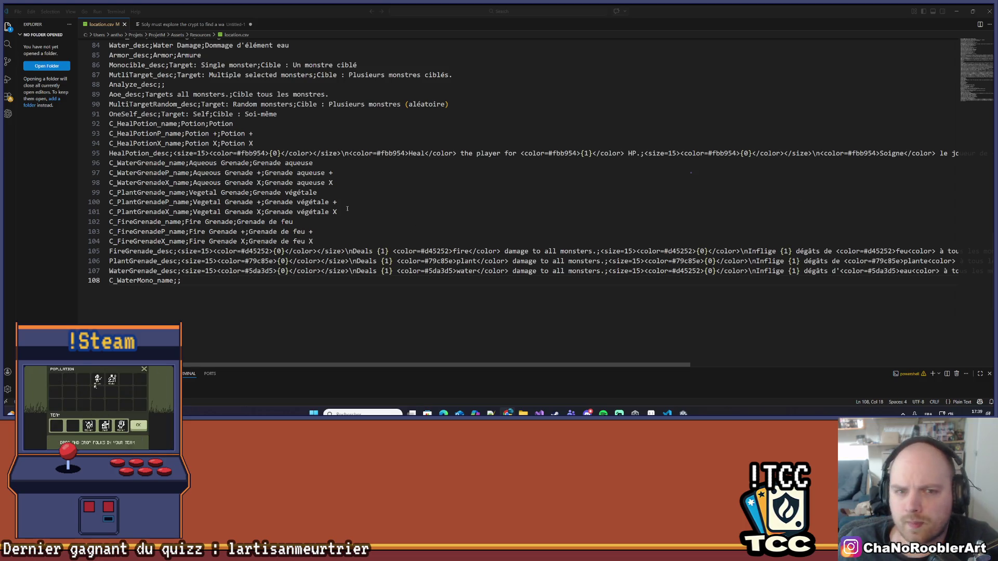
pyautogui.click(226, 289)
pyautogui.write("L'Éclat de Stalactite")
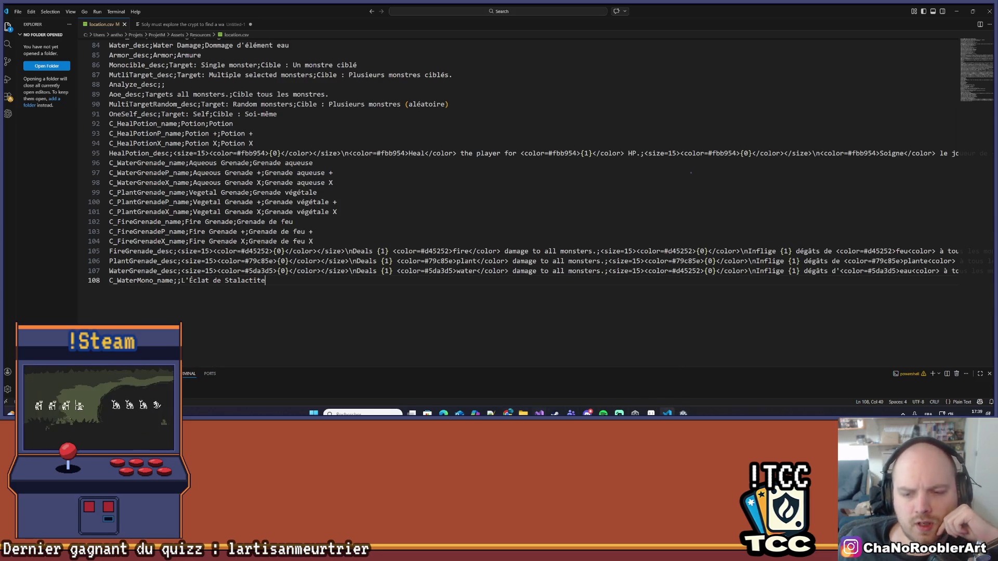
pyautogui.hotkey('alt', 'Tab')
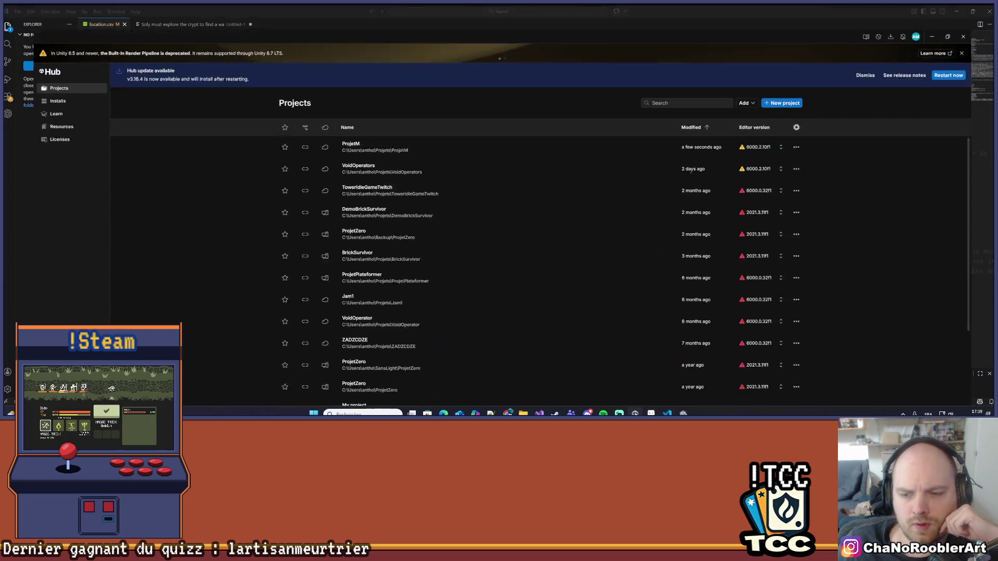
# Browse to Assets > Import > Ui in the Project window and scroll through the UI sprites.
pyautogui.hotkey('alt', 'Tab')
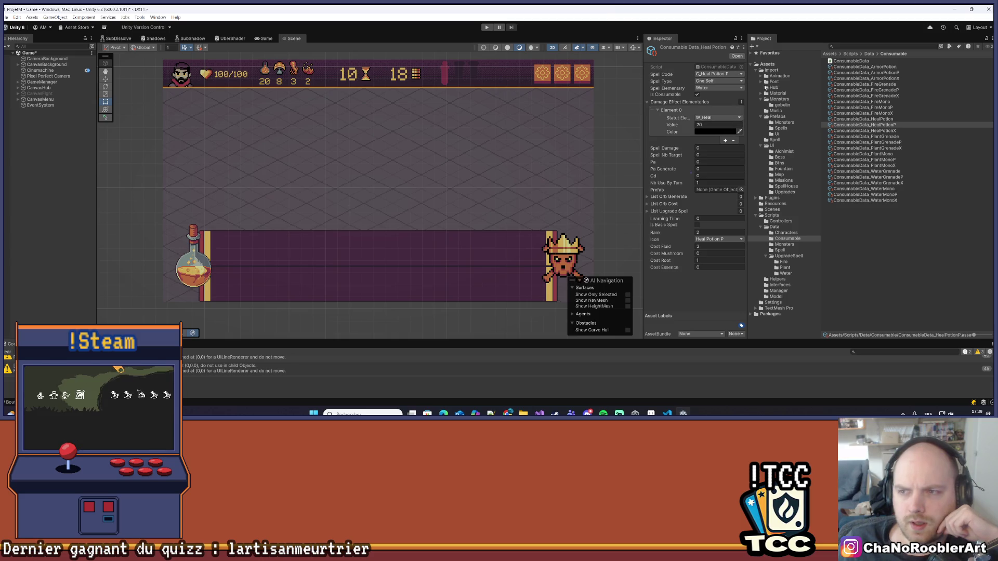
pyautogui.click(772, 70)
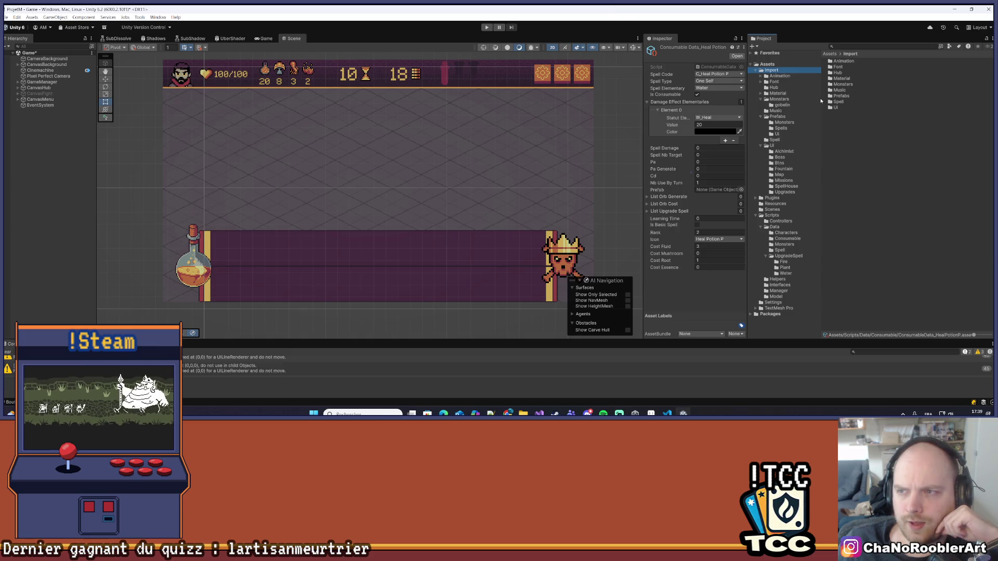
pyautogui.doubleClick(835, 107)
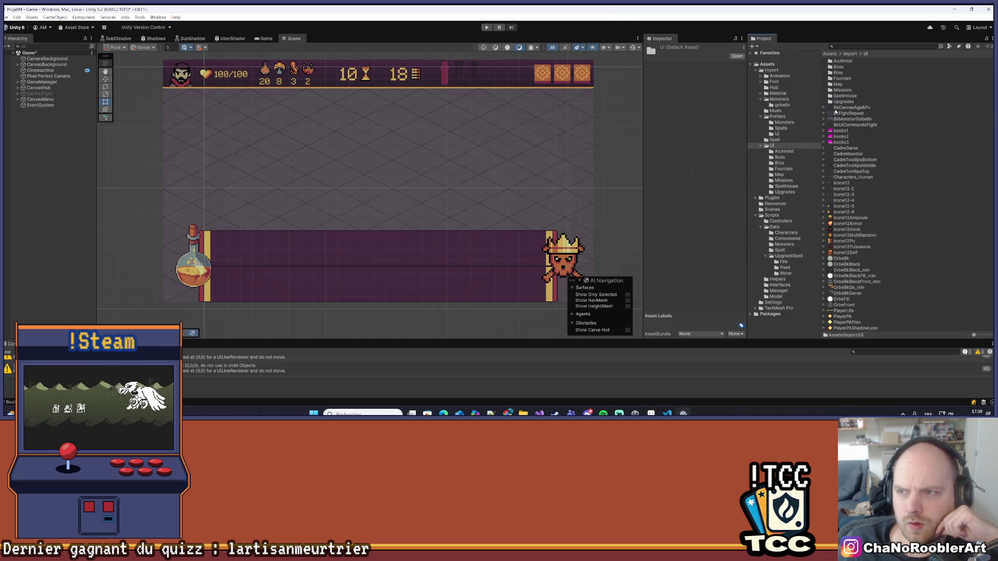
pyautogui.scroll(-5, 882, 264)
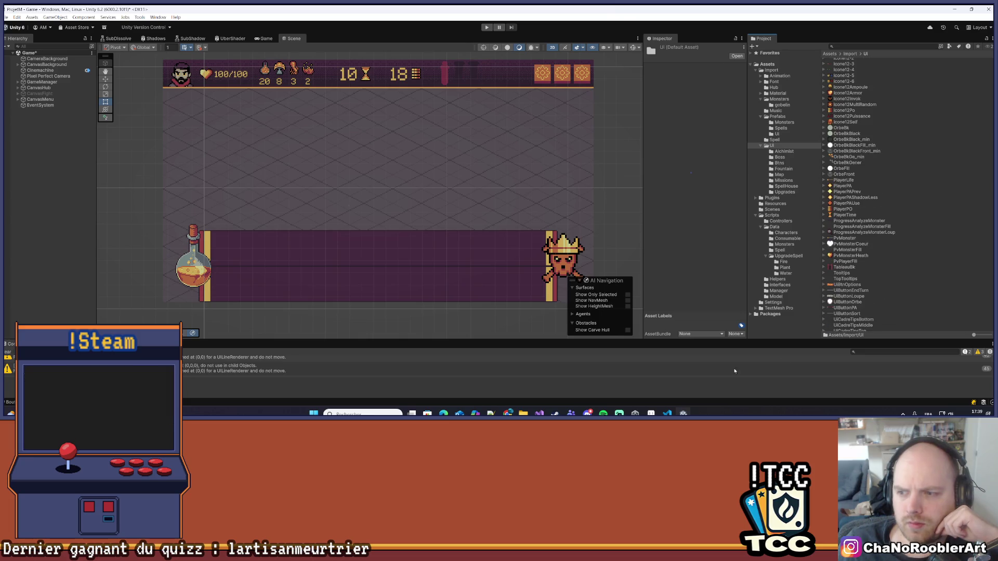
pyautogui.click(651, 413)
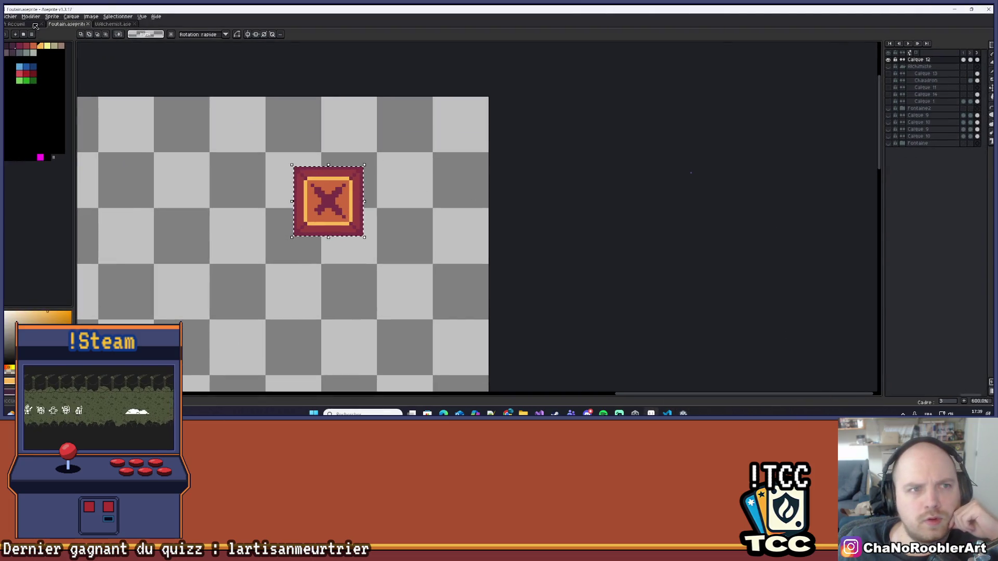
# Open Consumables.aseprite from the ProjetM folder via Fichier > Ouvrir.
pyautogui.click(12, 17)
pyautogui.click(16, 40)
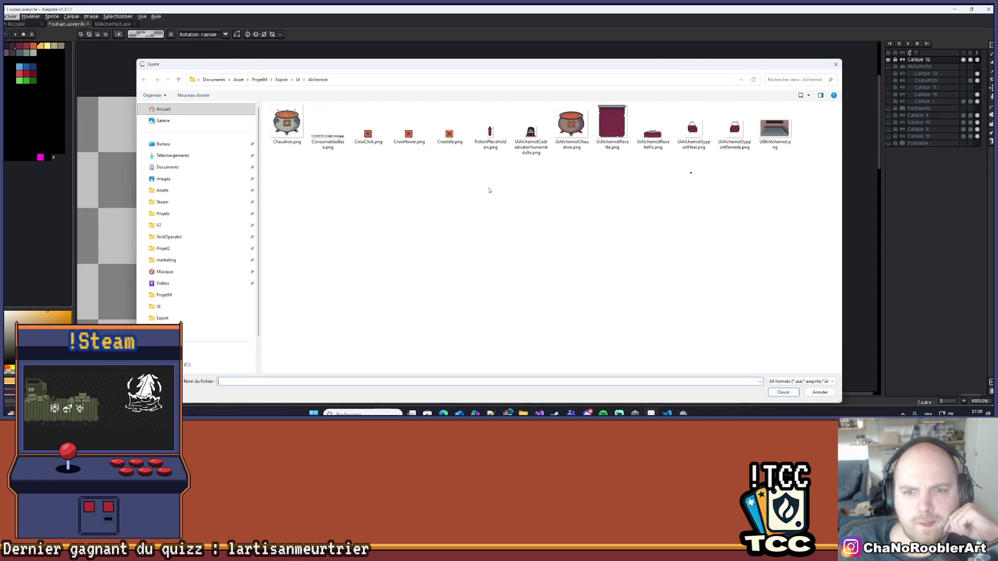
pyautogui.click(291, 78)
pyautogui.click(281, 78)
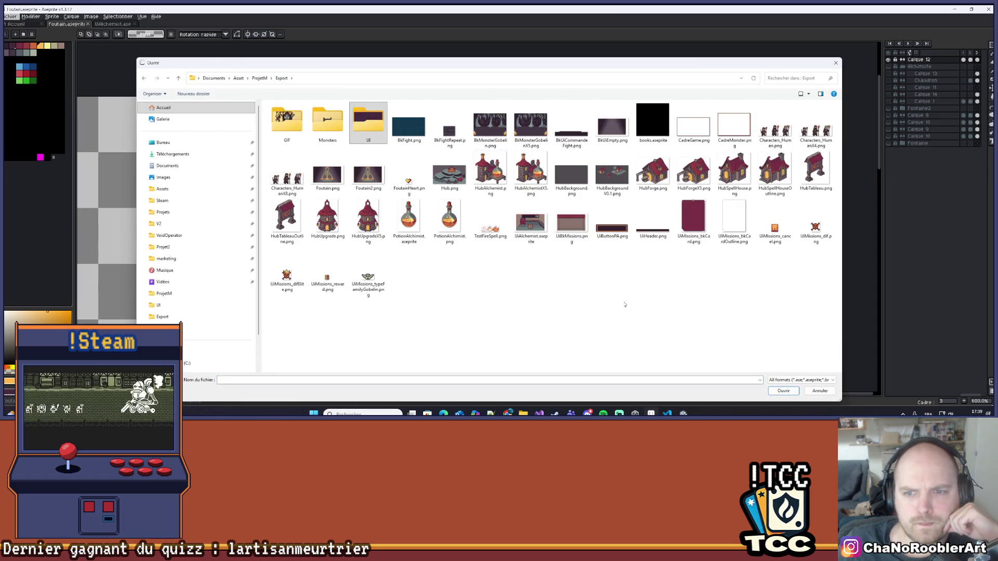
pyautogui.hotkey('alt', 'Up')
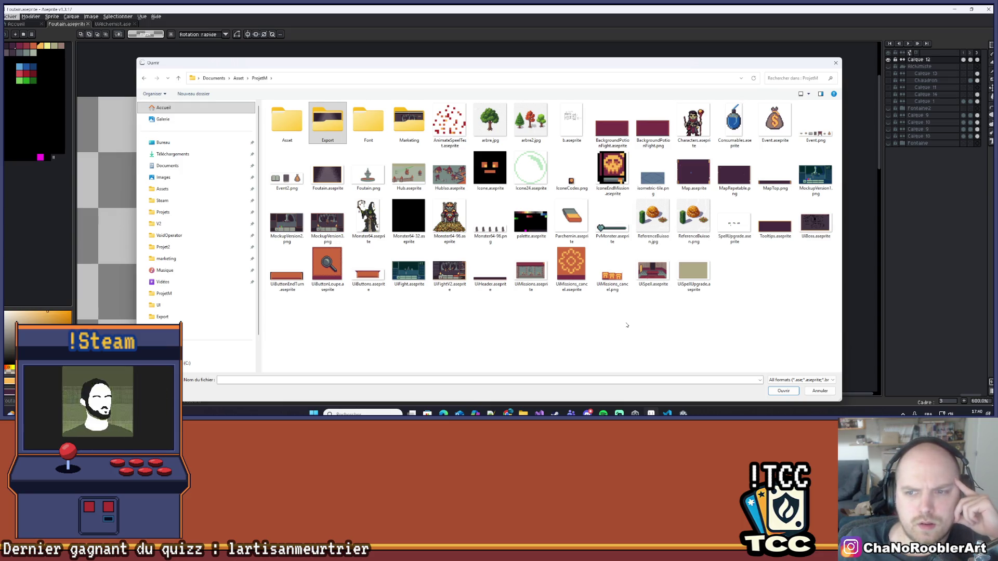
pyautogui.doubleClick(734, 122)
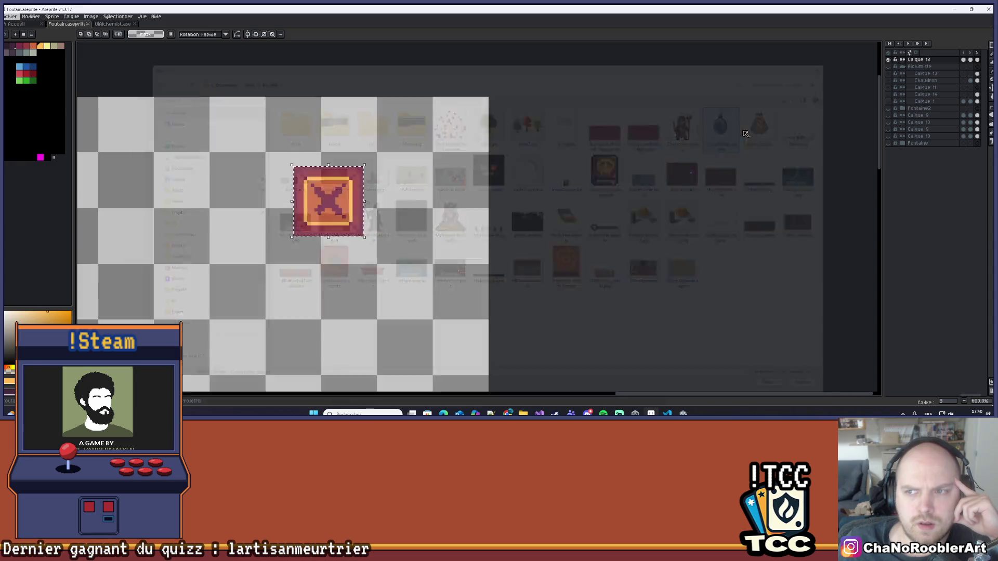
# Hide the Grenade layer and show the MonoEau layer's blue stalactite shard sprite.
pyautogui.scroll(1, 544, 222)
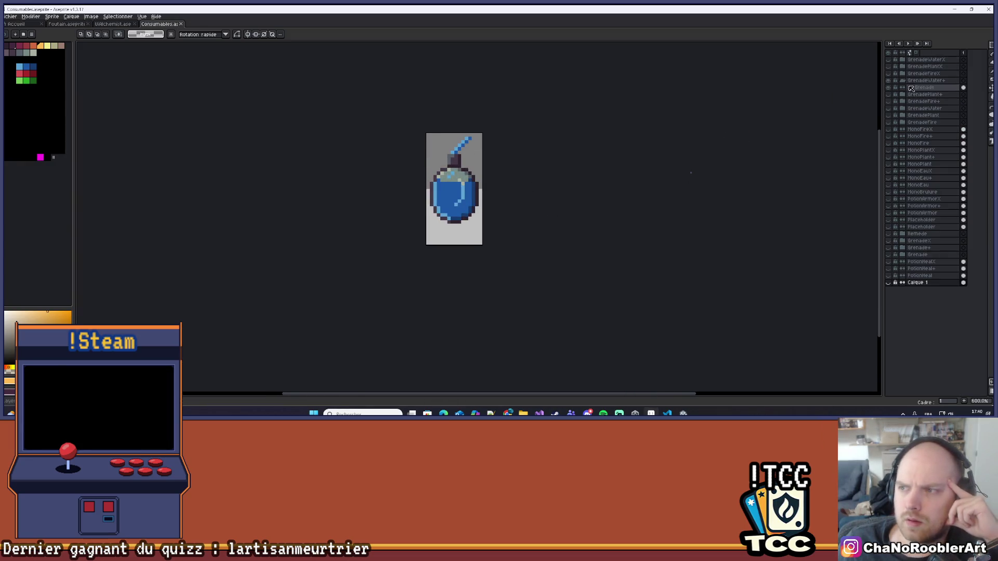
pyautogui.click(888, 87)
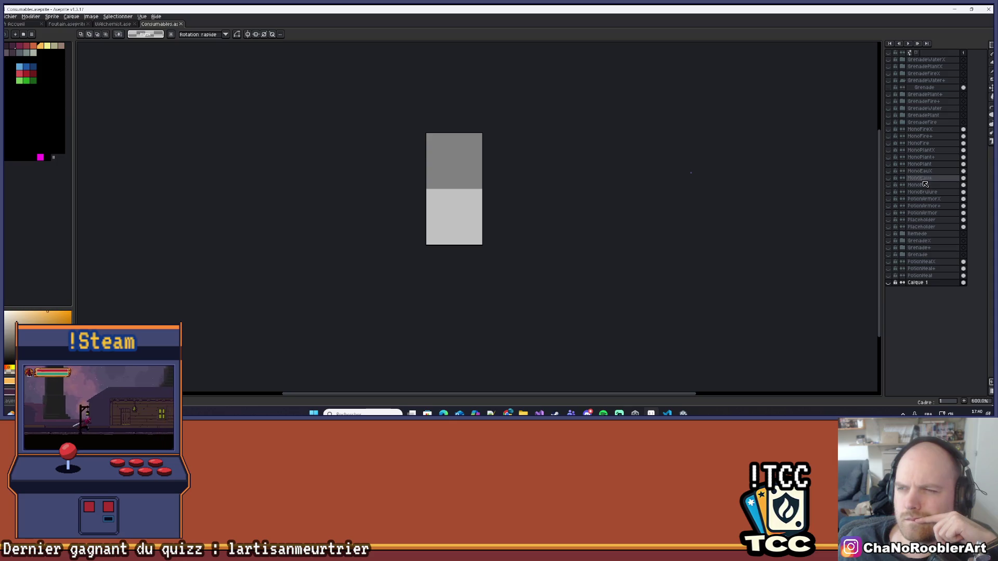
pyautogui.click(888, 185)
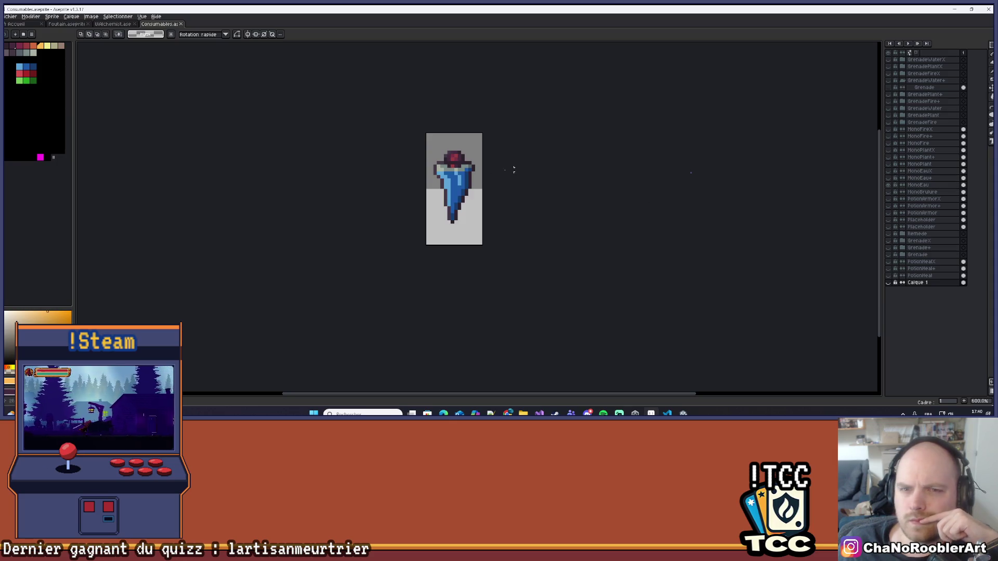
pyautogui.scroll(4, 460, 164)
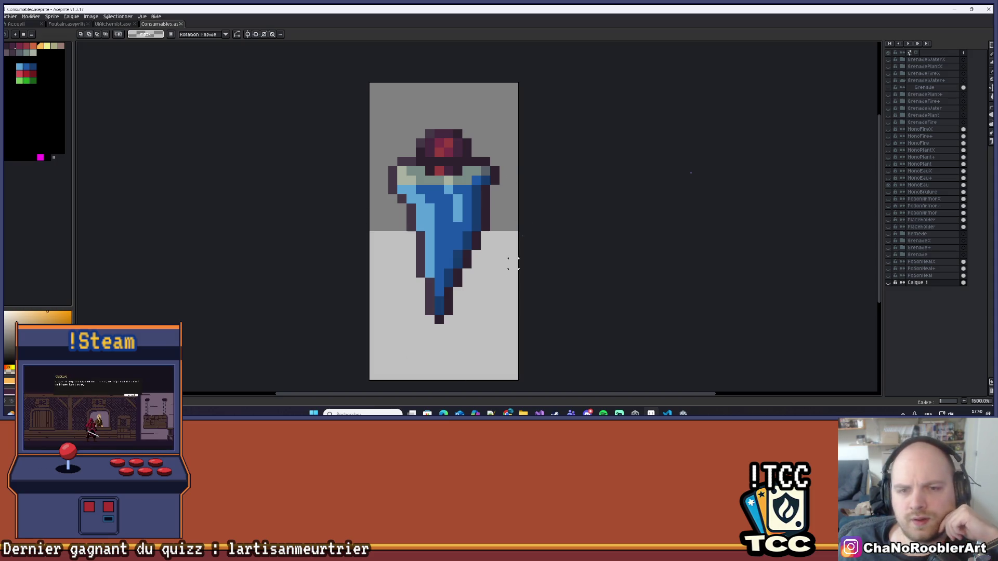
pyautogui.scroll(-1, 514, 245)
pyautogui.scroll(-3, 500, 272)
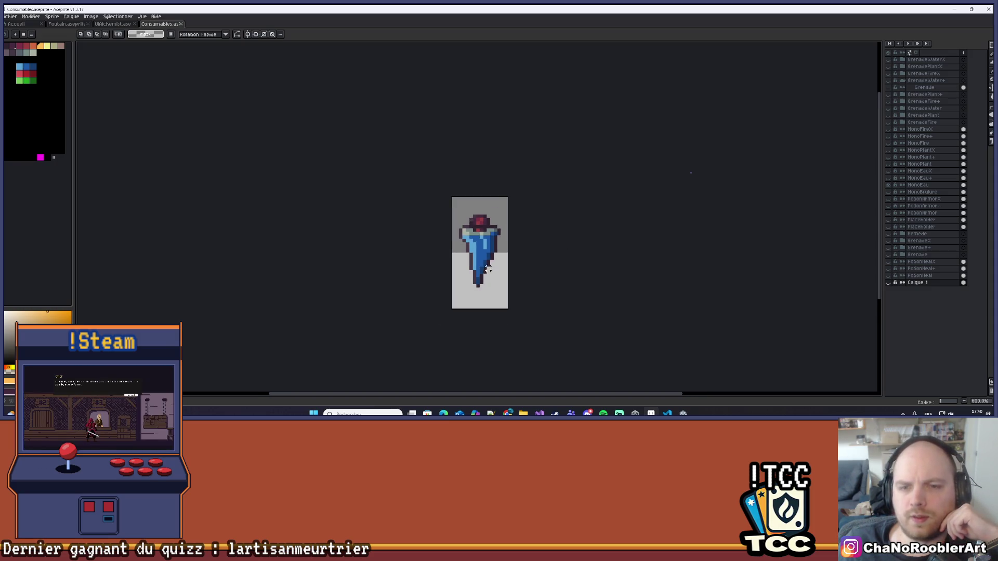
pyautogui.scroll(6, 473, 229)
pyautogui.scroll(-7, 446, 189)
pyautogui.scroll(-1, 545, 202)
pyautogui.scroll(1, 500, 173)
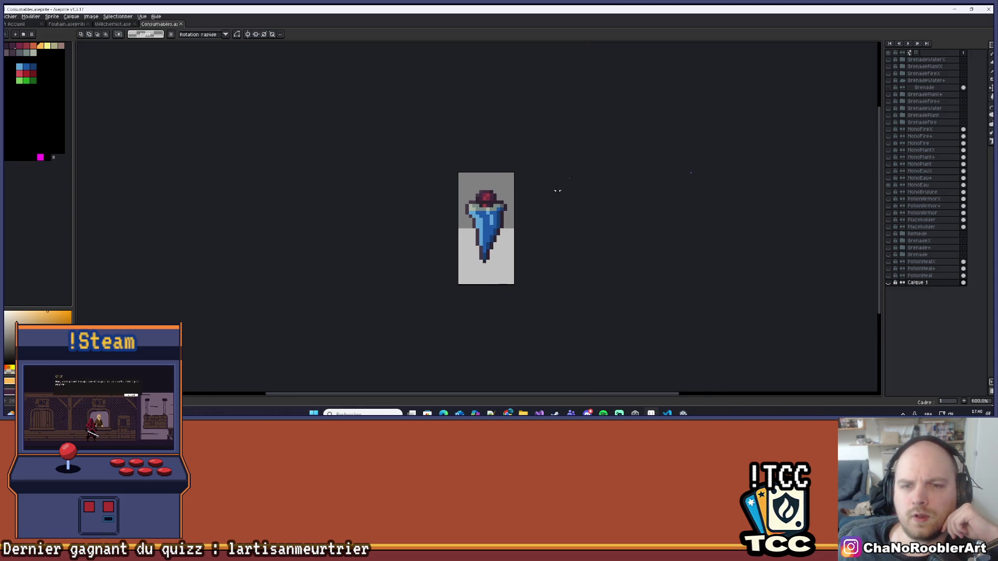
pyautogui.hotkey('alt', 'Tab')
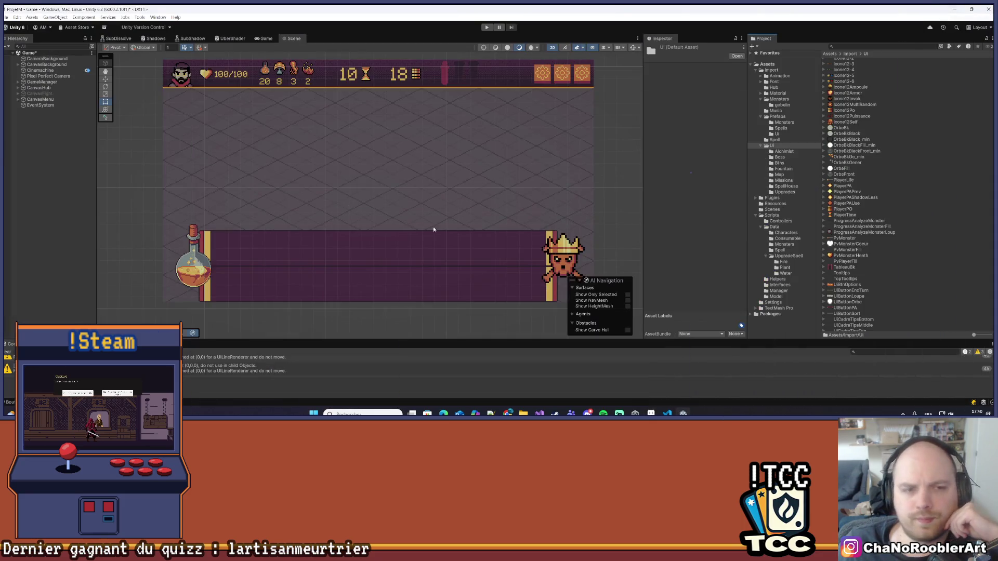
# Enter Stalactite Shard as the English name on the C_WaterMono_name line.
pyautogui.click(670, 413)
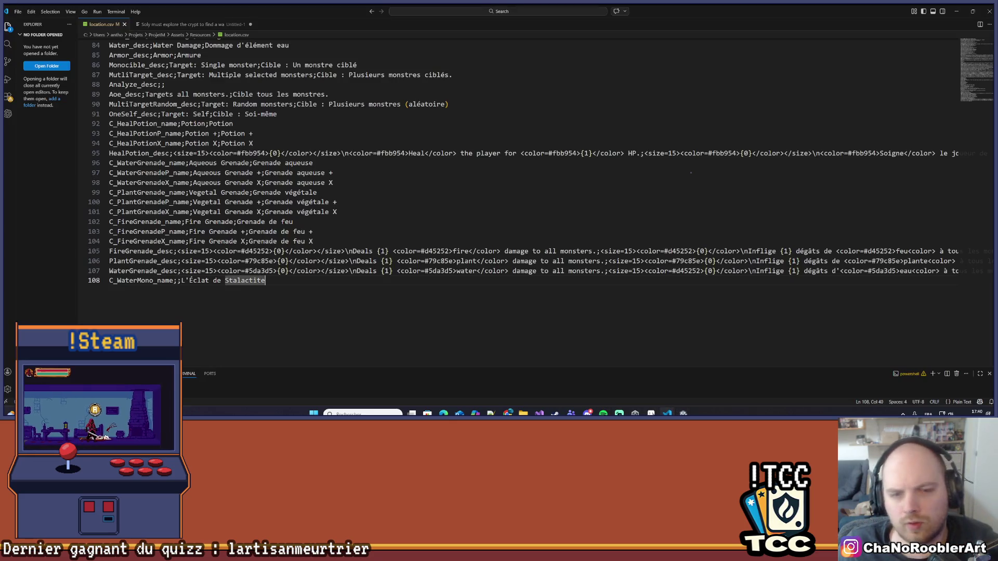
pyautogui.hotkey('shift', 'End')
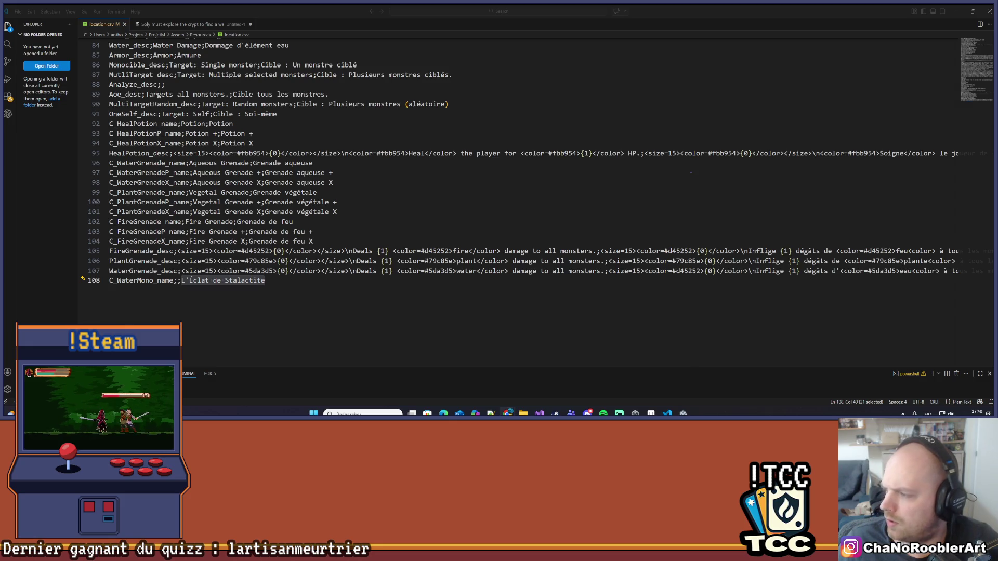
pyautogui.press('Left')
pyautogui.press('Left')
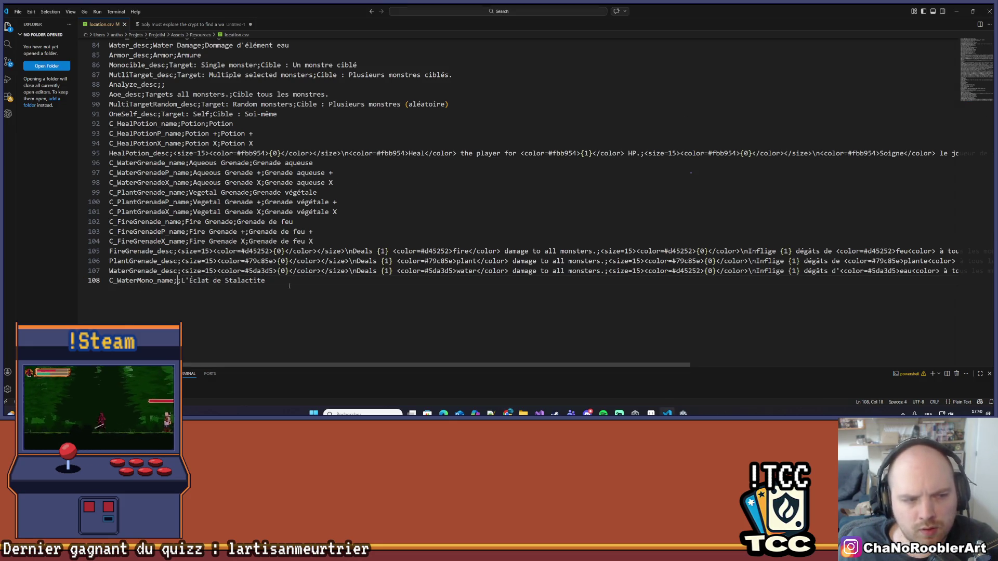
pyautogui.press('Tab')
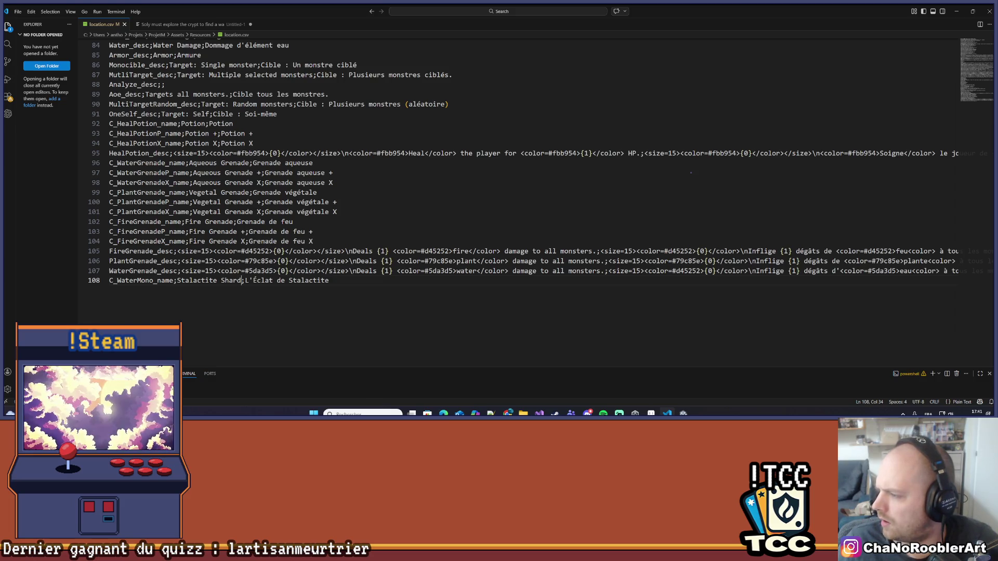
# Duplicate line 108 twice and rename the copies' keys to C_WaterMonoP_name and C_WaterMonoX_name.
pyautogui.click(337, 283)
pyautogui.tripleClick(364, 281)
pyautogui.hotkey('ctrl', 'c')
pyautogui.click(399, 280)
pyautogui.hotkey('shift', 'alt', 'Down')
pyautogui.hotkey('shift', 'alt', 'Down')
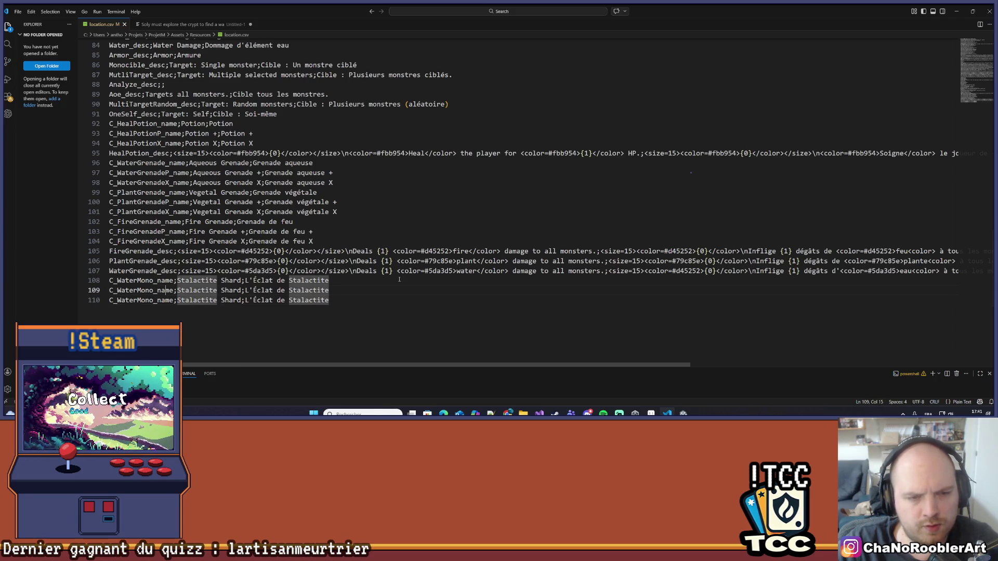
pyautogui.press('Home')
pyautogui.write('P')
pyautogui.press('Down')
pyautogui.press('Left')
pyautogui.write('X')
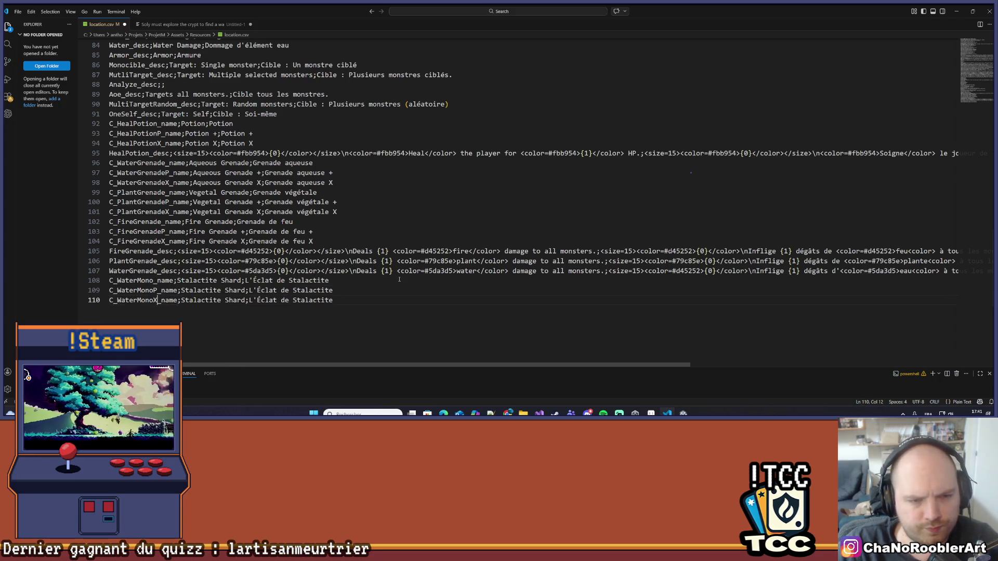
# Suffix the C_WaterMonoP names with + and the French C_WaterMonoX name with X.
pyautogui.press('Up')
pyautogui.press('End')
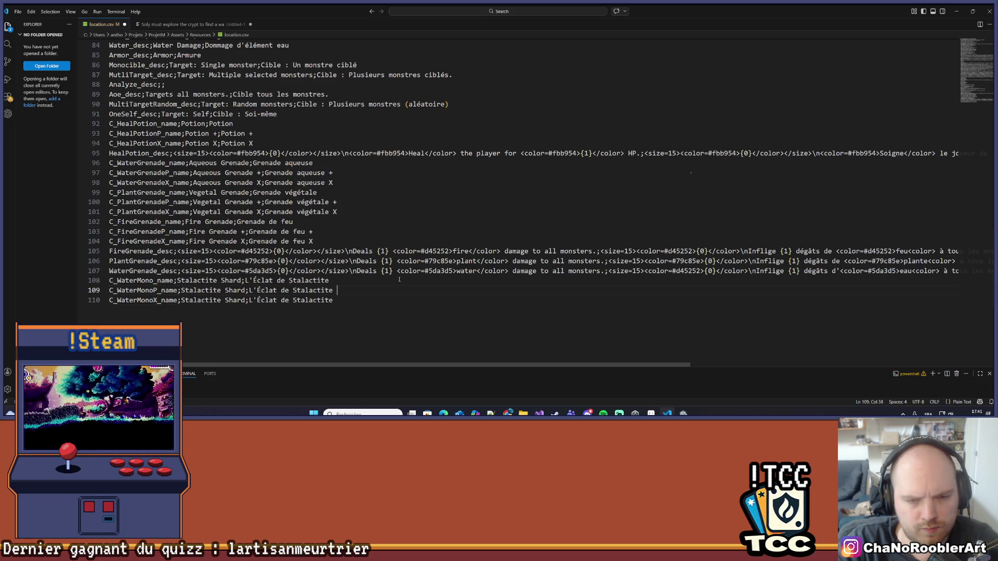
pyautogui.write('P')
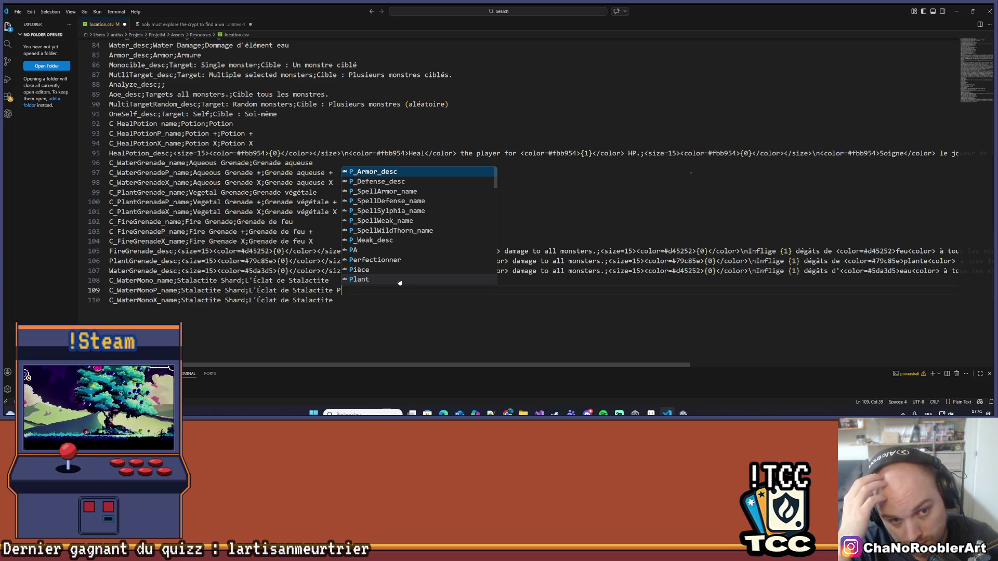
pyautogui.press('Escape')
pyautogui.press('Down')
pyautogui.write('X')
pyautogui.press('Left')
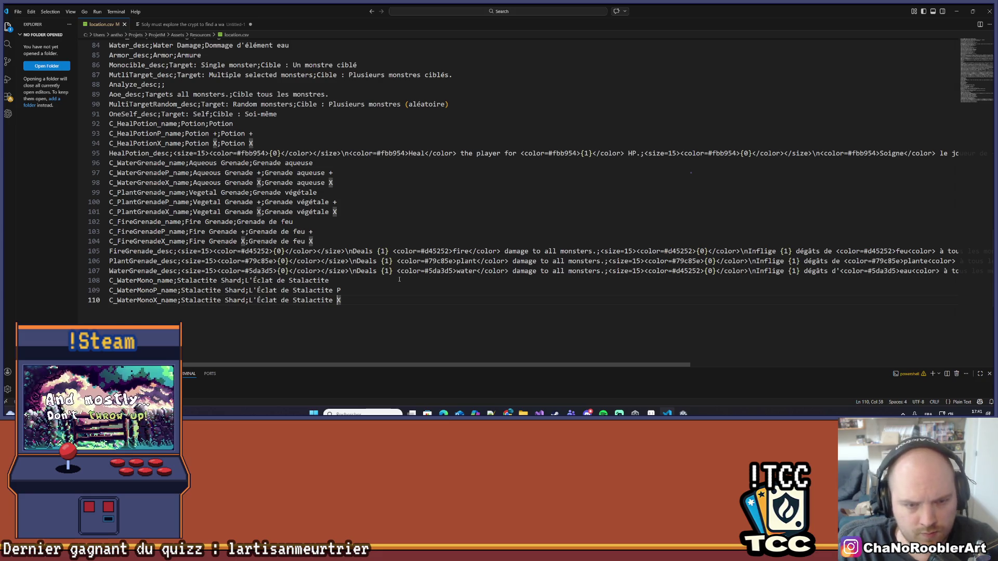
pyautogui.press('Up')
pyautogui.press('End')
pyautogui.press('BackSpace')
pyautogui.write('+')
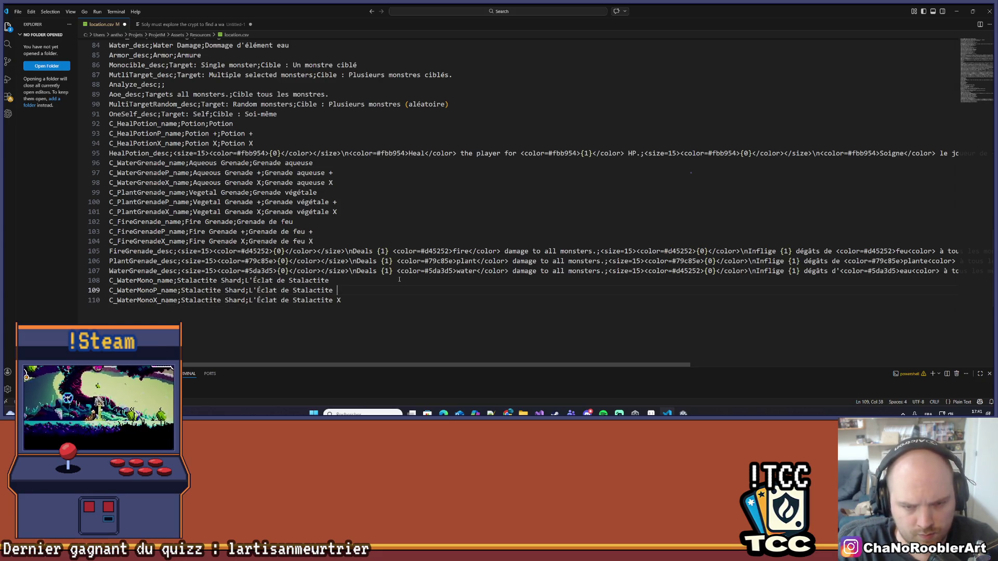
pyautogui.press('Left')
pyautogui.press('Left')
pyautogui.press('BackSpace')
# Add X to the English Stalactite Shard name on the C_WaterMonoX line.
pyautogui.press('Down')
pyautogui.write('W')
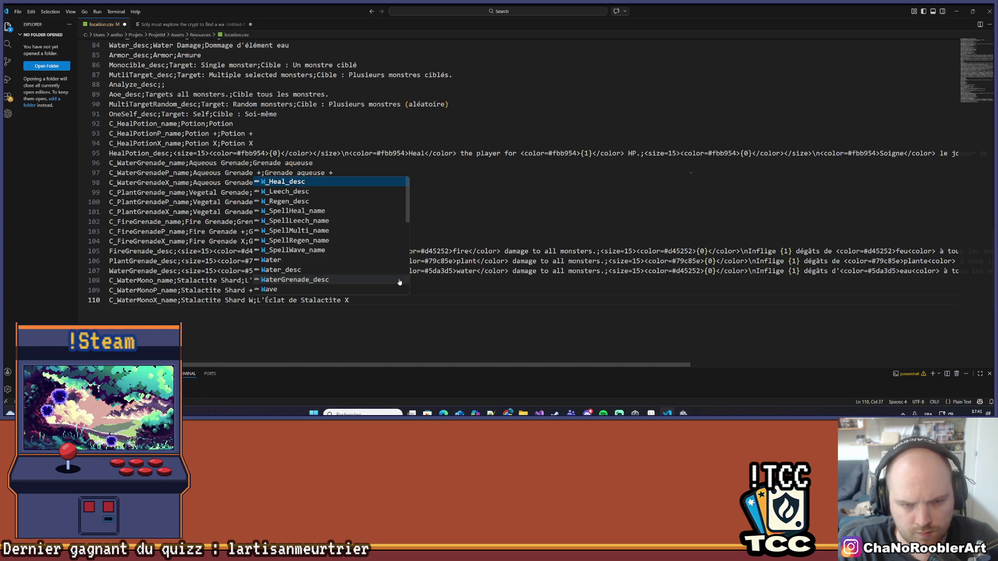
pyautogui.press('BackSpace')
pyautogui.write('X')
pyautogui.press('End')
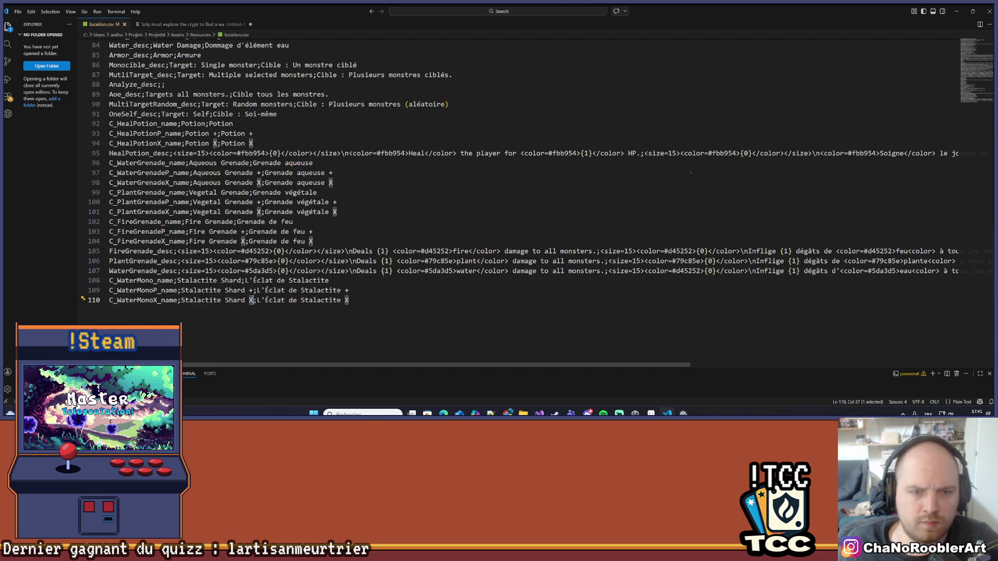
pyautogui.press('Up')
pyautogui.press('Up')
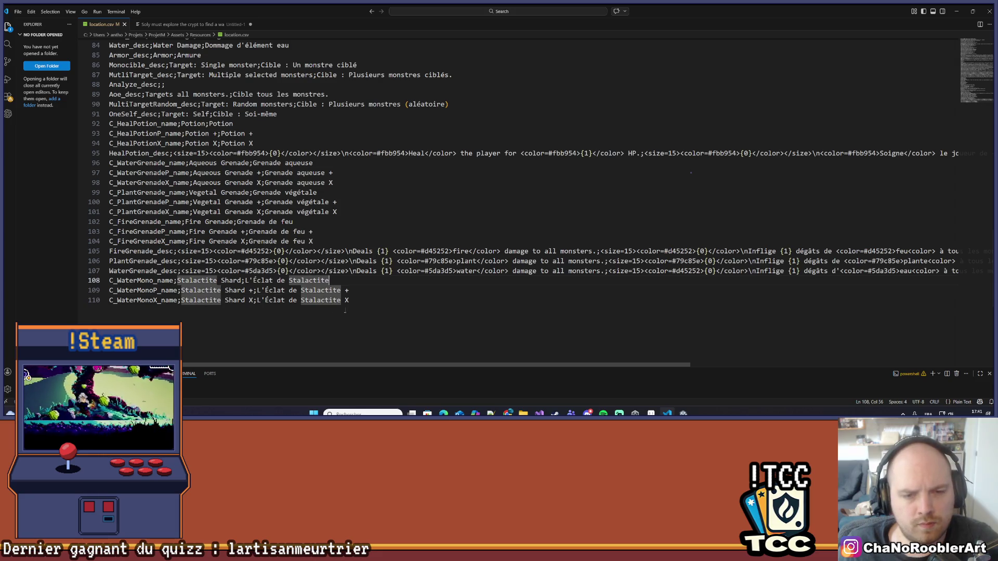
pyautogui.hotkey('shift', 'Left')
pyautogui.hotkey('shift', 'Left')
pyautogui.hotkey('shift', 'Left')
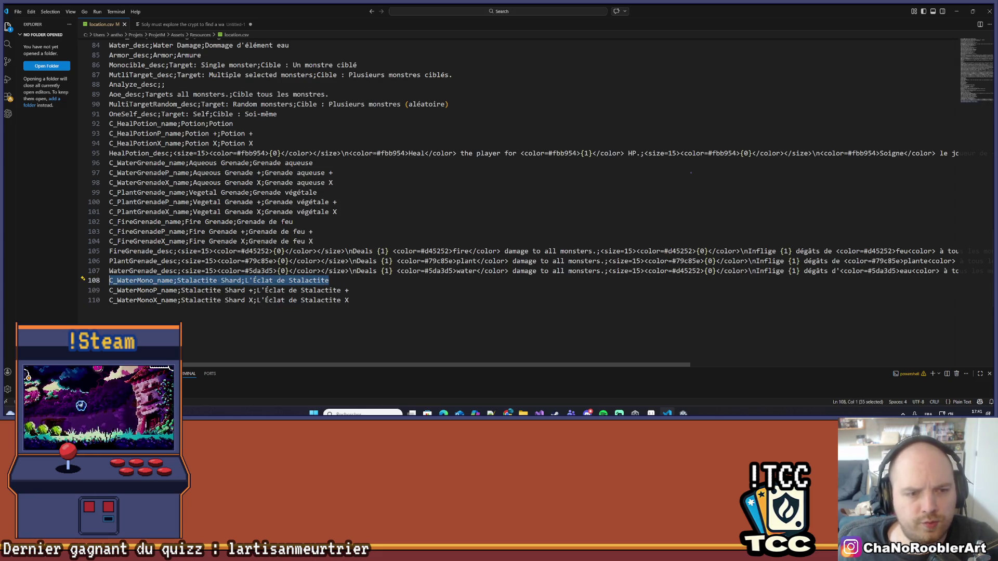
# Paste a copy of the Stalactite line as C_FireMono, named Ember Heart / Cœur de Braise.
pyautogui.click(122, 310)
pyautogui.press('Return')
pyautogui.hotkey('ctrl', 'v')
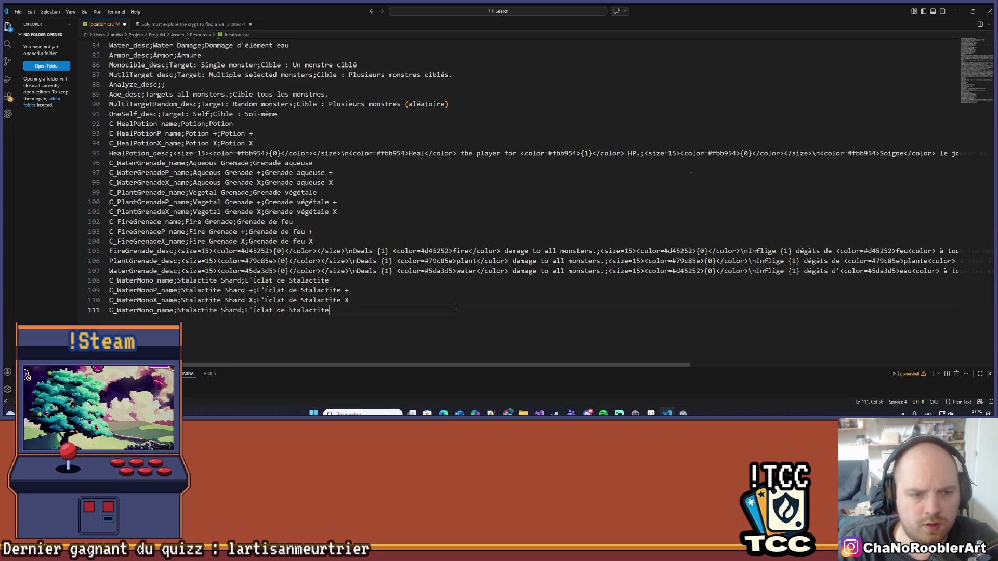
pyautogui.scroll(-1, 254, 307)
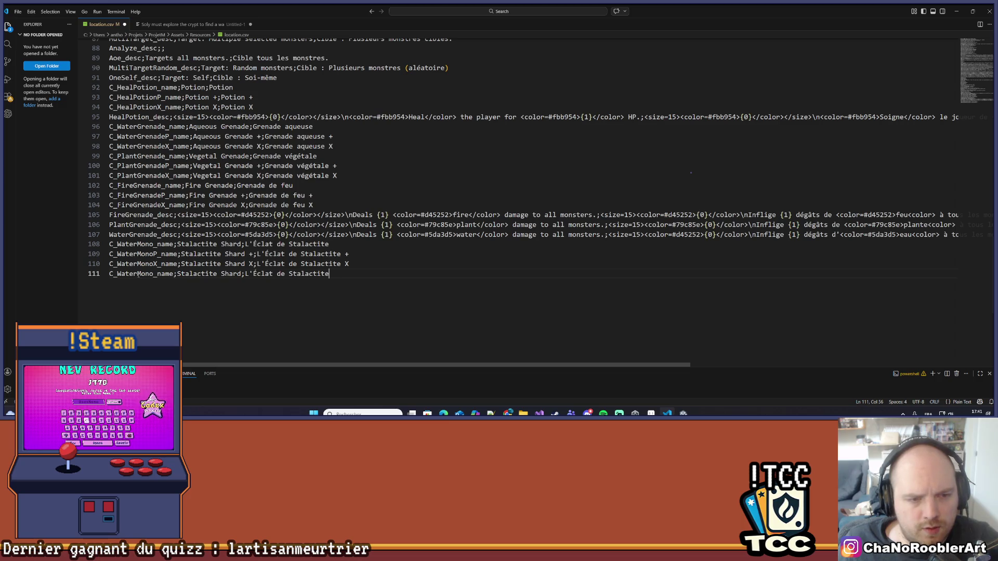
pyautogui.moveTo(137, 274); pyautogui.dragTo(117, 274)
pyautogui.write('Fire')
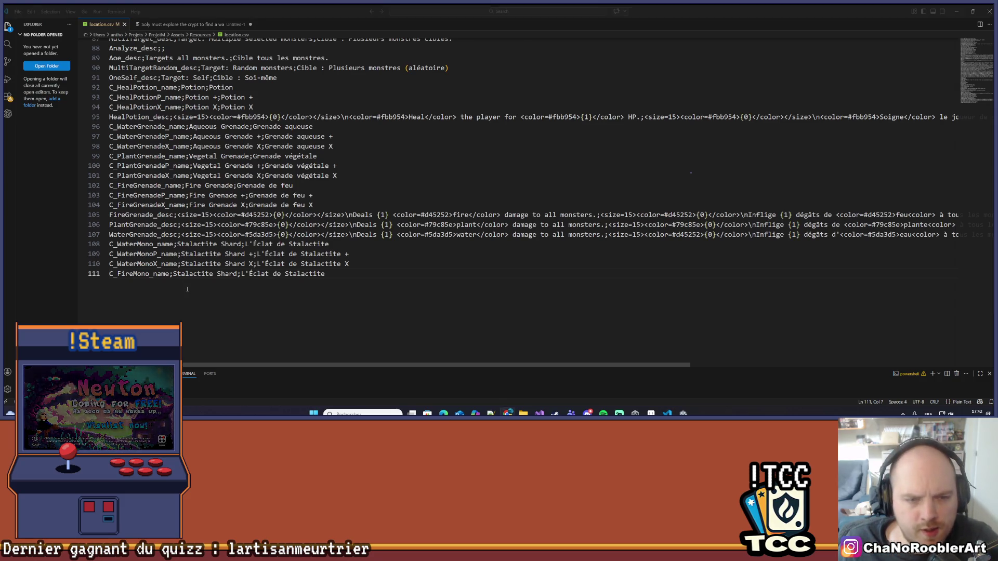
pyautogui.moveTo(242, 274); pyautogui.dragTo(332, 275)
pyautogui.write('Cœur de Braise')
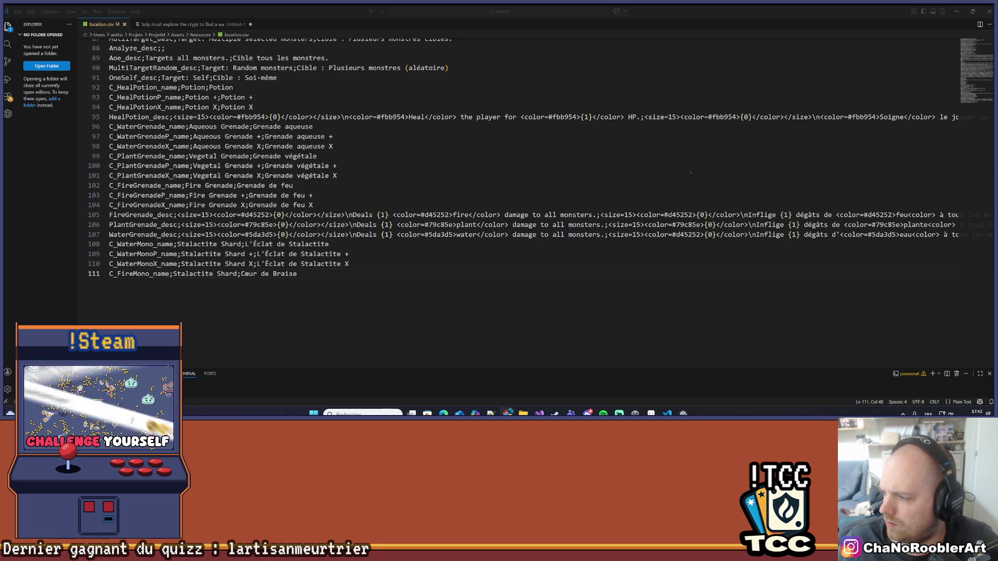
pyautogui.moveTo(173, 273); pyautogui.dragTo(217, 273)
pyautogui.write('Ember Heart')
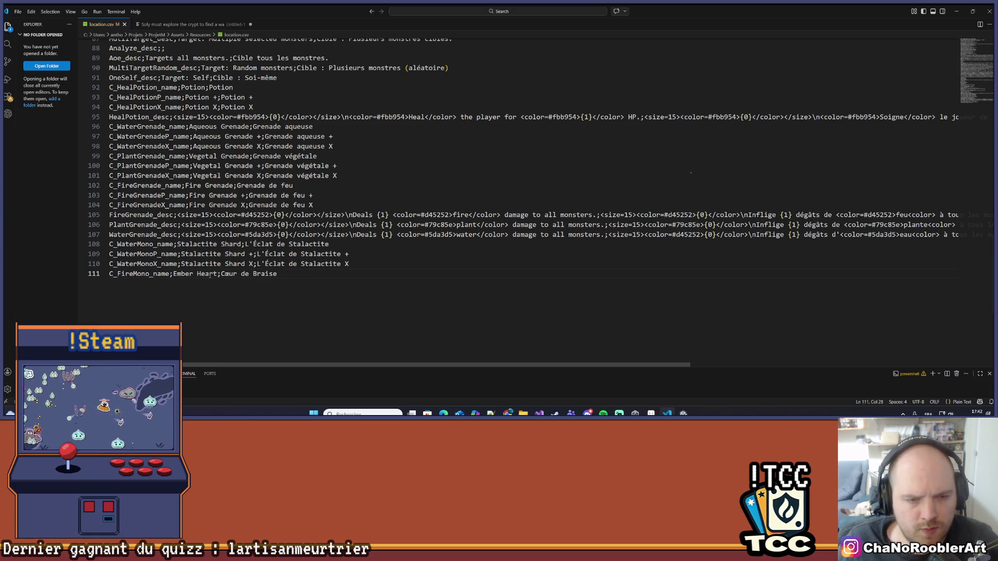
# Duplicate the Ember Heart line twice below it.
pyautogui.moveTo(253, 274); pyautogui.dragTo(480, 274)
pyautogui.hotkey('shift', 'Home')
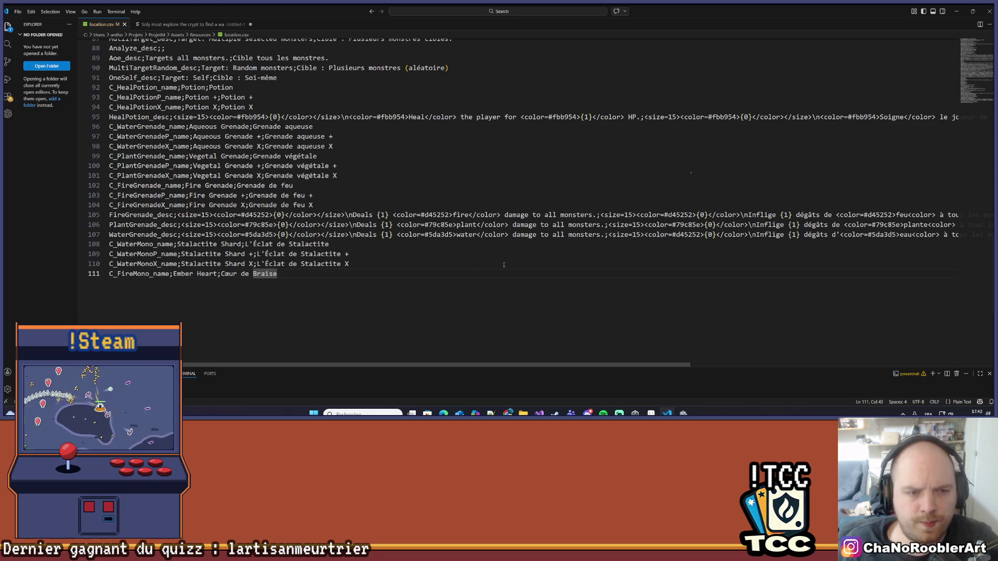
pyautogui.hotkey('ctrl', 'c')
pyautogui.press('End')
pyautogui.press('Return')
pyautogui.hotkey('ctrl', 'v')
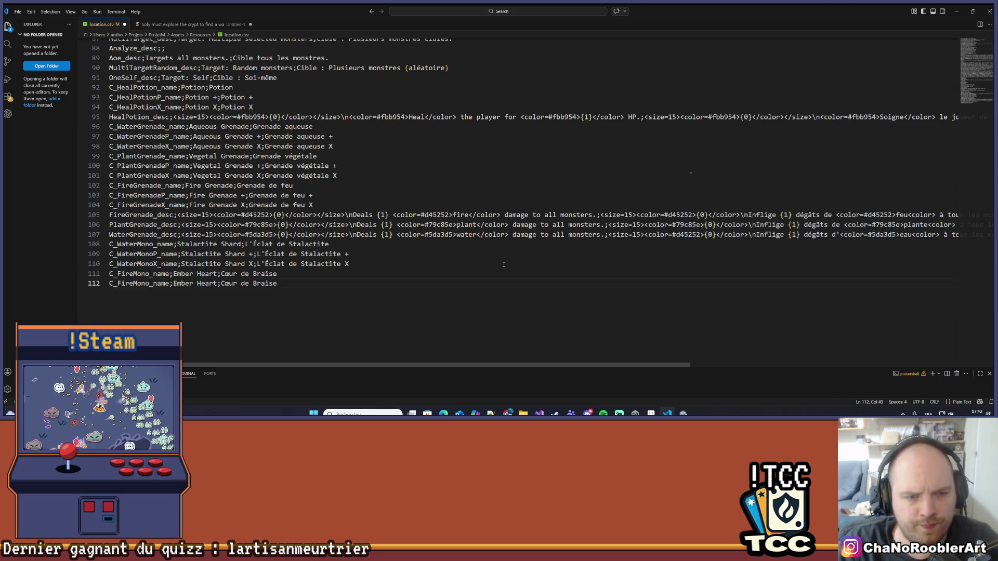
pyautogui.press('Return')
pyautogui.hotkey('ctrl', 'v')
pyautogui.press('Left')
# Add P and X suffixes to the keys of the two copied Fire lines.
pyautogui.press('Left')
pyautogui.press('Left')
pyautogui.press('Left')
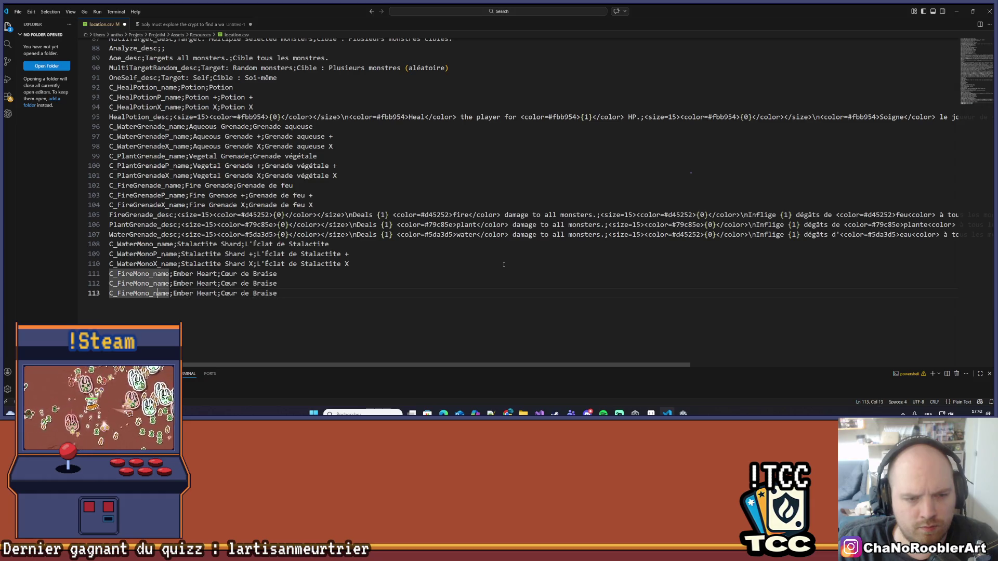
pyautogui.press('Up')
pyautogui.write('P')
pyautogui.press('Down')
pyautogui.press('Left')
pyautogui.write('X')
pyautogui.press('Up')
pyautogui.press('End')
# Append + and X to the copied Ember Heart names and save location.csv.
pyautogui.press('Left')
pyautogui.hotkey('ctrl', 's')
pyautogui.press('Left')
pyautogui.press('Left')
pyautogui.press('Left')
pyautogui.write('+')
pyautogui.press('End')
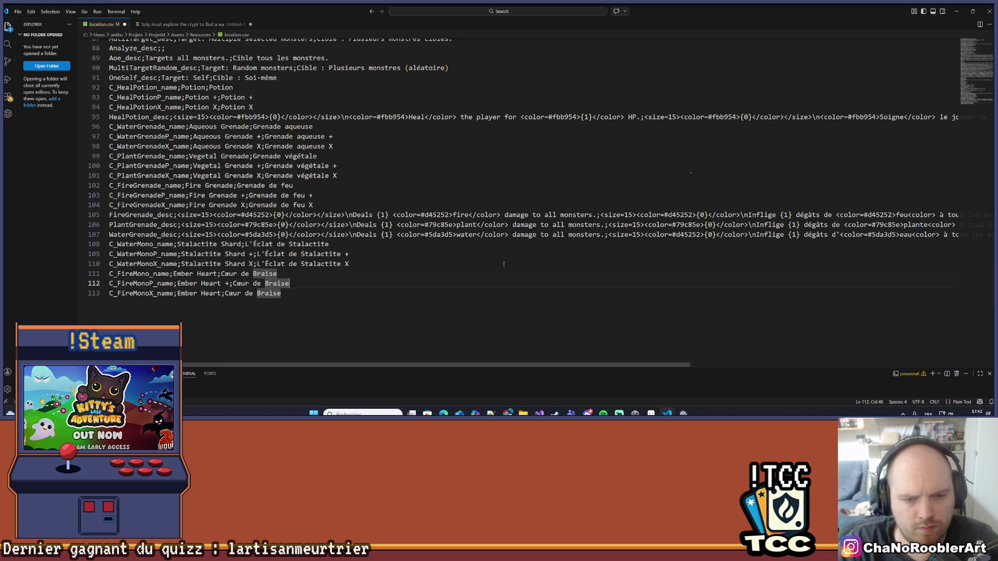
pyautogui.write('+')
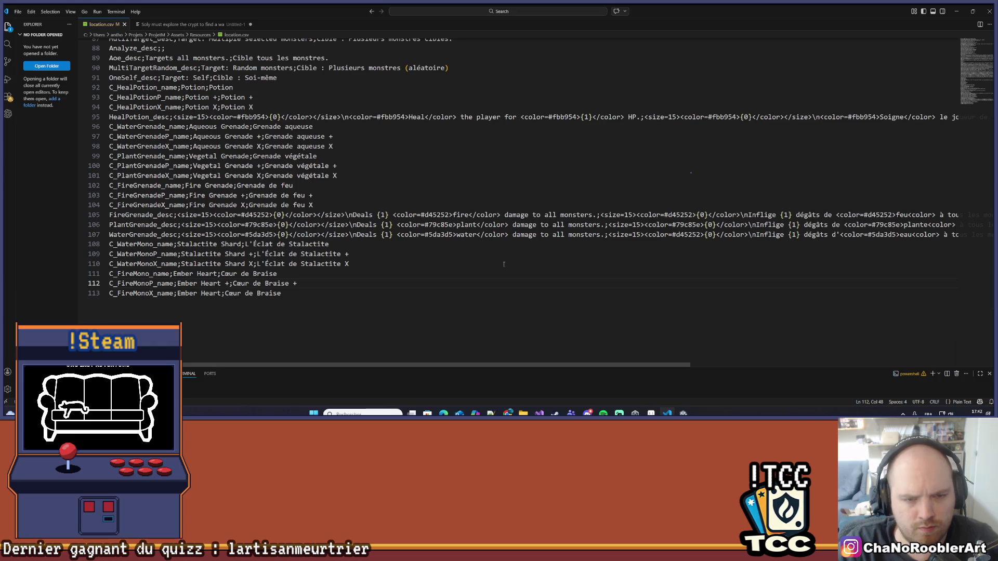
pyautogui.press('Down')
pyautogui.write('X')
pyautogui.press('Escape')
pyautogui.press('Left')
pyautogui.press('Left')
pyautogui.press('Left')
pyautogui.write('X')
pyautogui.hotkey('ctrl', 's')
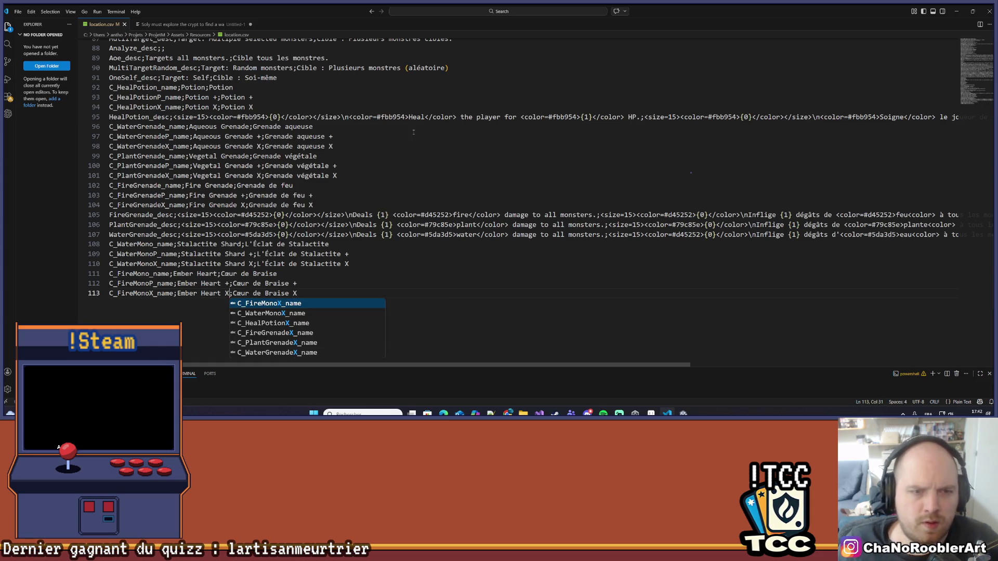
pyautogui.press('Escape')
# Capitalize 'feu' to 'Feu' in the three fire grenade name lines.
pyautogui.click(215, 186)
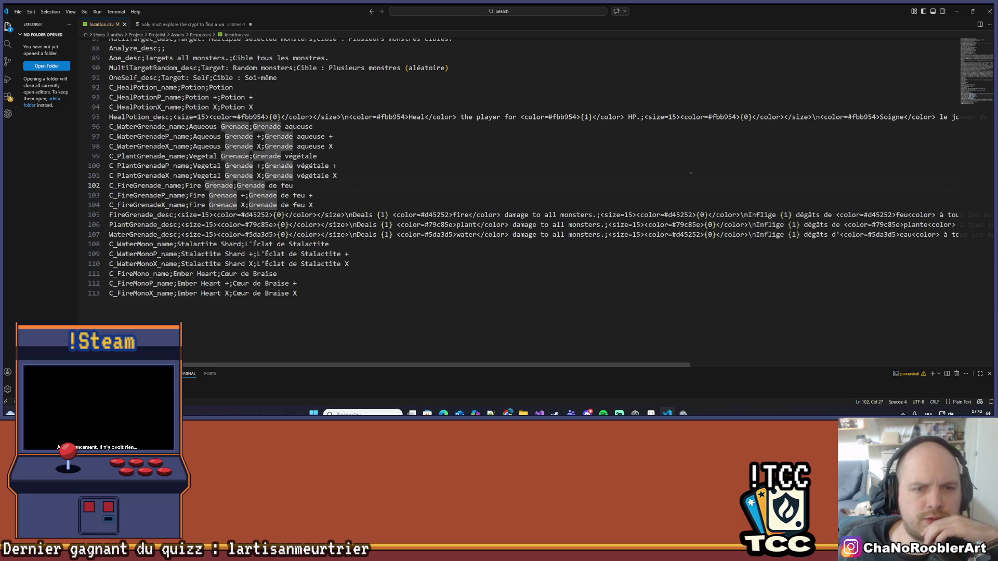
pyautogui.moveTo(282, 185); pyautogui.dragTo(298, 205)
pyautogui.write('F')
pyautogui.press('Escape')
pyautogui.write('F')
pyautogui.press('Escape')
pyautogui.write('F')
pyautogui.click(314, 206)
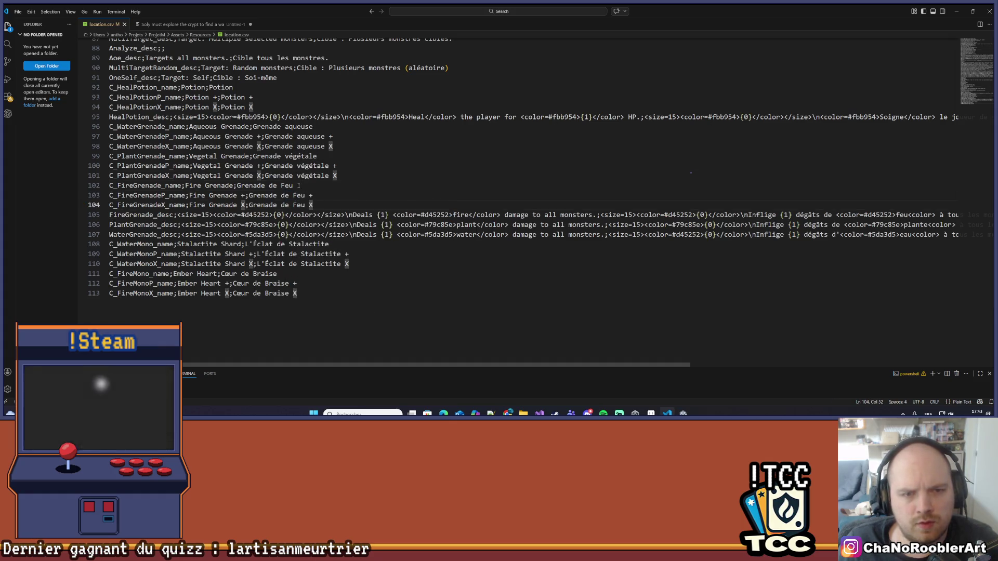
# Capitalize 'végétale' to 'Végétale' on lines 99 to 101.
pyautogui.moveTo(297, 166); pyautogui.dragTo(301, 165)
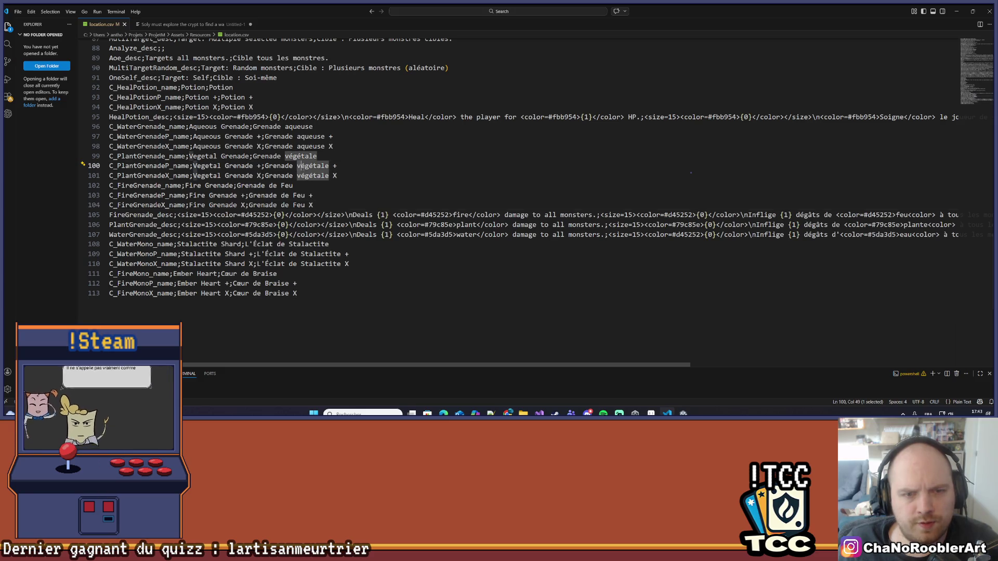
pyautogui.write('V')
pyautogui.press('Escape')
pyautogui.press('Down')
pyautogui.hotkey('shift', 'Left')
pyautogui.write('V')
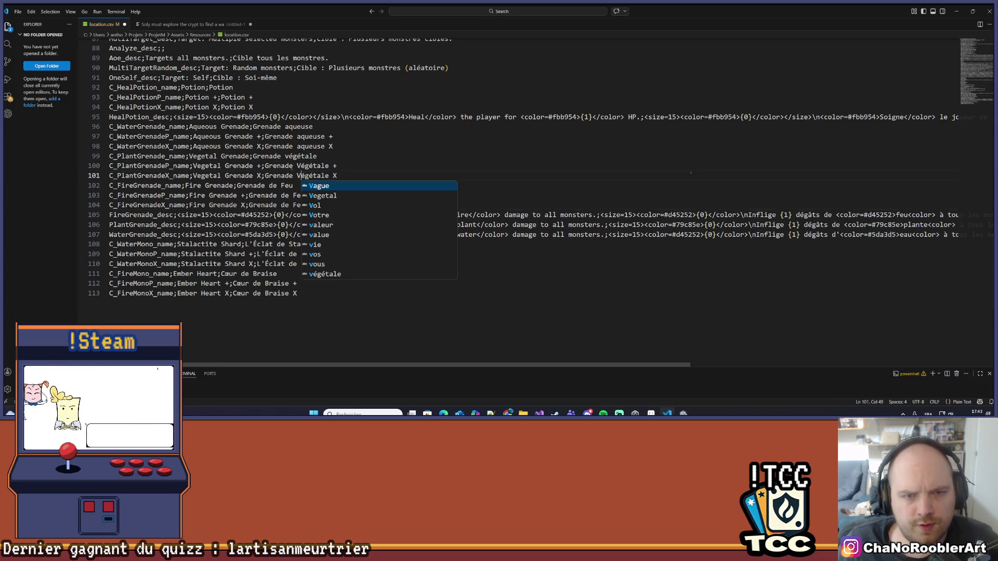
pyautogui.doubleClick(304, 155)
pyautogui.write('Végétale')
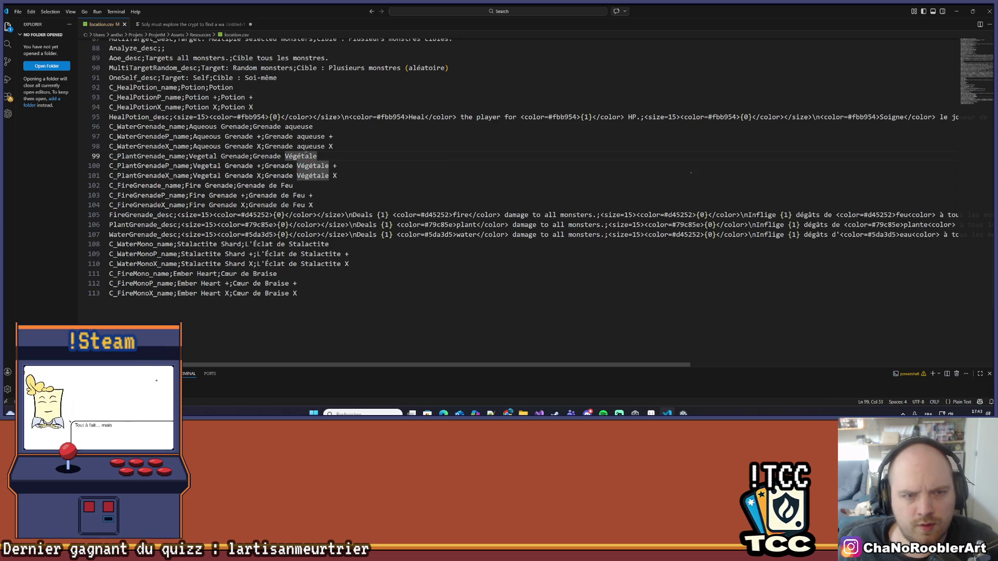
# Capitalize 'aqueuse' to 'Aqueuse' on lines 96 to 98.
pyautogui.moveTo(297, 137); pyautogui.dragTo(301, 146)
pyautogui.write('A')
pyautogui.press('Escape')
pyautogui.write('A')
pyautogui.press('Escape')
pyautogui.doubleClick(299, 126)
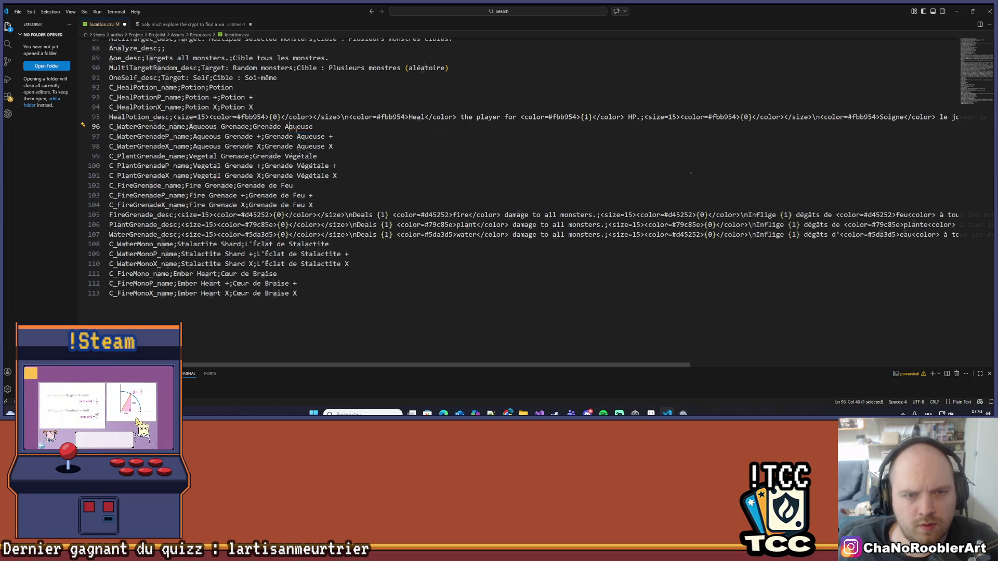
pyautogui.write('Aqueuse')
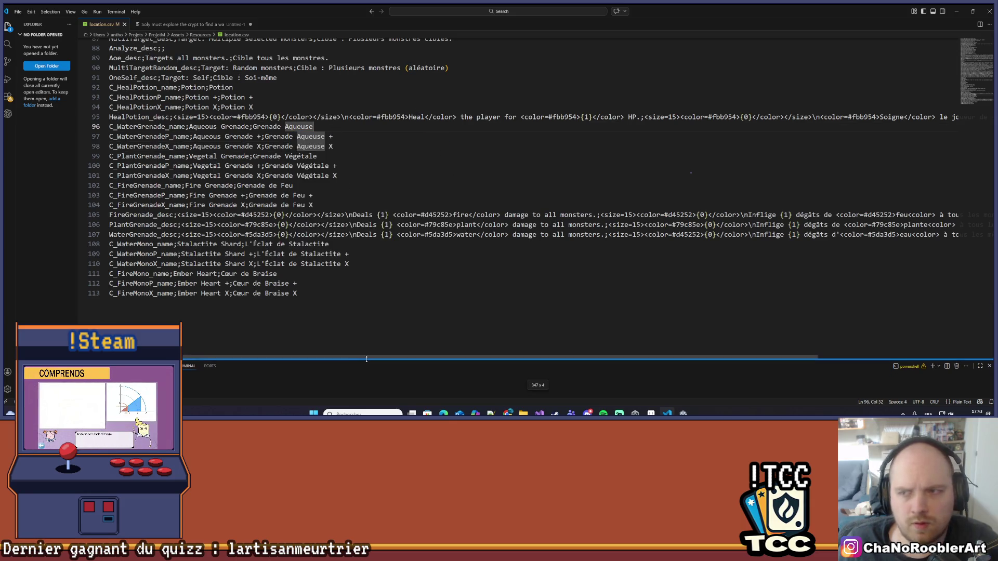